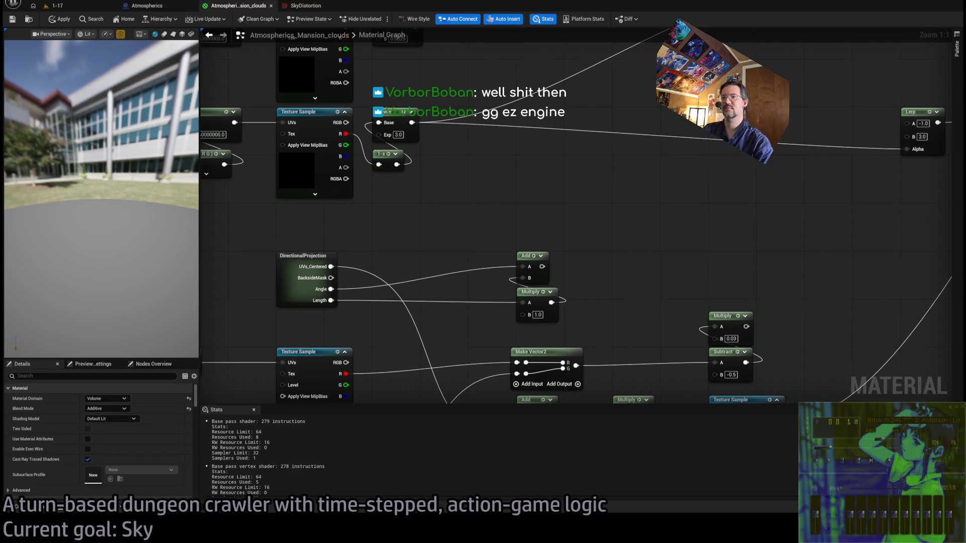
# - Nudge the clouds material graph right and bring ChatGPT's swirling-centered-UV node breakdown to the front
pyautogui.moveTo(452, 237); pyautogui.dragTo(467, 236)
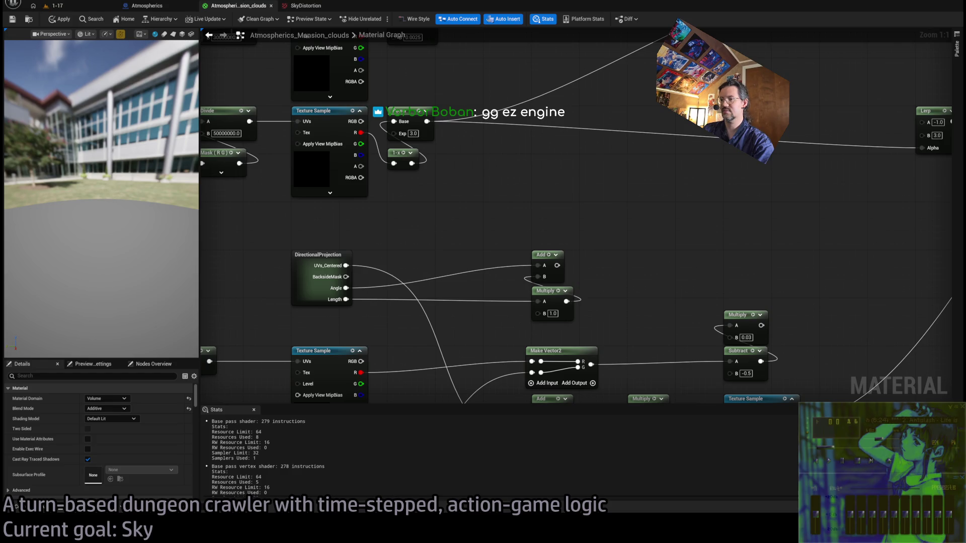
pyautogui.hotkey('alt', 'Tab')
pyautogui.scroll(6, 775, 333)
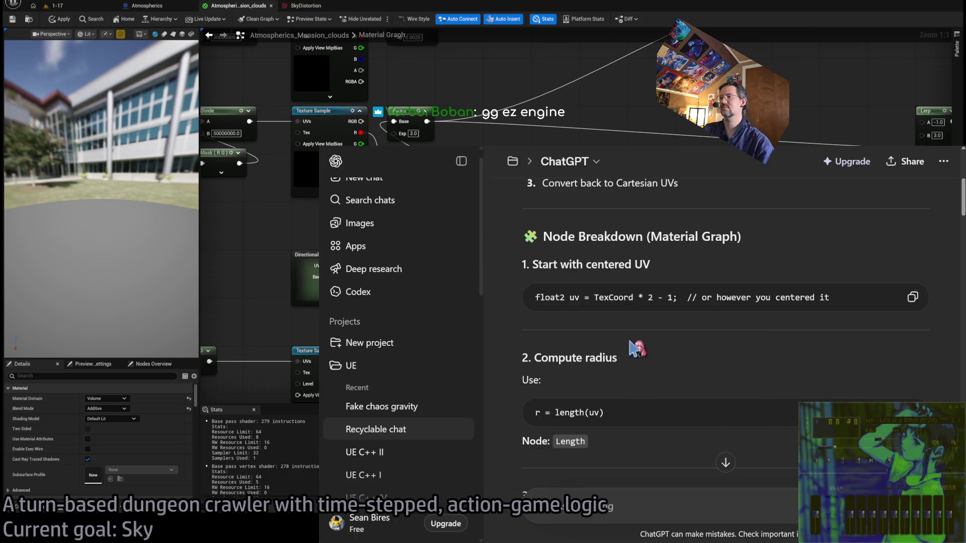
# - Read the compute-angle step, highlighting the atan2 angle line and the angle term in the Add swirl code
pyautogui.scroll(-4, 635, 347)
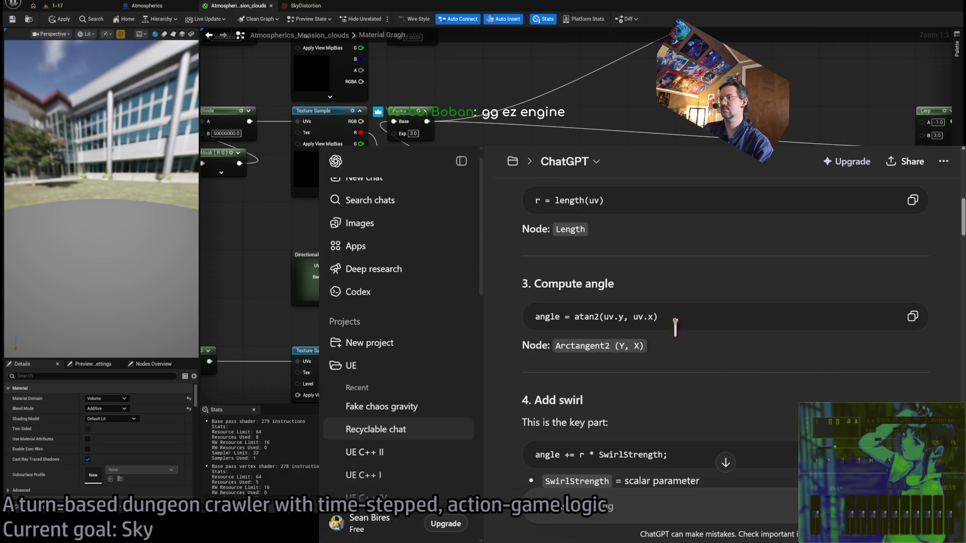
pyautogui.moveTo(538, 316); pyautogui.dragTo(624, 317)
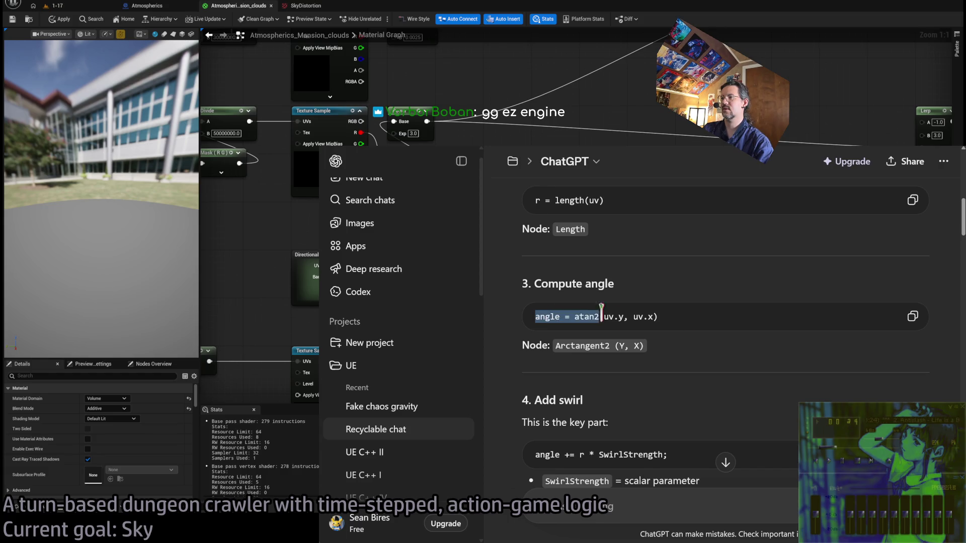
pyautogui.click(639, 319)
pyautogui.doubleClick(541, 317)
pyautogui.click(579, 322)
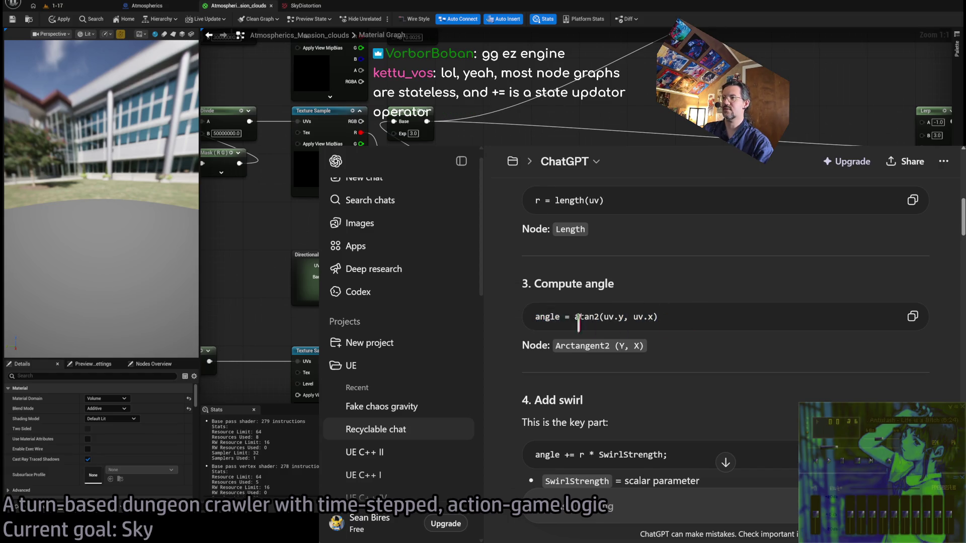
pyautogui.tripleClick(551, 316)
pyautogui.tripleClick(544, 317)
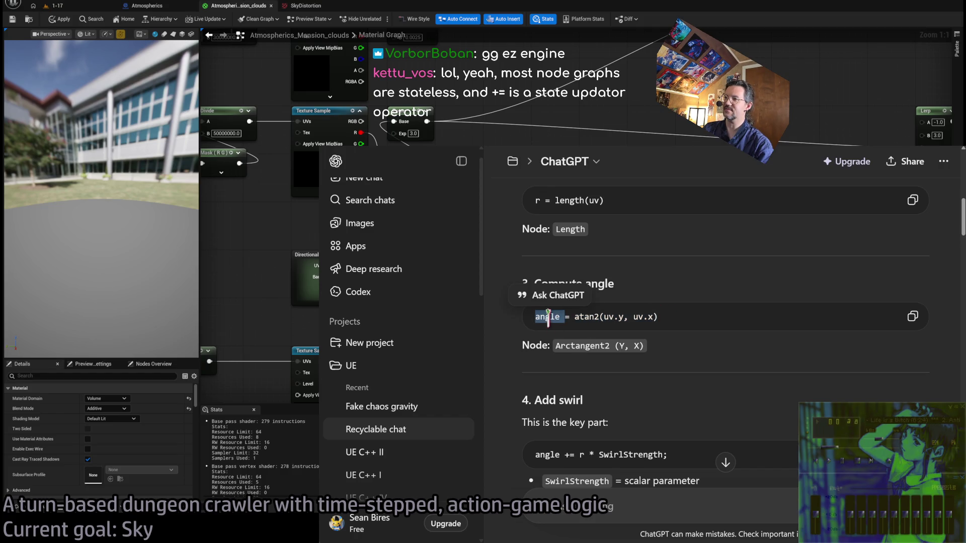
pyautogui.click(598, 317)
pyautogui.doubleClick(549, 317)
pyautogui.doubleClick(548, 454)
pyautogui.click(584, 317)
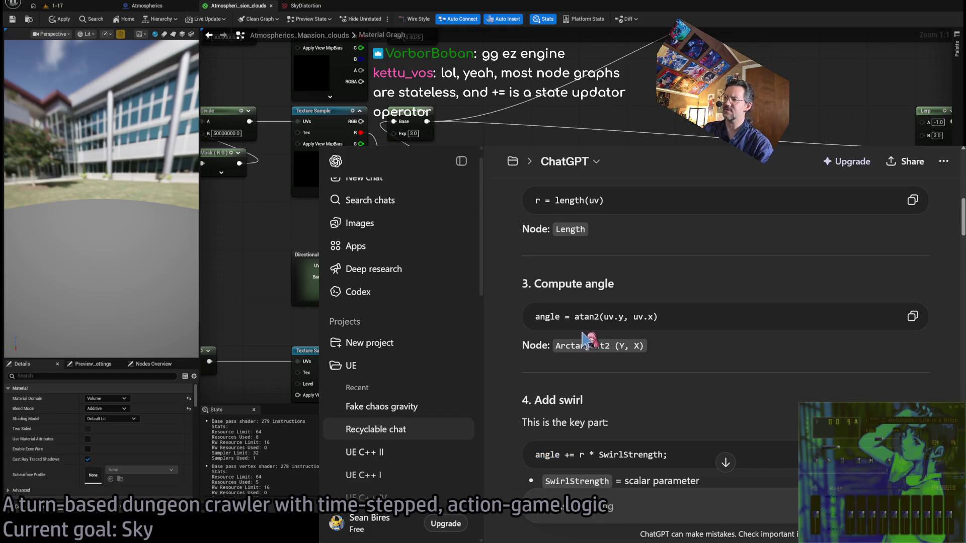
# - Scroll on and pick out atan2(uv.y, uv.x) in the angle line
pyautogui.scroll(-1, 775, 302)
pyautogui.scroll(-1, 771, 325)
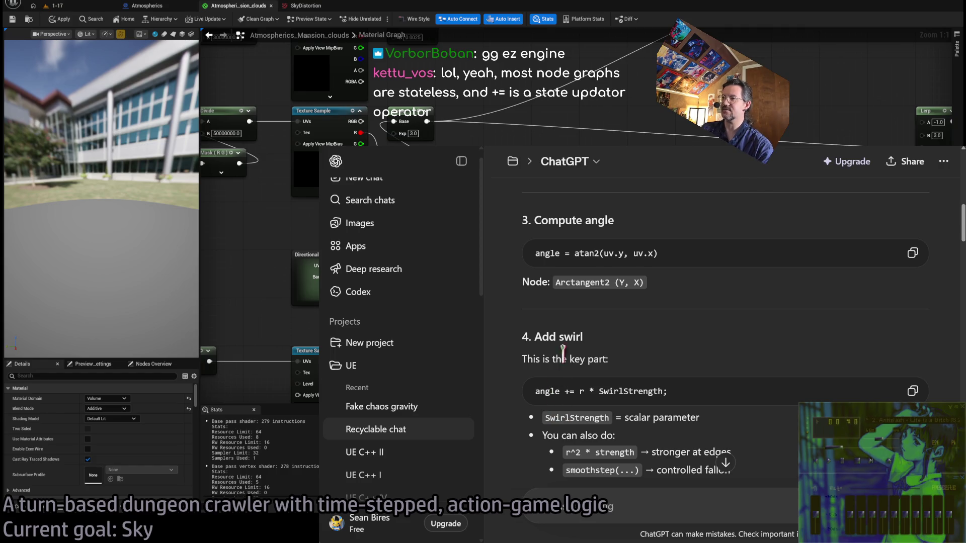
pyautogui.doubleClick(554, 253)
pyautogui.click(704, 312)
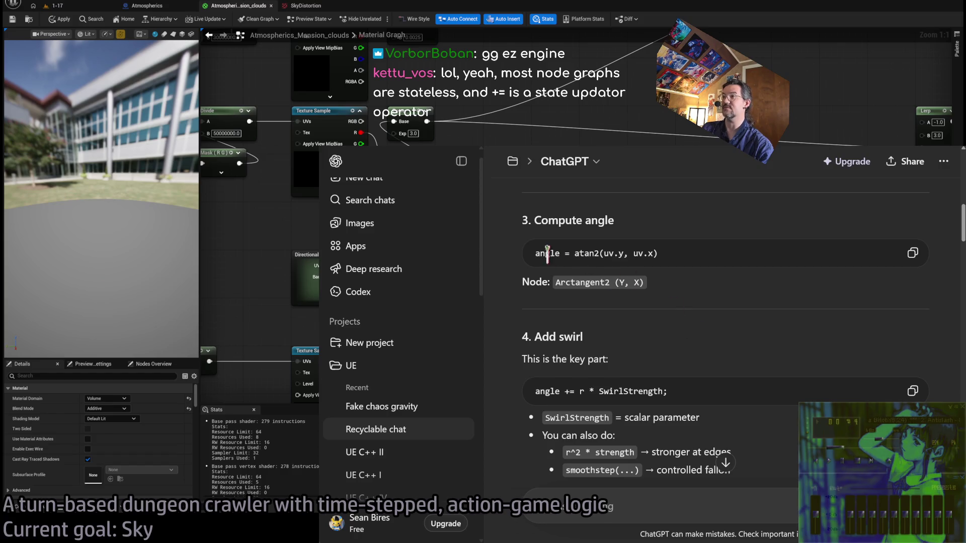
pyautogui.moveTo(551, 252)
pyautogui.mouseDown()
pyautogui.moveTo(698, 255)
pyautogui.moveTo(577, 254)
pyautogui.moveTo(689, 257)
pyautogui.mouseUp()
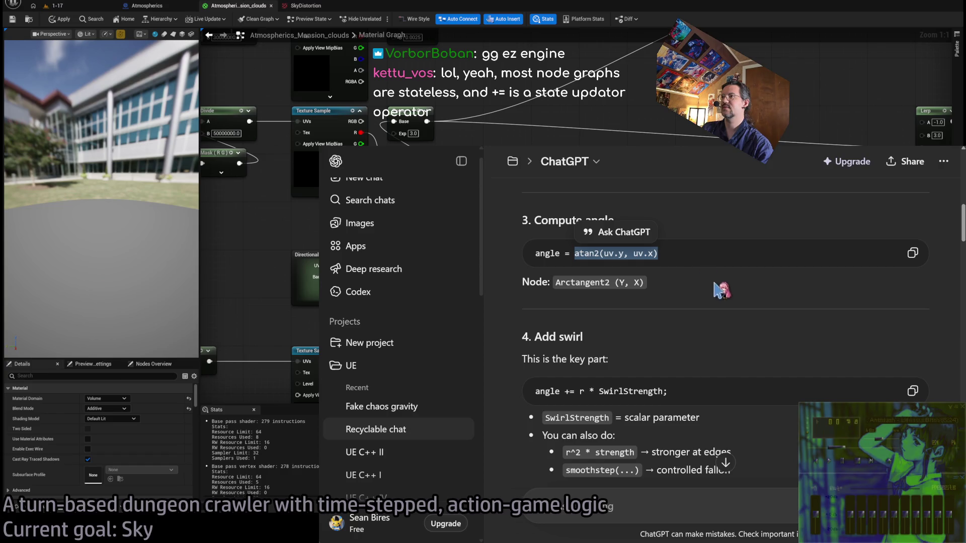
pyautogui.click(584, 253)
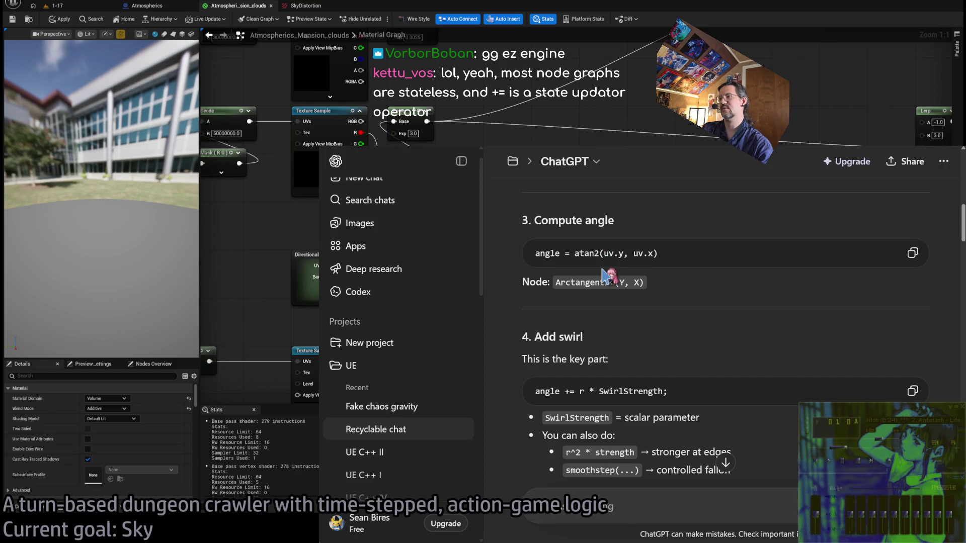
# - Review the angle += r * SwirlStrength line and the SwirlStrength scalar parameter note
pyautogui.scroll(-1, 697, 363)
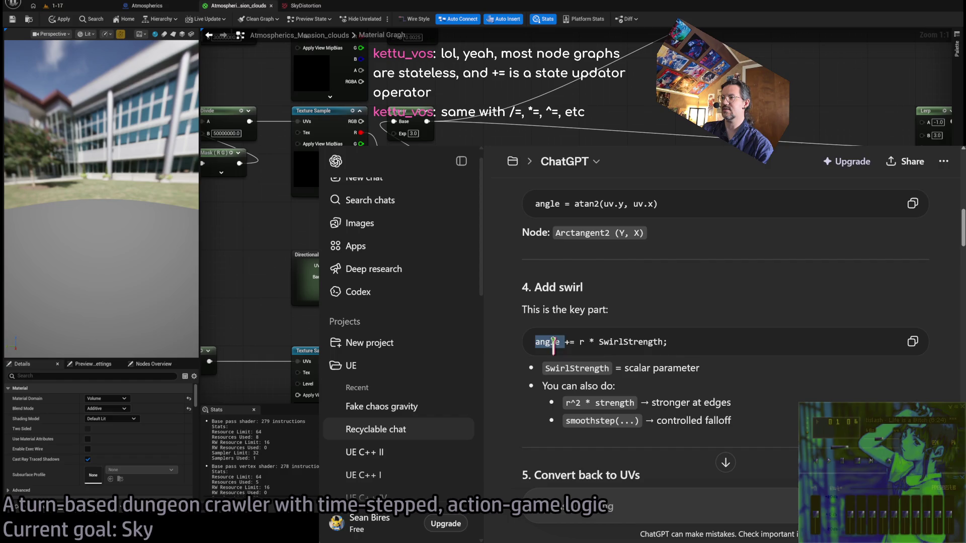
pyautogui.moveTo(554, 344); pyautogui.dragTo(719, 343)
pyautogui.scroll(-2, 766, 402)
pyautogui.click(723, 347)
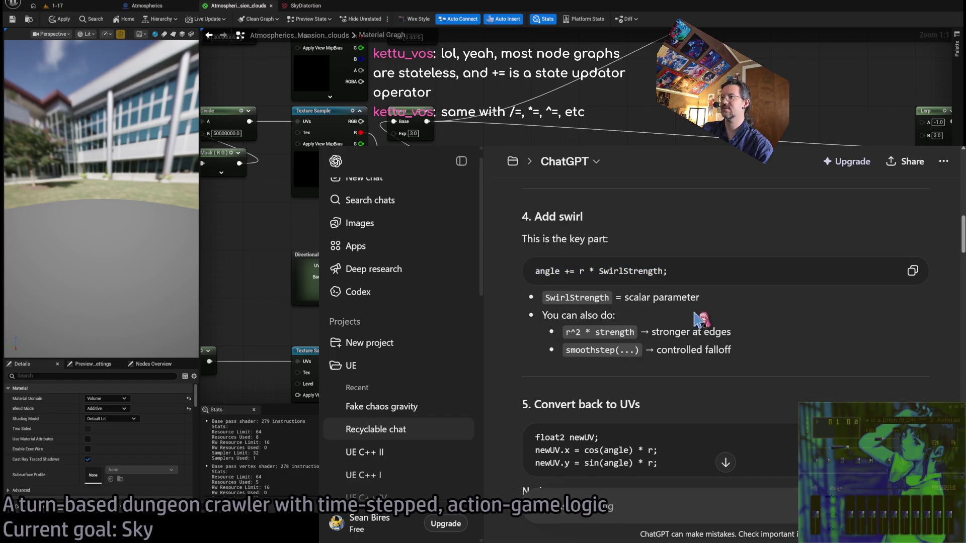
pyautogui.moveTo(574, 297); pyautogui.dragTo(699, 298)
pyautogui.click(690, 318)
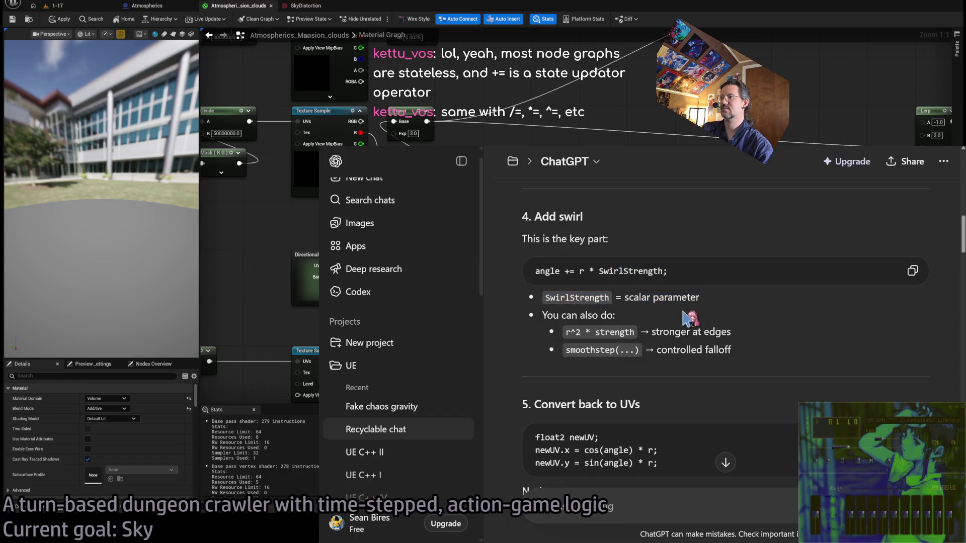
pyautogui.doubleClick(564, 315)
pyautogui.click(689, 336)
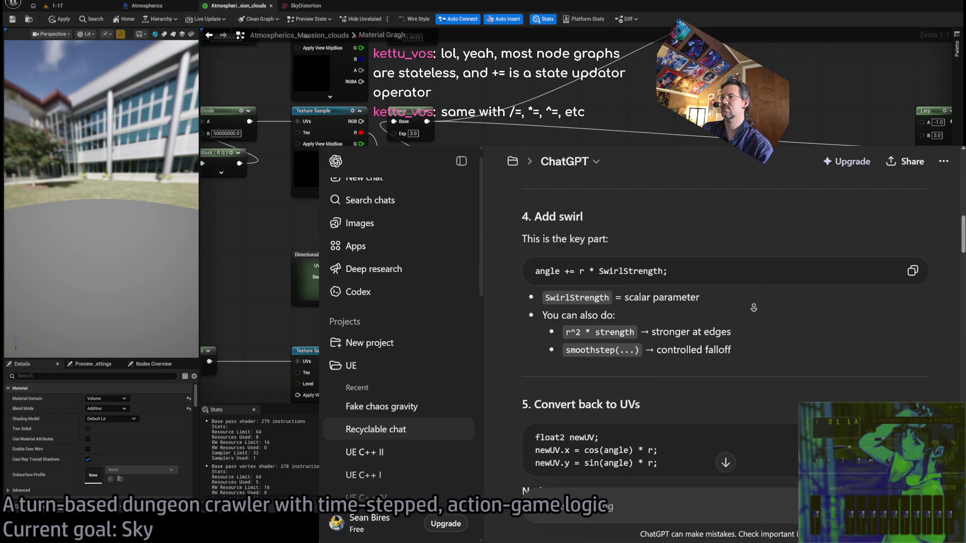
# - Read the convert-back-to-UVs step, selecting the float2 newUV line, then hide ChatGPT
pyautogui.scroll(-1, 754, 308)
pyautogui.scroll(-3, 750, 328)
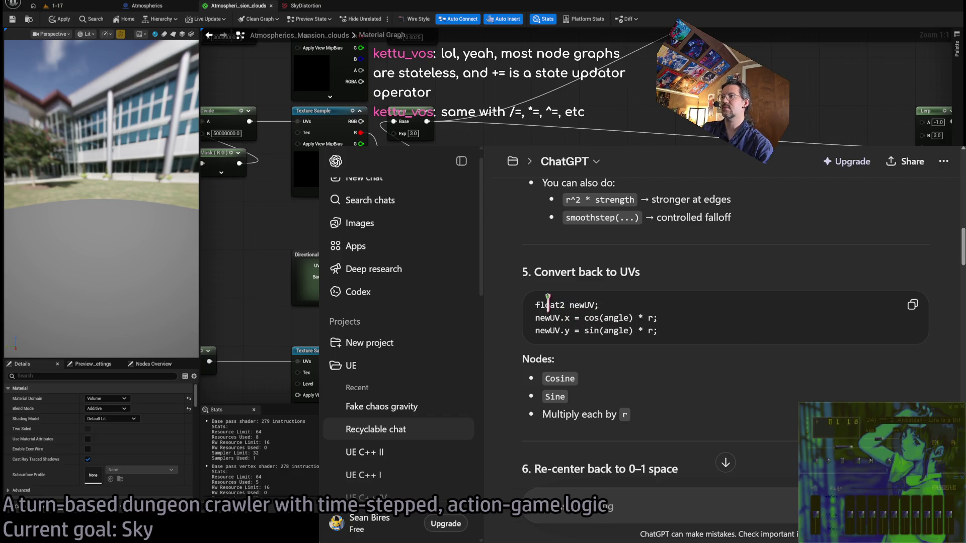
pyautogui.moveTo(548, 303)
pyautogui.mouseDown()
pyautogui.moveTo(604, 304)
pyautogui.moveTo(571, 305)
pyautogui.moveTo(593, 301)
pyautogui.mouseUp()
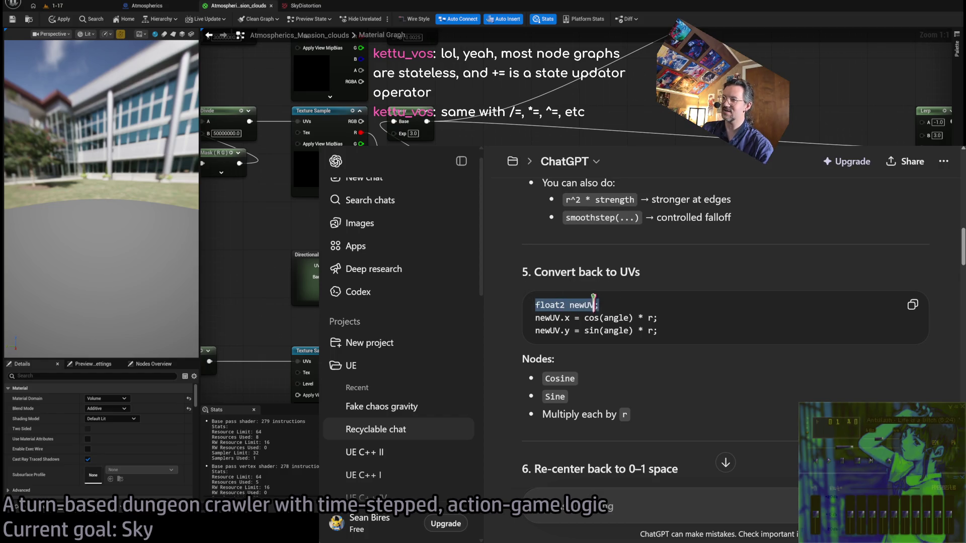
pyautogui.tripleClick(542, 307)
pyautogui.click(580, 274)
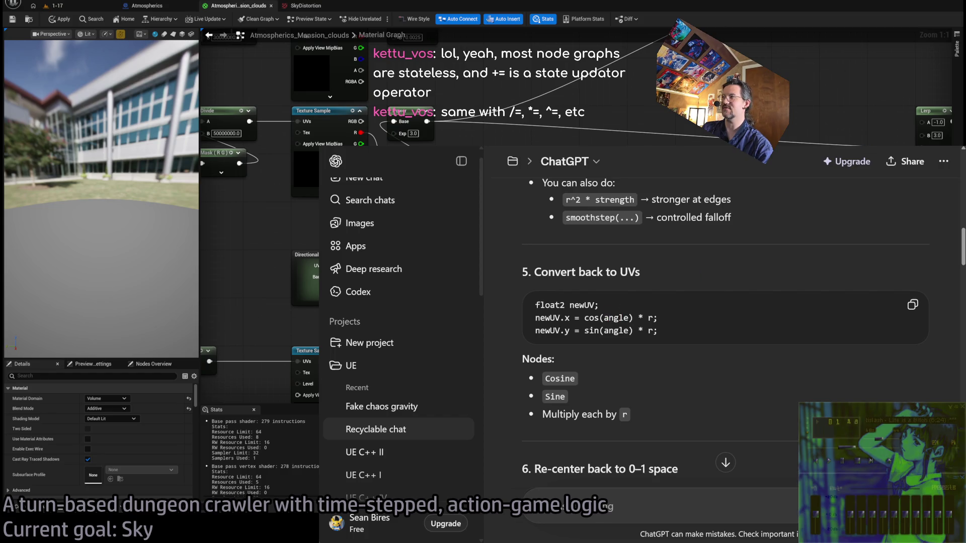
pyautogui.hotkey('alt', 'Tab')
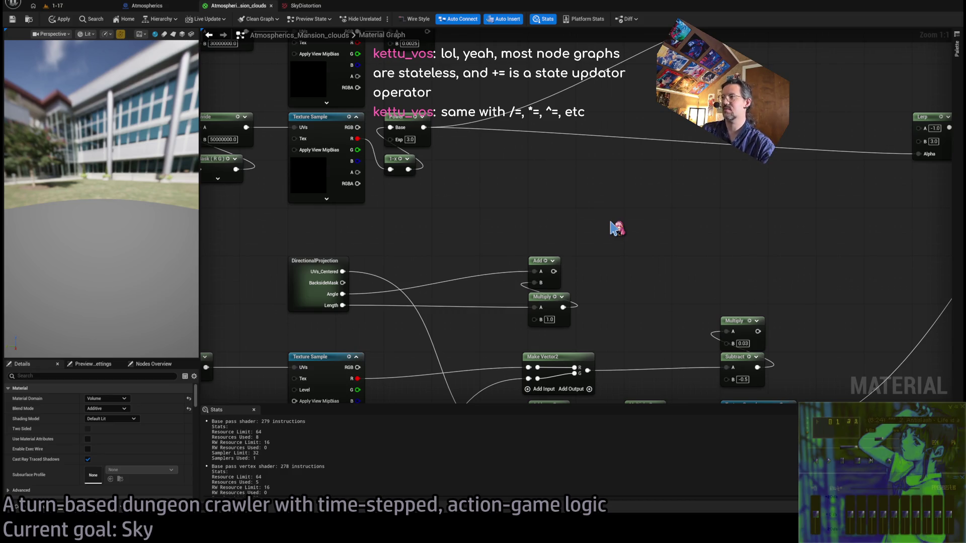
# - Place Cosine and Sine nodes beside the Add node and wire Add into Cosine
pyautogui.hotkey('ctrl', 'v')
pyautogui.click(616, 301)
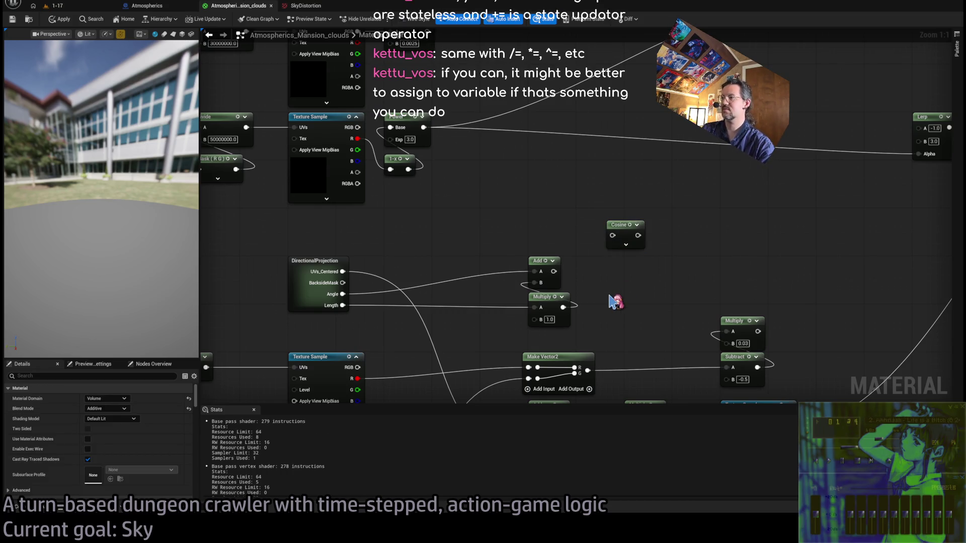
pyautogui.hotkey('ctrl', 'v')
pyautogui.moveTo(573, 228); pyautogui.dragTo(572, 264)
pyautogui.moveTo(503, 265); pyautogui.dragTo(561, 265)
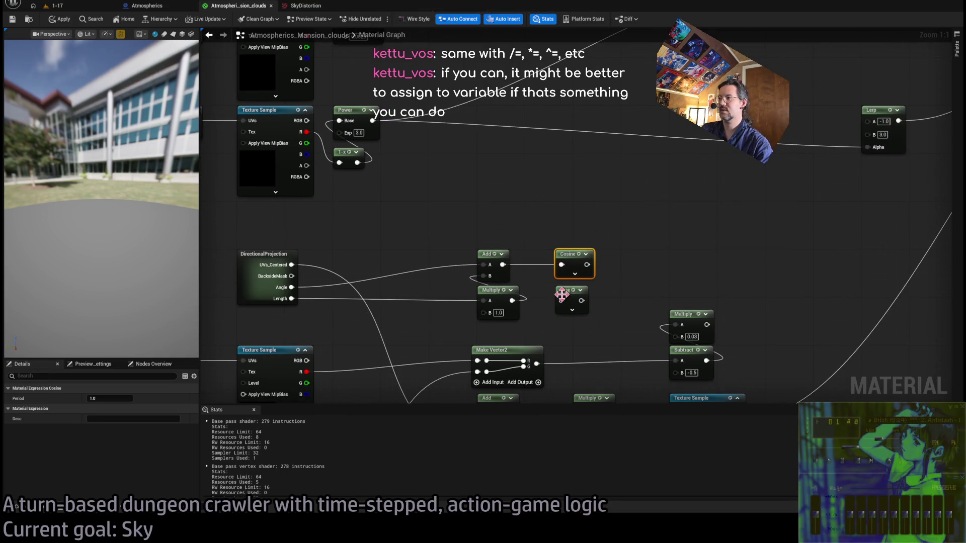
# - Recheck ChatGPT, delete a stray Multiply node, and inspect the lower node cluster
pyautogui.hotkey('alt', 'Tab')
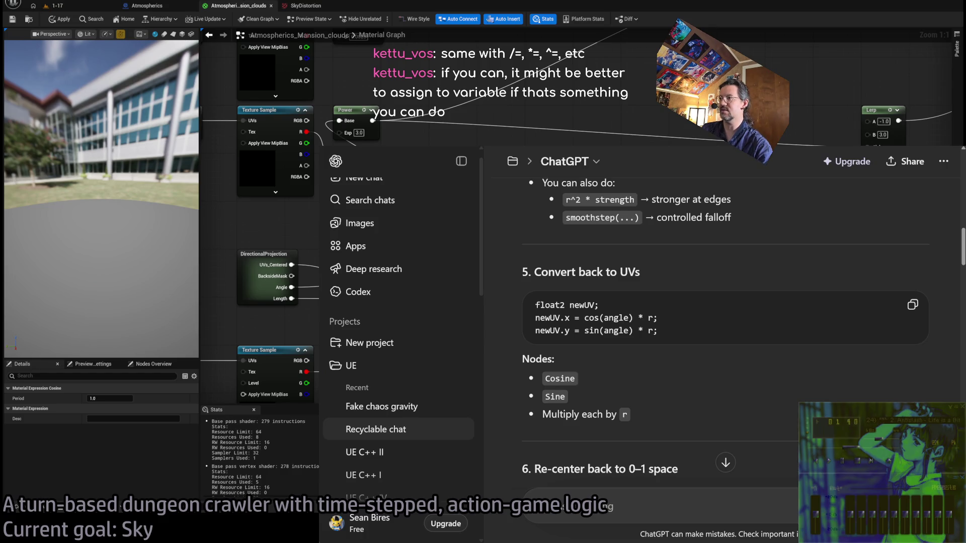
pyautogui.hotkey('alt', 'Tab')
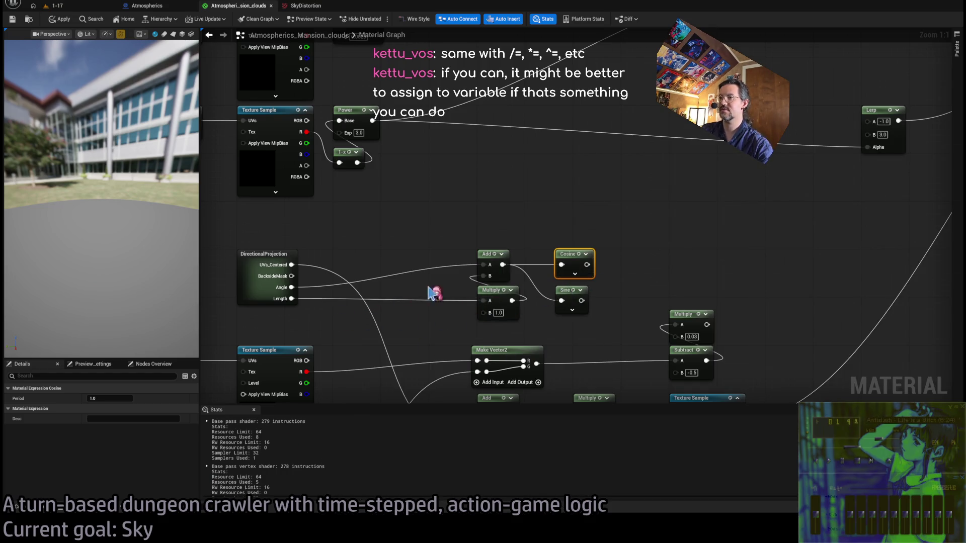
pyautogui.moveTo(587, 265)
pyautogui.mouseDown()
pyautogui.moveTo(632, 261)
pyautogui.moveTo(628, 248)
pyautogui.moveTo(520, 242)
pyautogui.moveTo(455, 302)
pyautogui.mouseUp()
pyautogui.press('Delete')
pyautogui.scroll(-5, 523, 248)
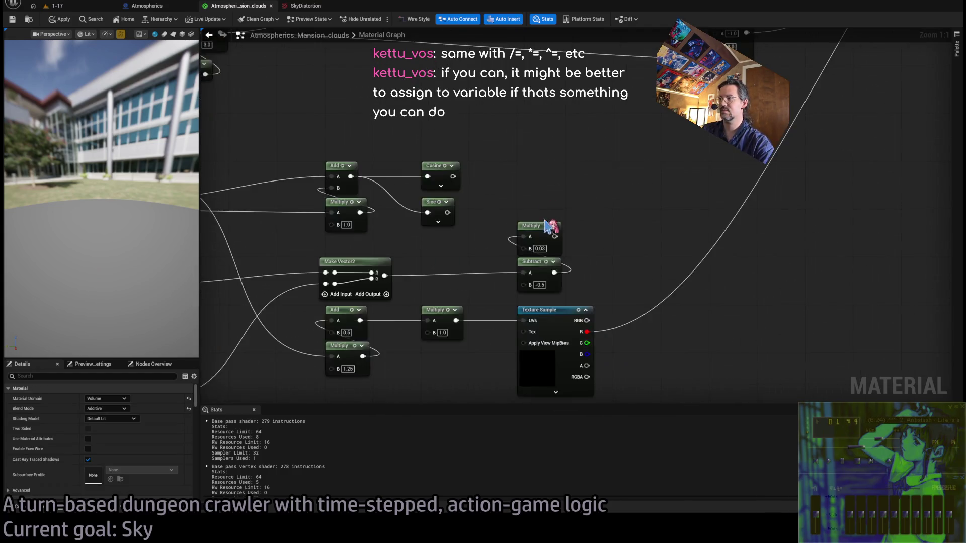
pyautogui.moveTo(664, 377); pyautogui.dragTo(293, 241)
pyautogui.scroll(2, 545, 231)
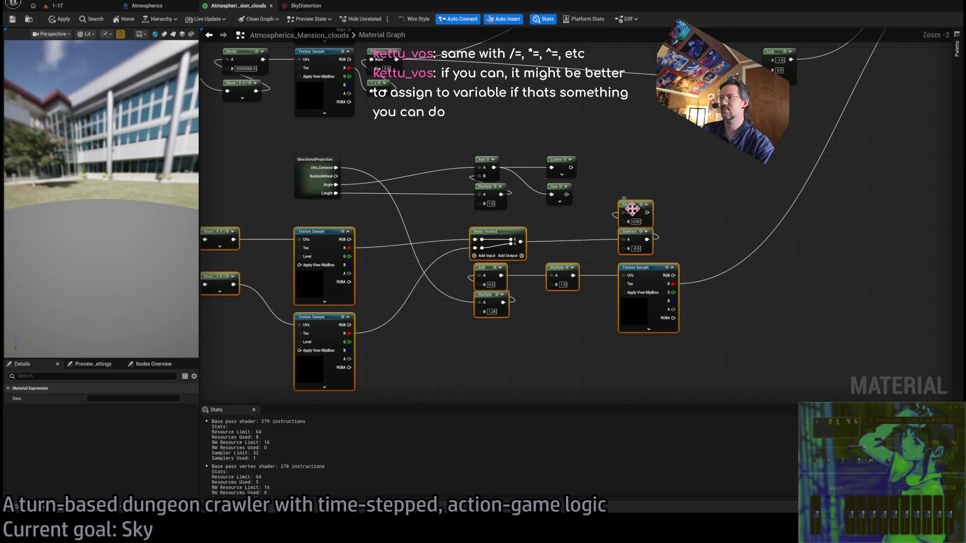
pyautogui.scroll(1, 628, 265)
pyautogui.click(587, 287)
pyautogui.scroll(2, 572, 276)
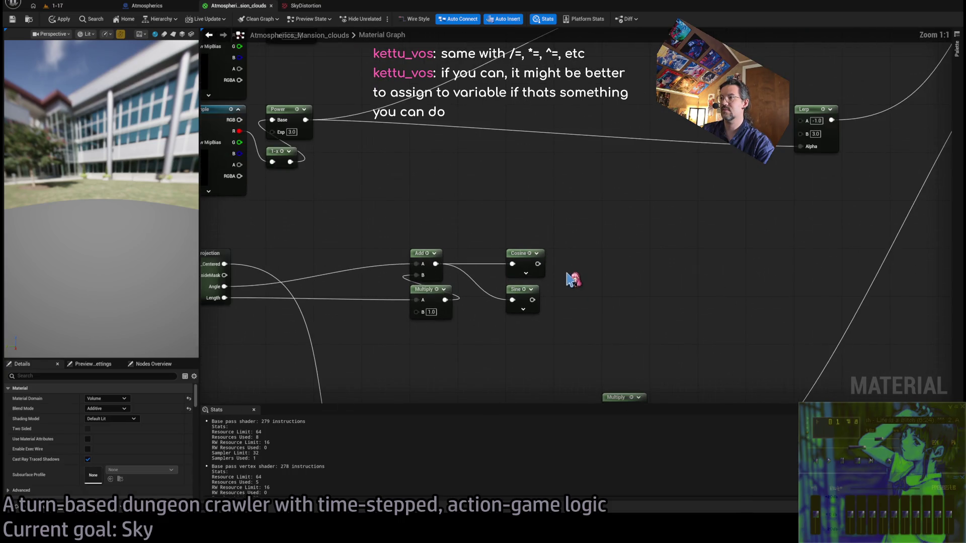
# - Add Multiply nodes after Cosine and Sine, and run DirectionalProjection's output toward the Add node
pyautogui.moveTo(536, 265)
pyautogui.mouseDown()
pyautogui.moveTo(584, 261)
pyautogui.moveTo(567, 262)
pyautogui.mouseUp()
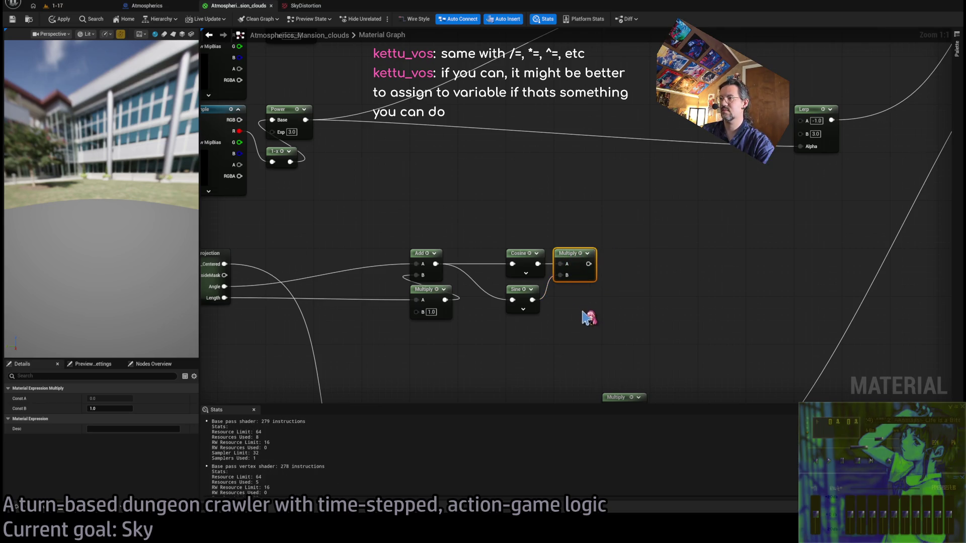
pyautogui.click(556, 313)
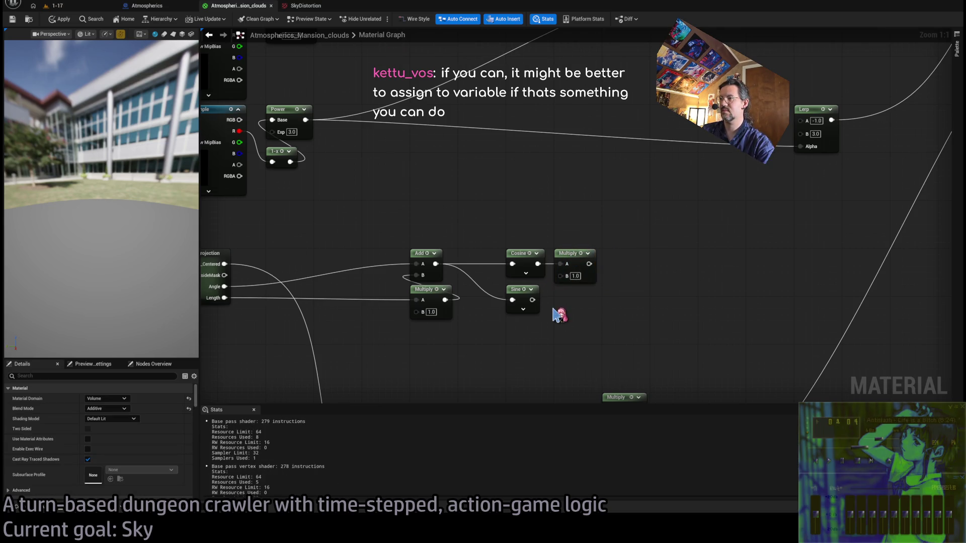
pyautogui.click(573, 269)
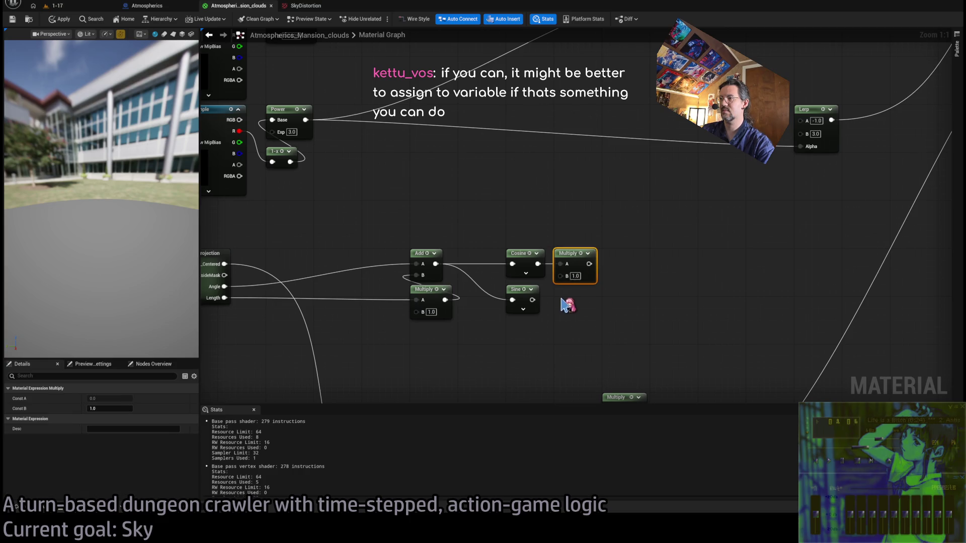
pyautogui.moveTo(532, 300); pyautogui.dragTo(566, 302)
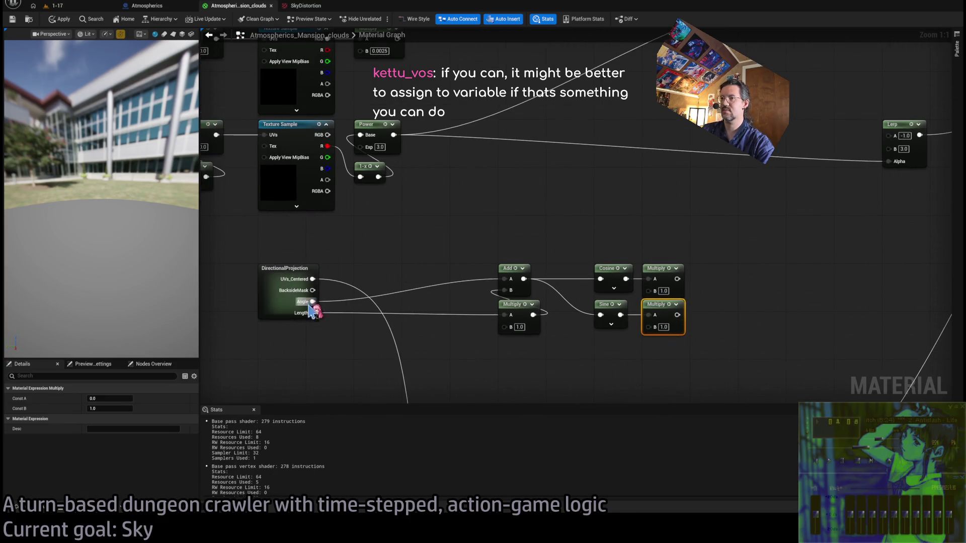
pyautogui.moveTo(311, 302)
pyautogui.mouseDown()
pyautogui.moveTo(513, 263)
pyautogui.moveTo(497, 254)
pyautogui.moveTo(464, 267)
pyautogui.moveTo(511, 250)
pyautogui.moveTo(626, 250)
pyautogui.moveTo(649, 291)
pyautogui.mouseUp()
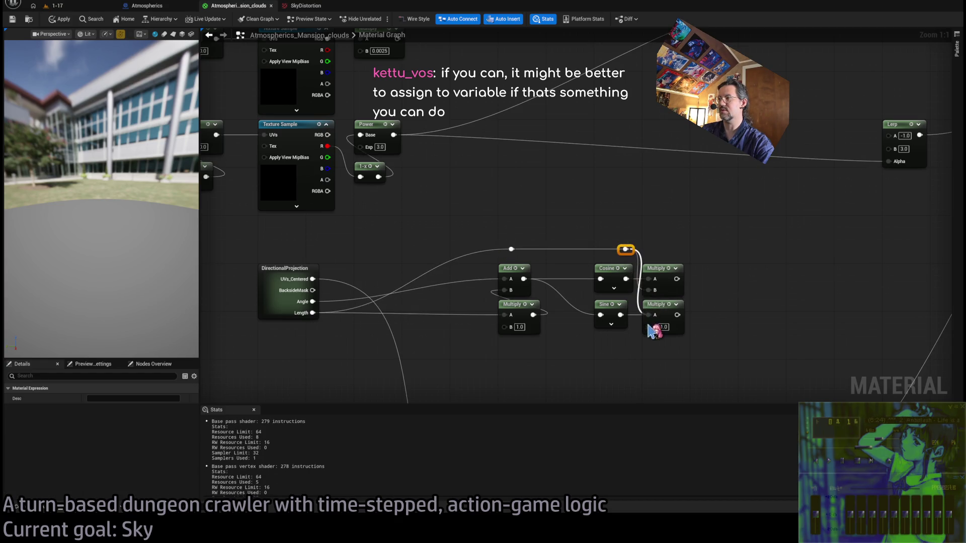
# - Feed the reroute value into both Multiply B pins and shift both Multiplys right
pyautogui.moveTo(626, 249); pyautogui.dragTo(649, 326)
pyautogui.moveTo(730, 273); pyautogui.dragTo(665, 340)
pyautogui.moveTo(665, 269); pyautogui.dragTo(712, 269)
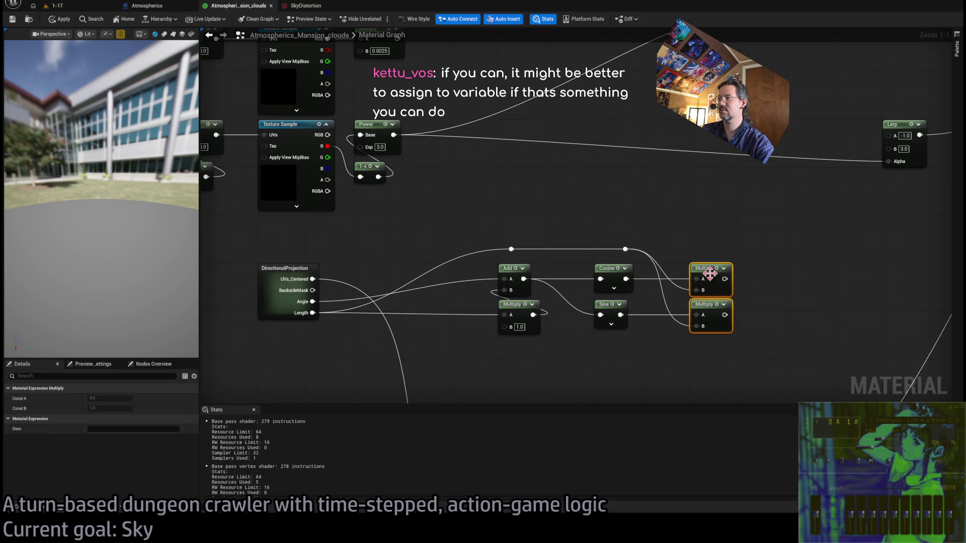
pyautogui.click(669, 247)
pyautogui.click(512, 249)
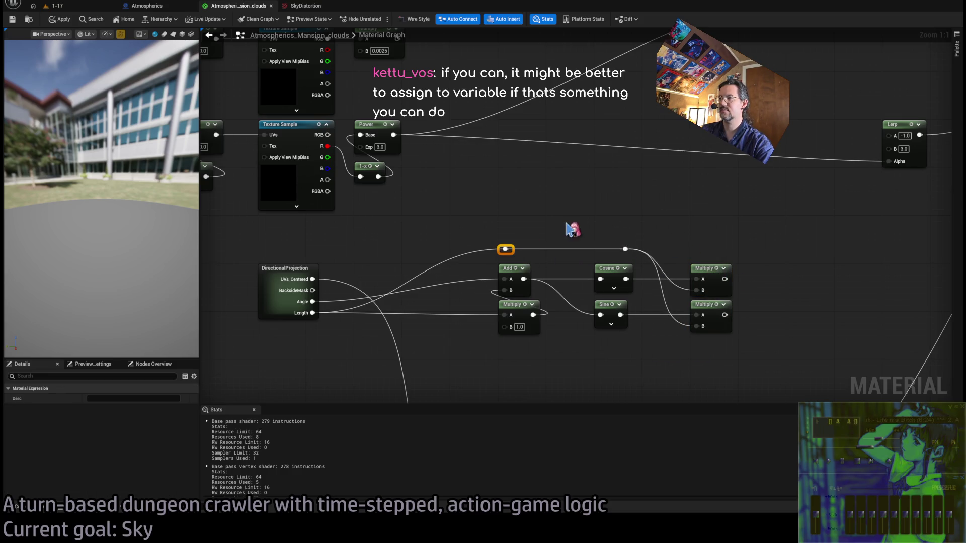
pyautogui.moveTo(572, 226)
pyautogui.mouseDown()
pyautogui.moveTo(572, 254)
pyautogui.moveTo(554, 234)
pyautogui.mouseUp()
pyautogui.hotkey('alt', 'Tab')
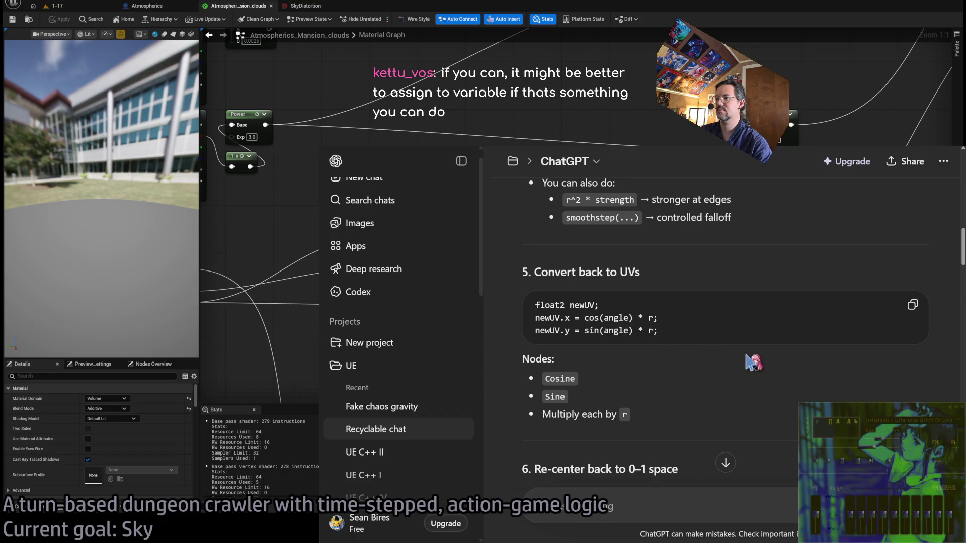
# - Scroll to step 6 and highlight the re-center back to 0–1 space code before returning to Unreal
pyautogui.scroll(-2, 749, 360)
pyautogui.scroll(-2, 737, 406)
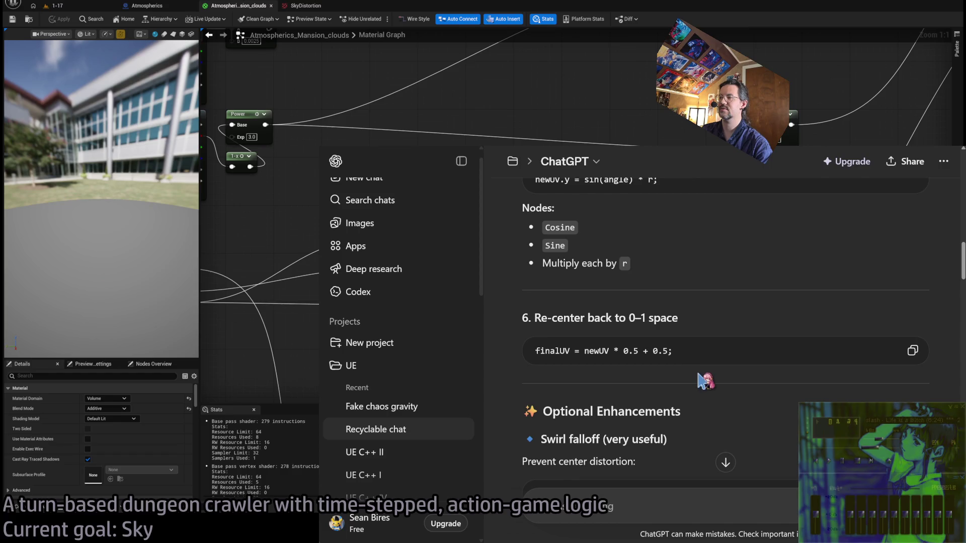
pyautogui.moveTo(750, 320)
pyautogui.mouseDown()
pyautogui.moveTo(735, 412)
pyautogui.moveTo(729, 345)
pyautogui.moveTo(791, 387)
pyautogui.mouseUp()
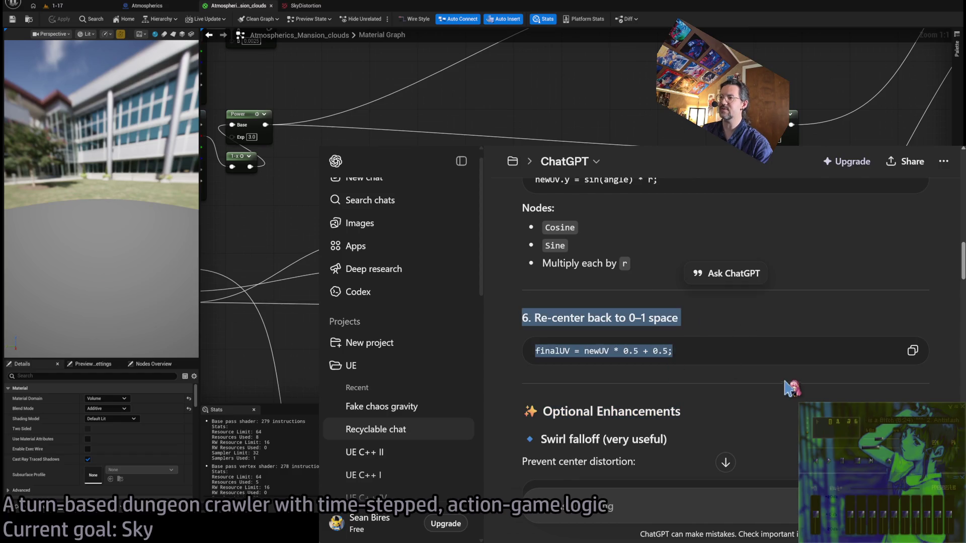
pyautogui.hotkey('alt', 'Tab')
# - Bring the swirl nodes into view, try a wire from the upper Multiply, and recheck ChatGPT's notes
pyautogui.scroll(-2, 580, 279)
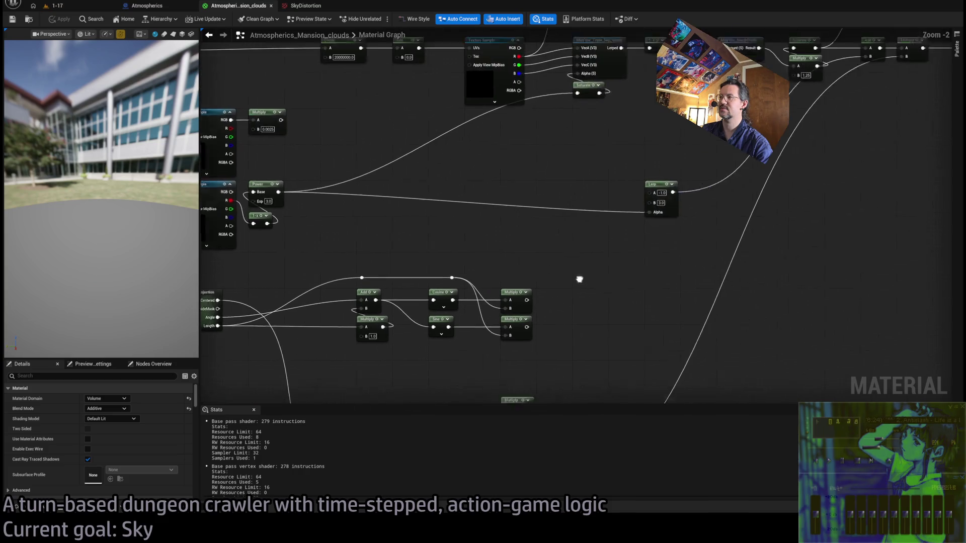
pyautogui.moveTo(548, 321)
pyautogui.mouseDown()
pyautogui.moveTo(578, 309)
pyautogui.moveTo(610, 316)
pyautogui.mouseUp()
pyautogui.click(593, 300)
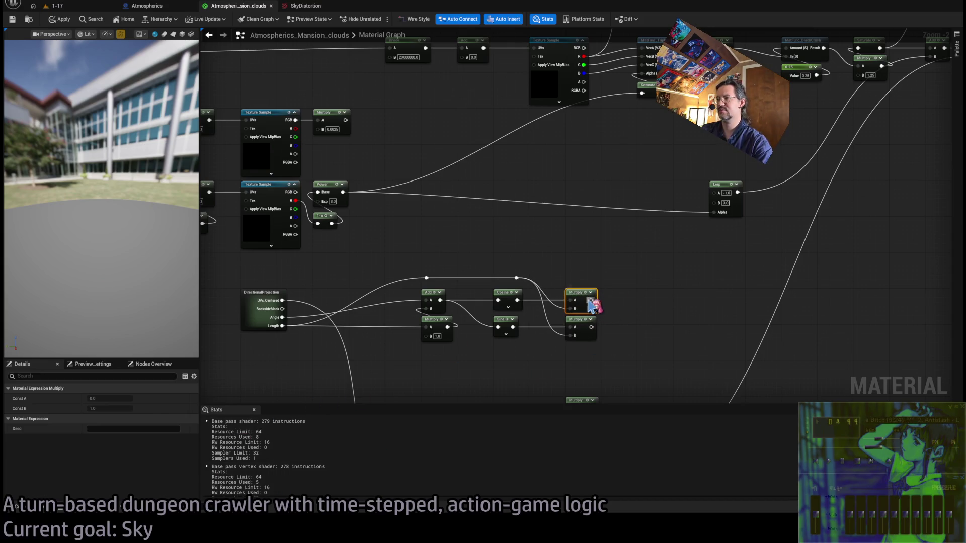
pyautogui.moveTo(592, 300)
pyautogui.mouseDown()
pyautogui.moveTo(611, 304)
pyautogui.moveTo(618, 280)
pyautogui.mouseUp()
pyautogui.click(618, 280)
pyautogui.hotkey('alt', 'Tab')
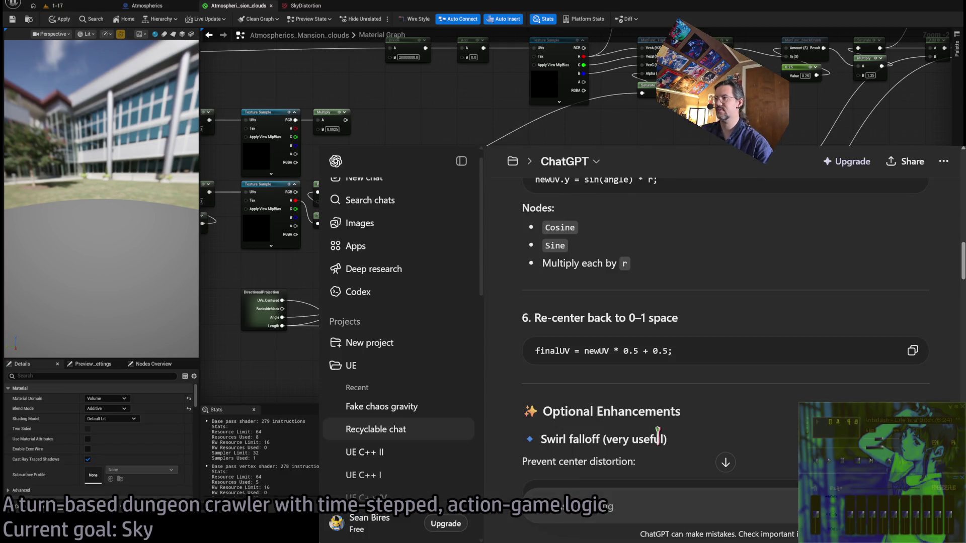
pyautogui.scroll(3, 697, 405)
pyautogui.hotkey('alt', 'Tab')
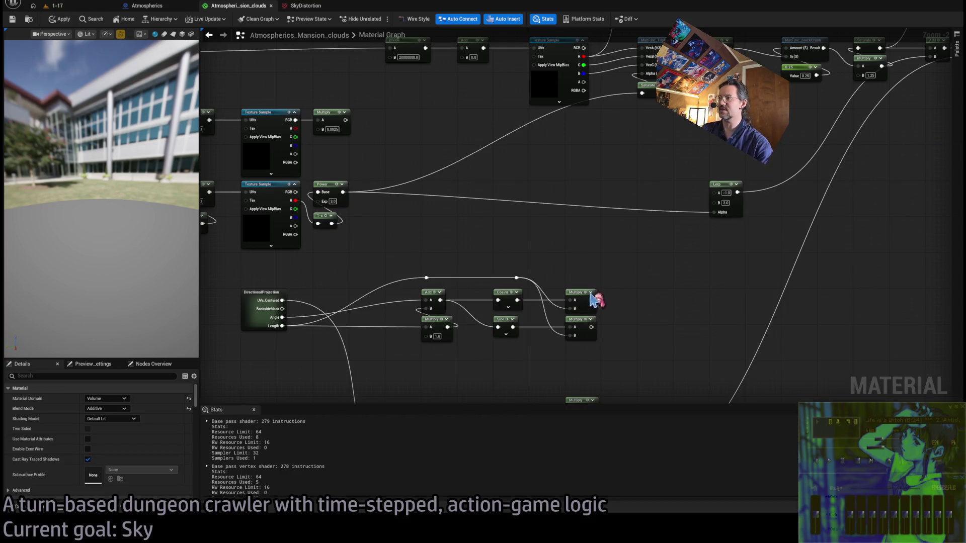
# - Drag from the upper Multiply output into empty space and create a Make Vector2 node
pyautogui.moveTo(592, 301); pyautogui.dragTo(634, 296)
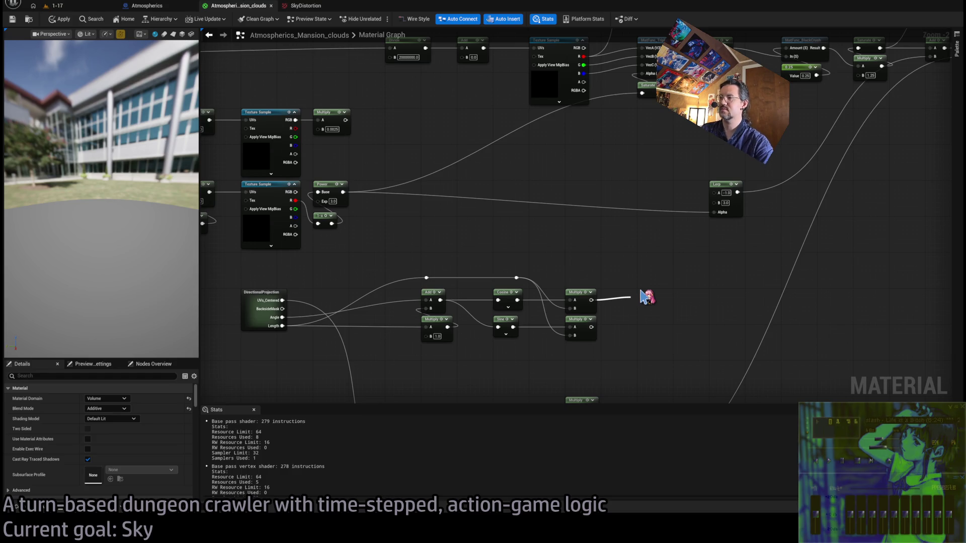
pyautogui.moveTo(640, 291); pyautogui.dragTo(636, 311)
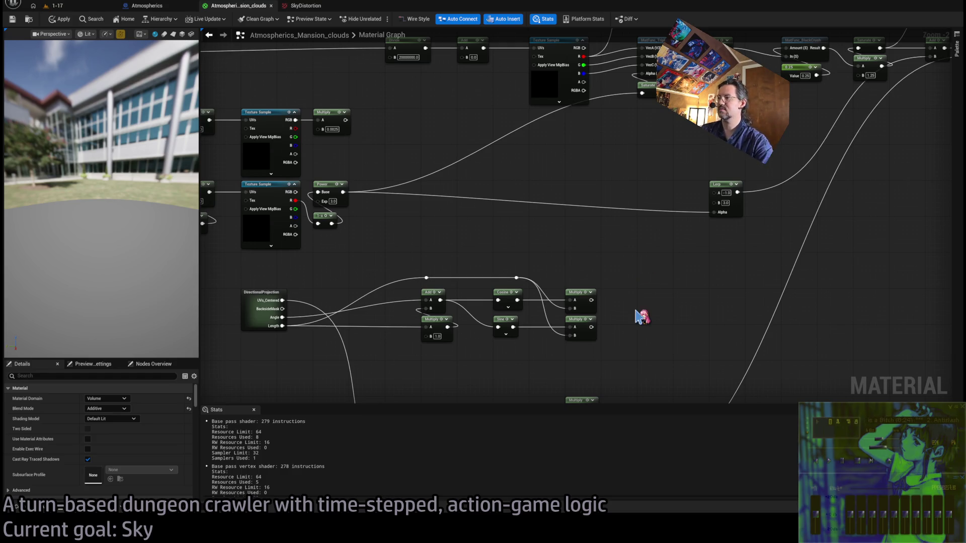
pyautogui.hotkey('ctrl', 'v')
pyautogui.scroll(2, 642, 341)
# - Try wiring Make Vector2 into the Add node's B input, then remove the mismatched link
pyautogui.moveTo(661, 302)
pyautogui.mouseDown()
pyautogui.moveTo(663, 281)
pyautogui.moveTo(575, 286)
pyautogui.moveTo(575, 322)
pyautogui.mouseUp()
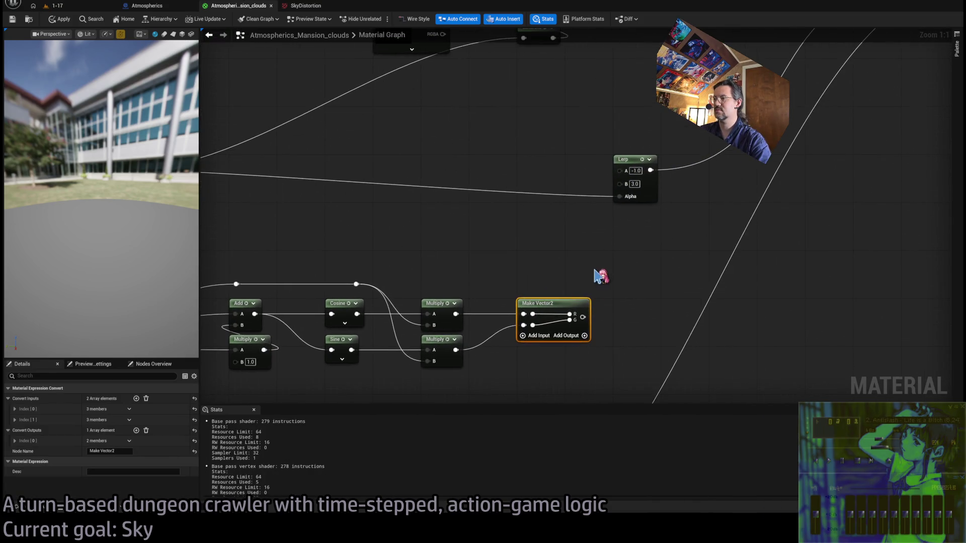
pyautogui.scroll(-2, 596, 272)
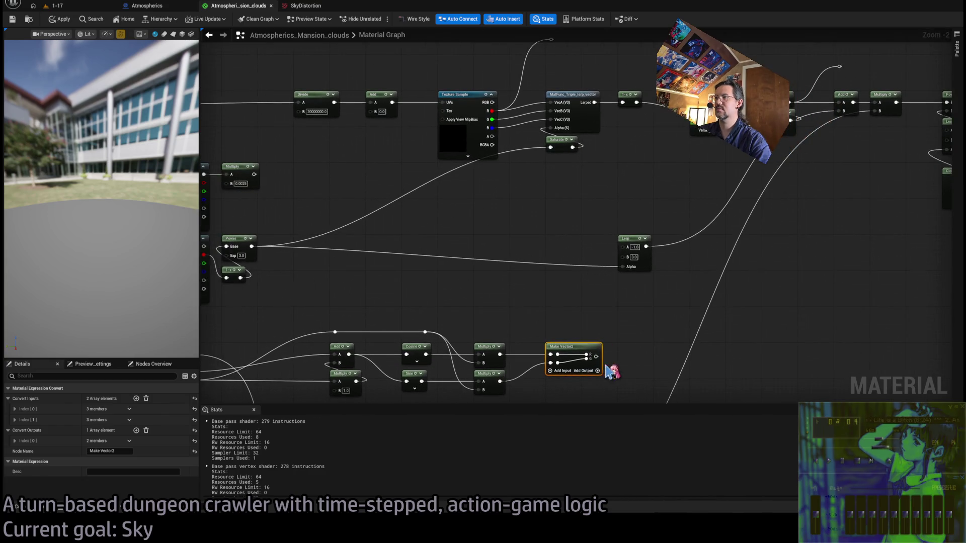
pyautogui.moveTo(597, 357)
pyautogui.mouseDown()
pyautogui.moveTo(401, 194)
pyautogui.moveTo(376, 111)
pyautogui.mouseUp()
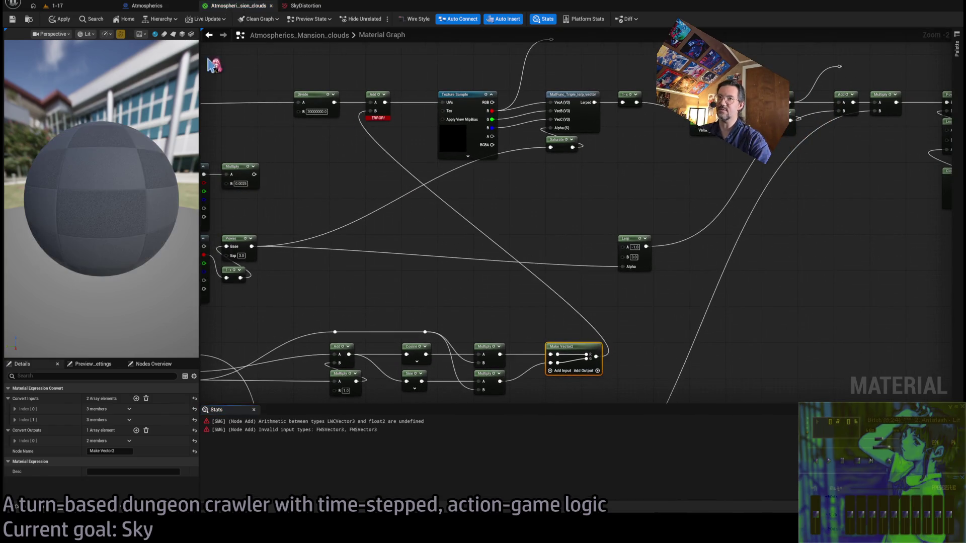
pyautogui.keyDown('alt'); pyautogui.click(596, 357); pyautogui.keyUp('alt')
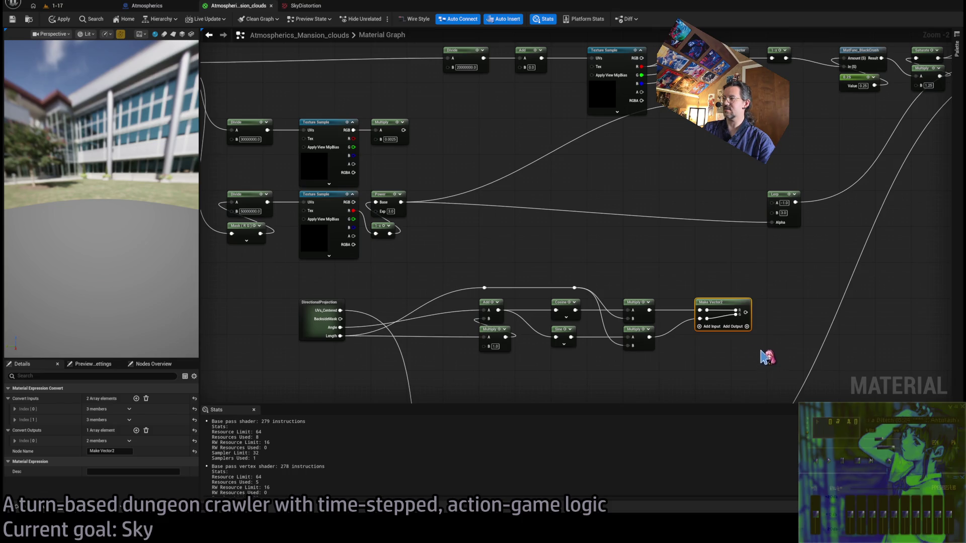
pyautogui.click(744, 356)
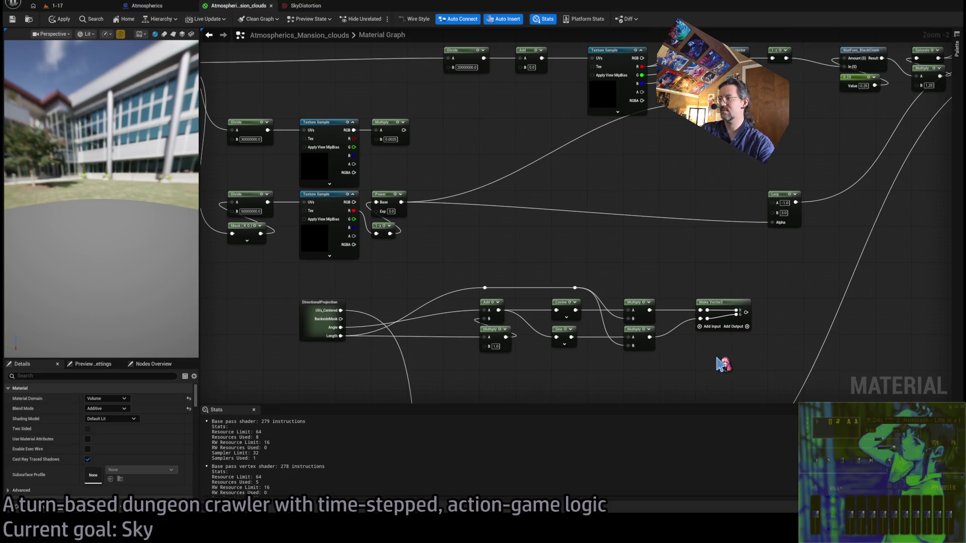
# - Place Make Vector3 by the Multiplys, wire both into it and its output to Add B, then apply
pyautogui.moveTo(719, 364); pyautogui.dragTo(701, 304)
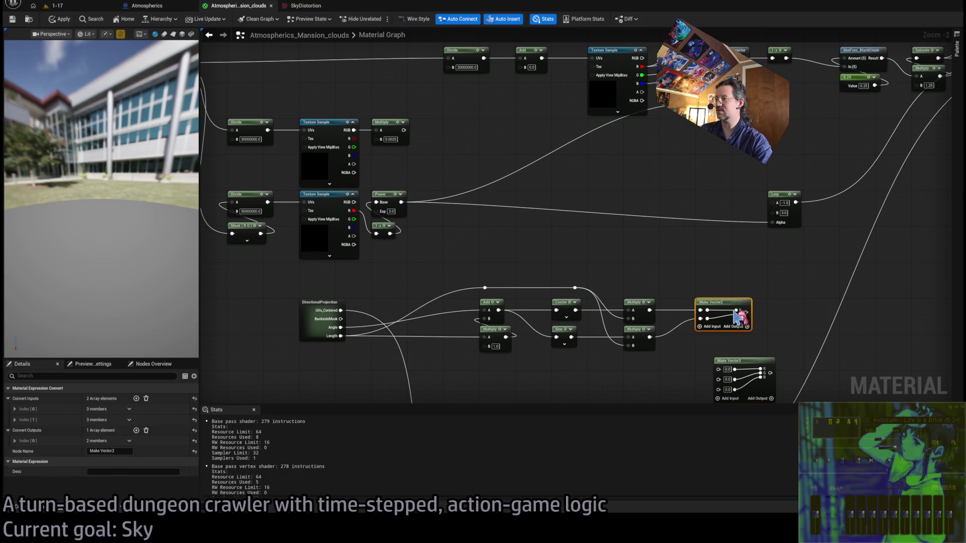
pyautogui.hotkey('ctrl', 'z')
pyautogui.moveTo(727, 359); pyautogui.dragTo(707, 299)
pyautogui.moveTo(649, 310); pyautogui.dragTo(700, 311)
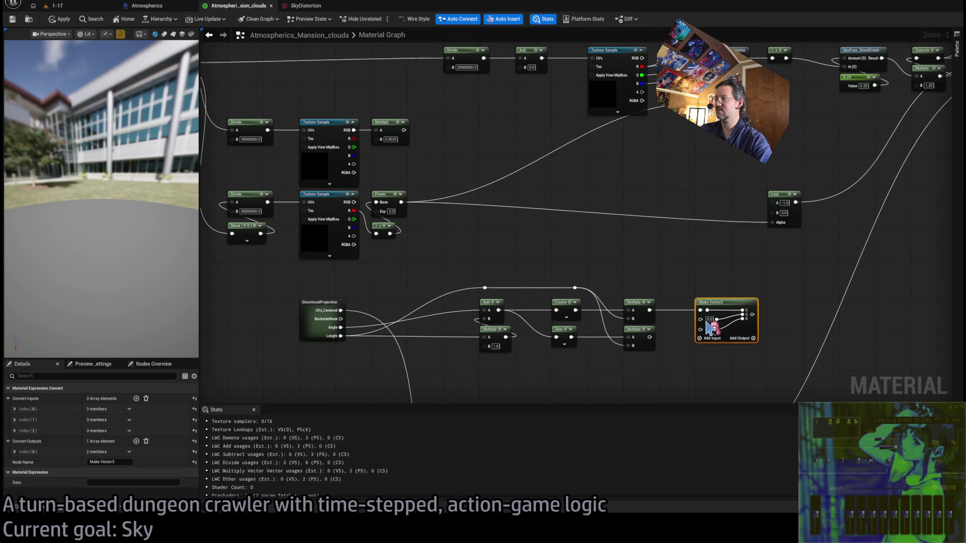
pyautogui.moveTo(650, 337)
pyautogui.mouseDown()
pyautogui.moveTo(700, 319)
pyautogui.moveTo(453, 72)
pyautogui.moveTo(520, 67)
pyautogui.mouseUp()
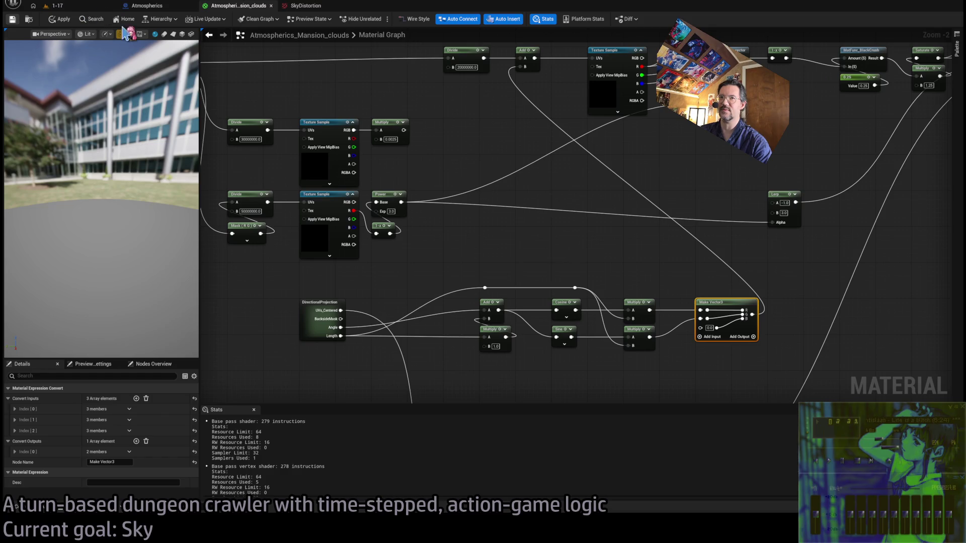
pyautogui.click(63, 18)
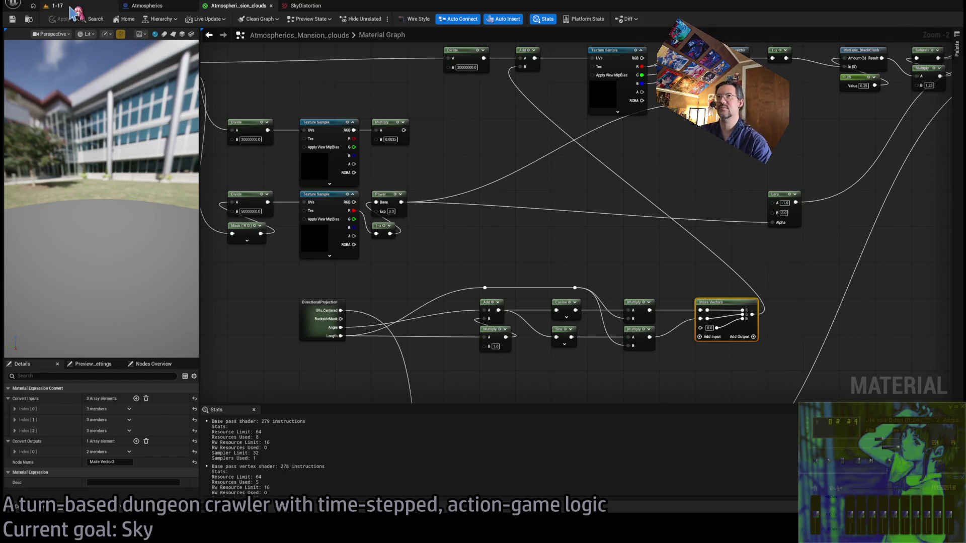
pyautogui.click(72, 12)
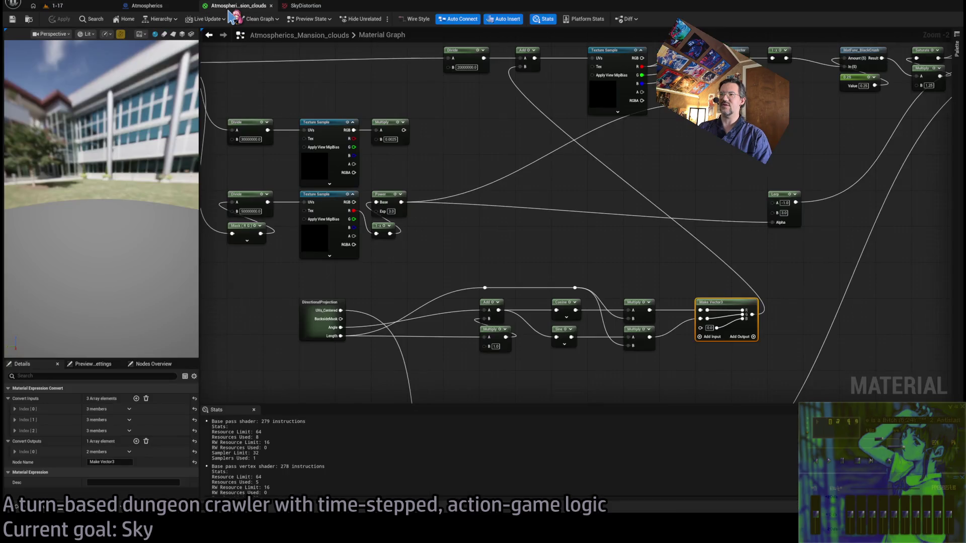
# - Watch the swirling clouds in the 1-17 level, stop play, and reopen the Atmospherics_Mansion_clouds graph
pyautogui.click(232, 6)
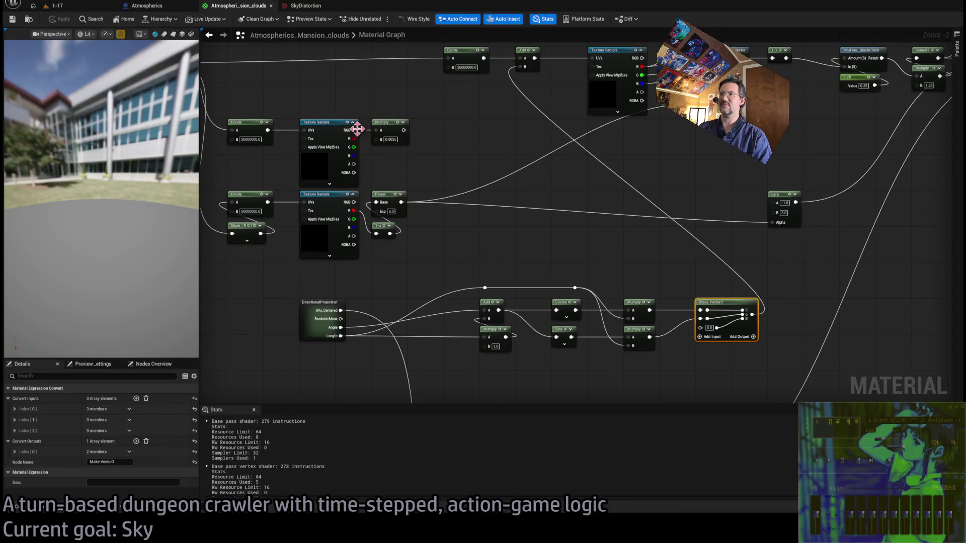
pyautogui.click(83, 6)
pyautogui.click(211, 18)
pyautogui.click(252, 7)
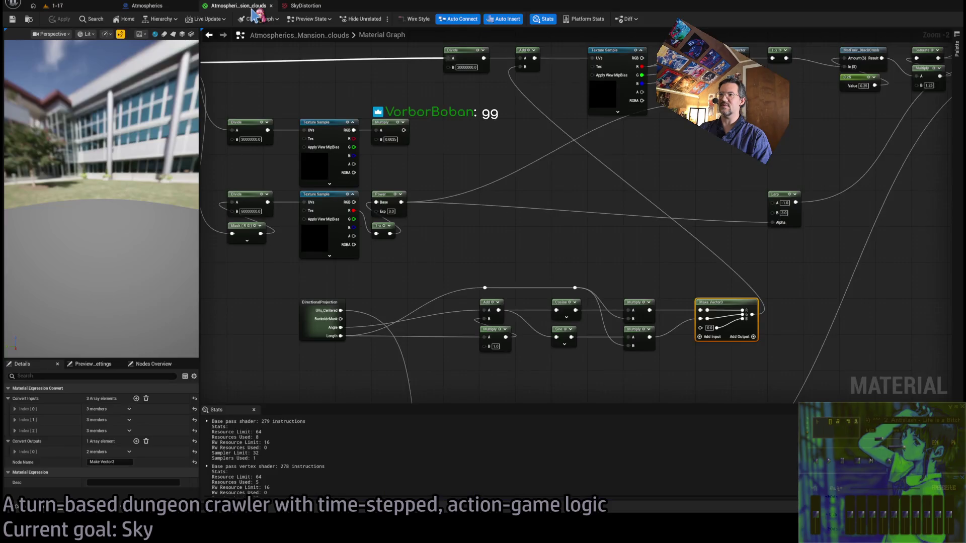
pyautogui.click(88, 7)
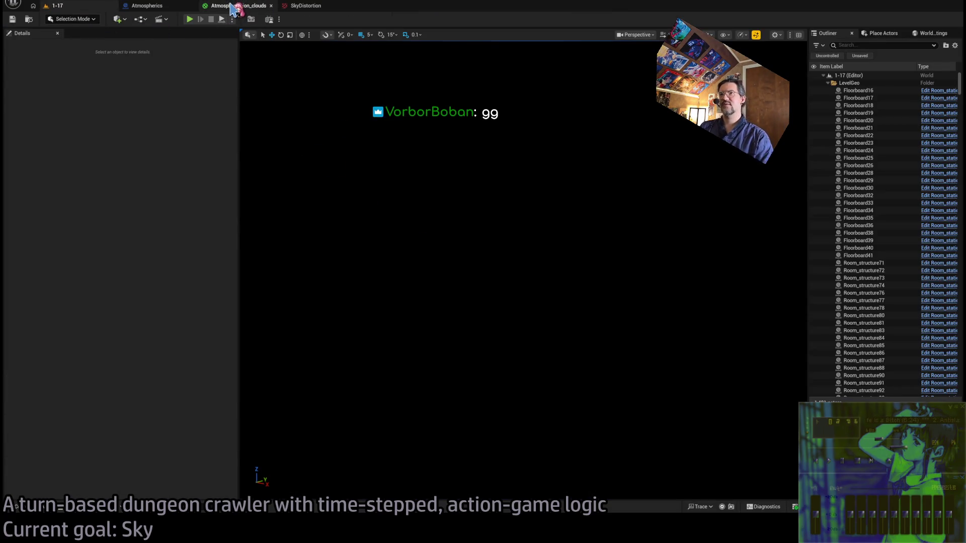
pyautogui.click(237, 6)
pyautogui.moveTo(591, 257); pyautogui.dragTo(558, 244)
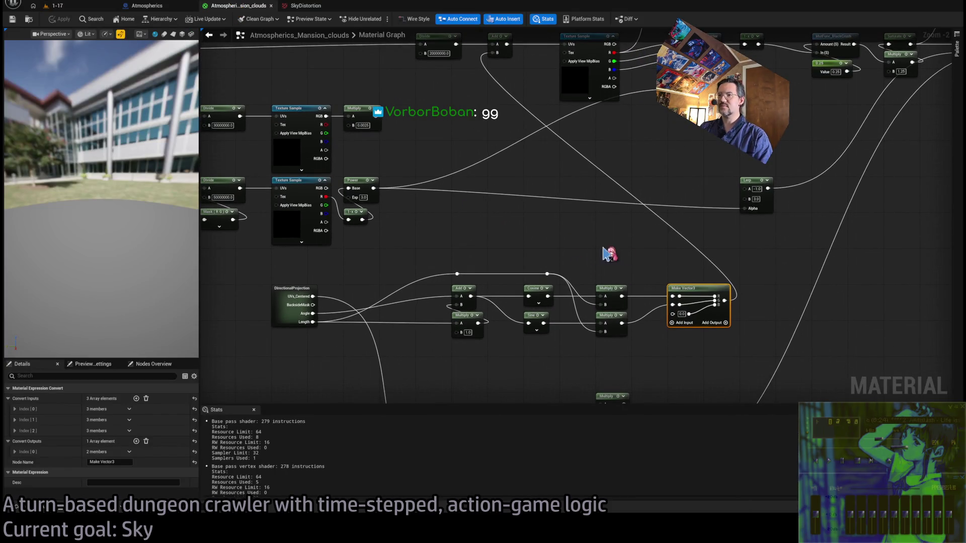
# - Look over the world position, Divide and Texture Sample nodes, then enter the DirectionalProjection subgraph
pyautogui.moveTo(692, 314)
pyautogui.mouseDown()
pyautogui.moveTo(603, 252)
pyautogui.moveTo(559, 169)
pyautogui.mouseUp()
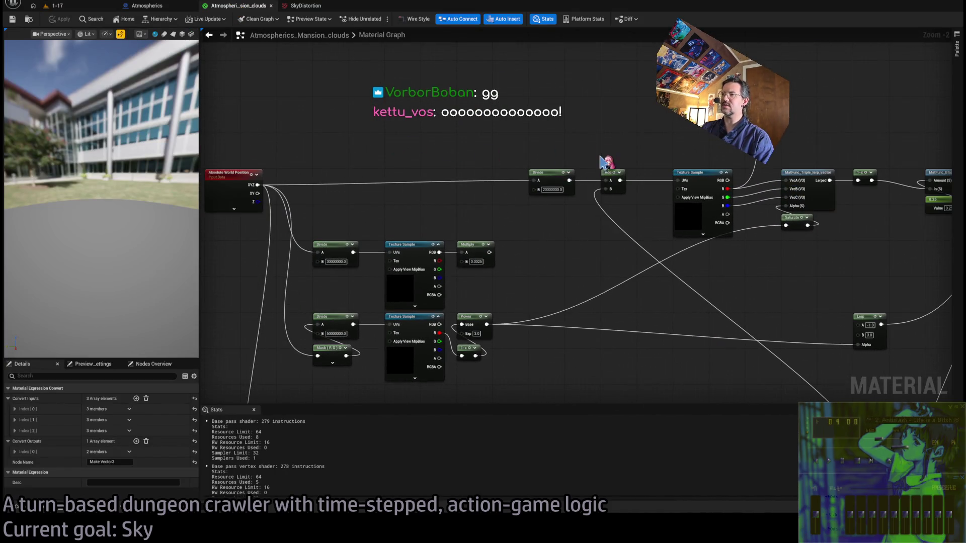
pyautogui.click(609, 173)
pyautogui.scroll(2, 627, 196)
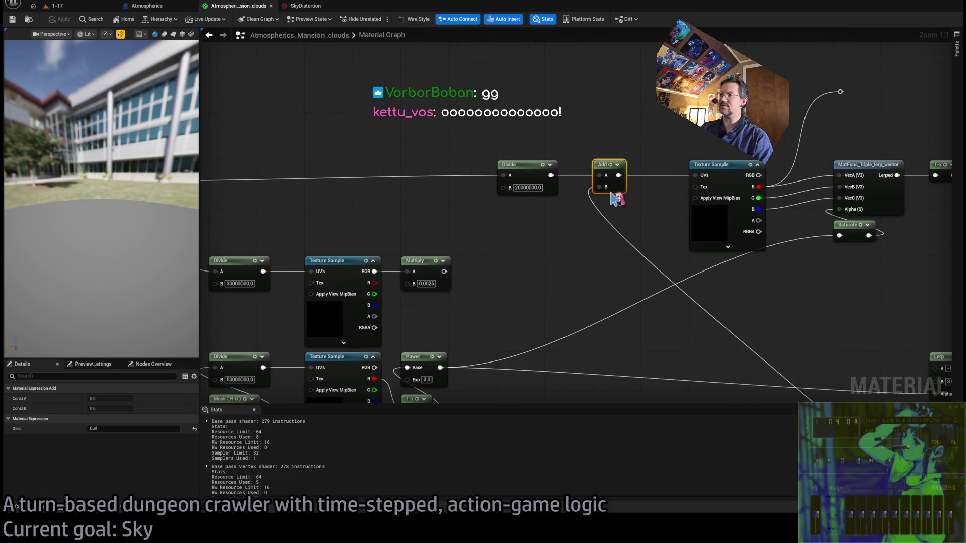
pyautogui.click(730, 236)
pyautogui.scroll(-5, 151, 448)
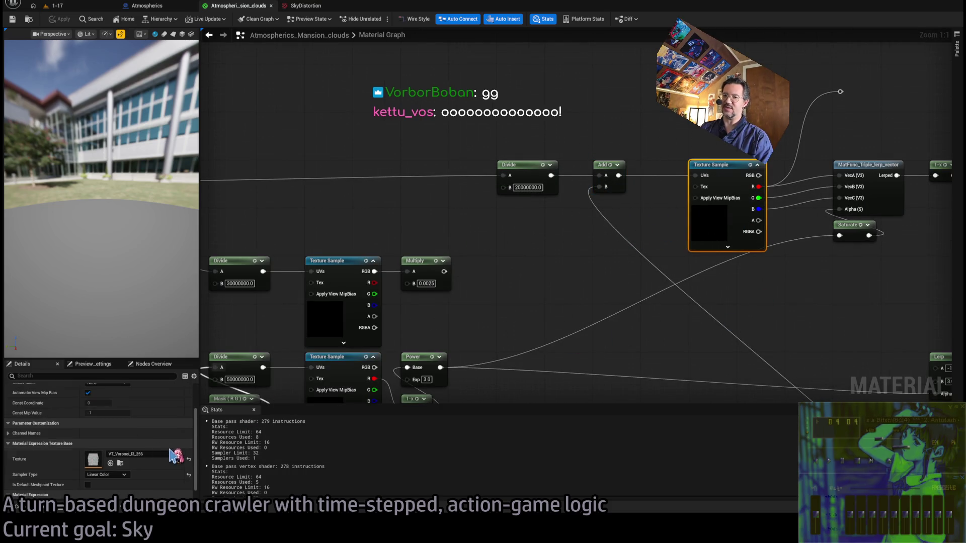
pyautogui.scroll(-5, 809, 338)
pyautogui.scroll(5, 606, 280)
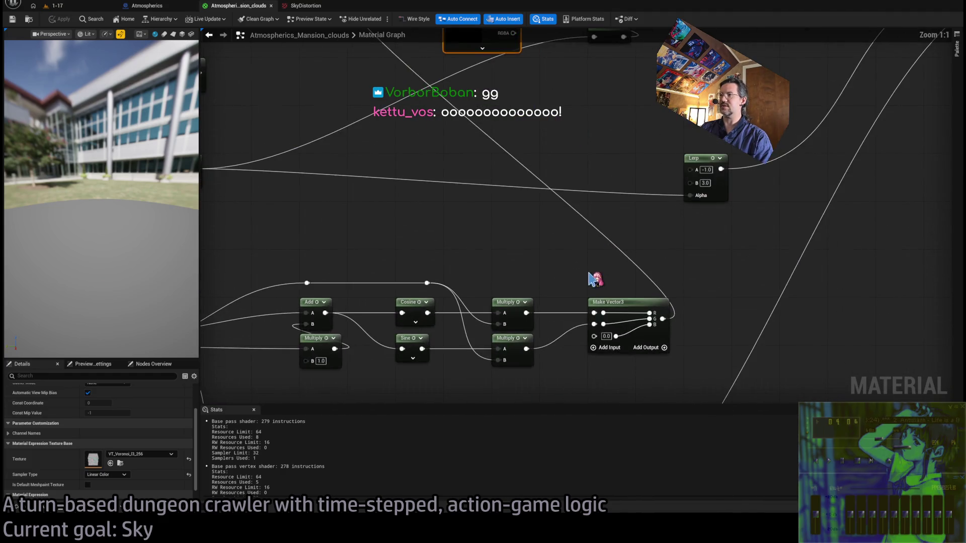
pyautogui.scroll(-4, 665, 336)
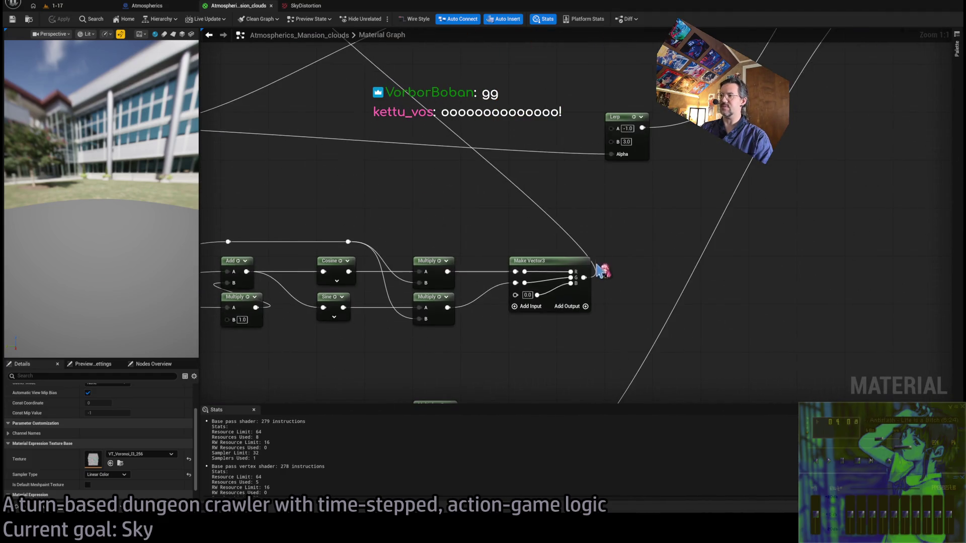
pyautogui.scroll(3, 656, 309)
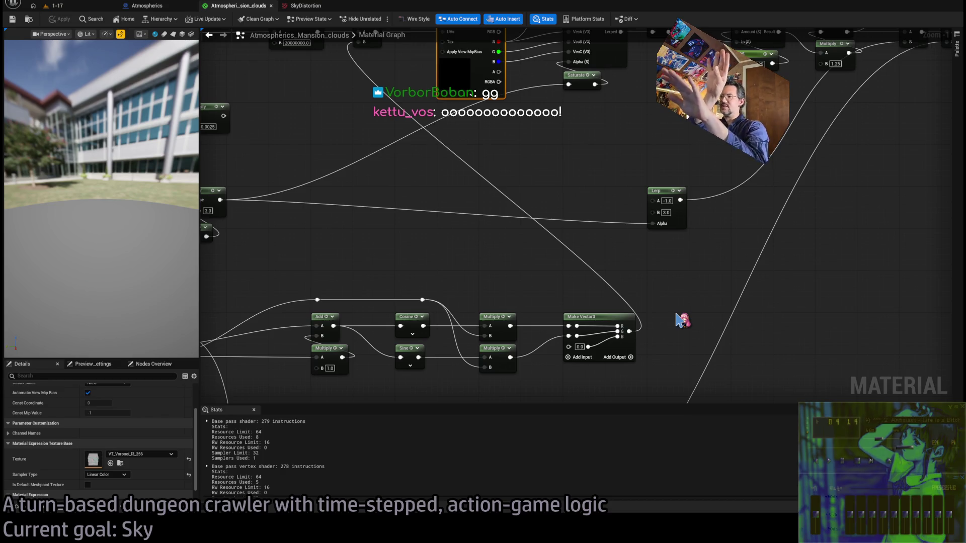
pyautogui.moveTo(560, 275)
pyautogui.mouseDown()
pyautogui.moveTo(567, 246)
pyautogui.moveTo(604, 274)
pyautogui.moveTo(561, 218)
pyautogui.moveTo(532, 255)
pyautogui.mouseUp()
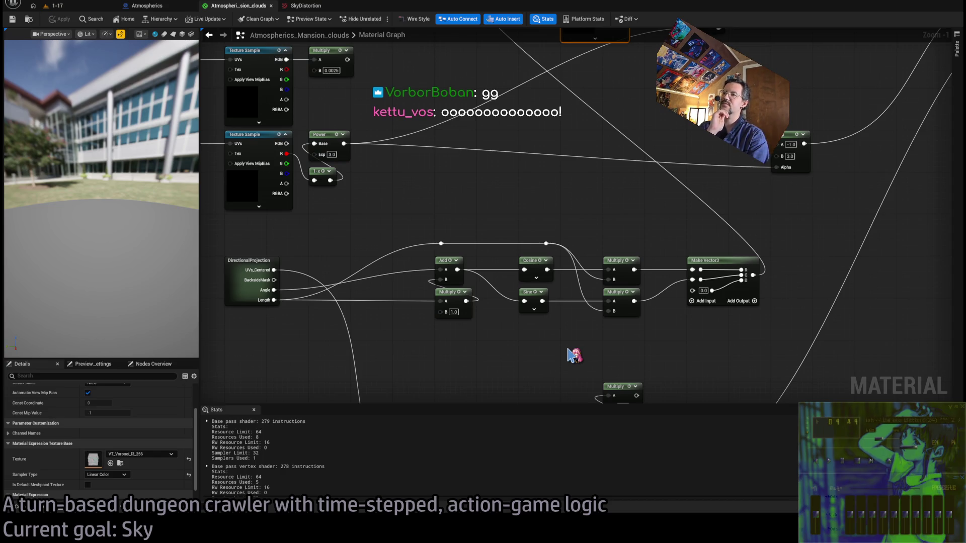
pyautogui.doubleClick(235, 283)
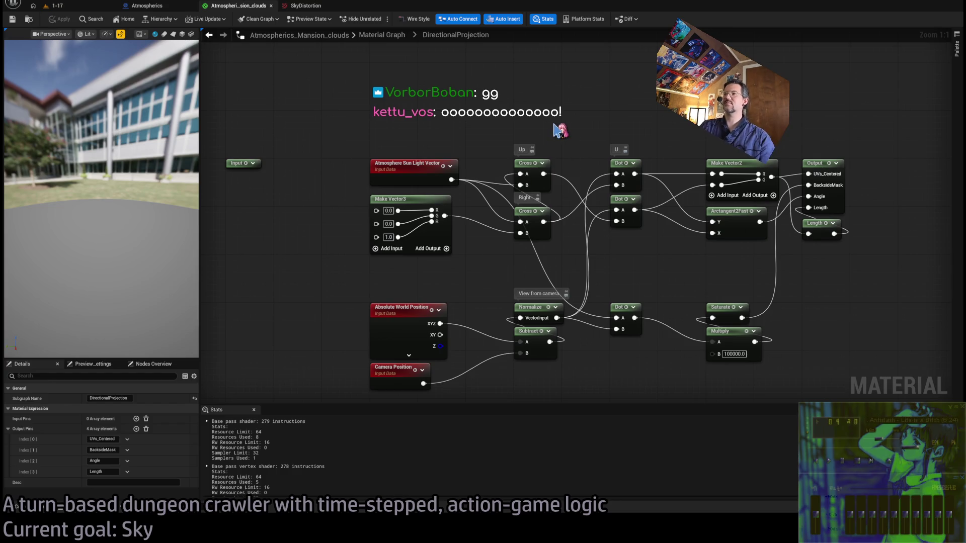
pyautogui.moveTo(564, 151)
pyautogui.mouseDown()
pyautogui.moveTo(557, 134)
pyautogui.moveTo(537, 140)
pyautogui.mouseUp()
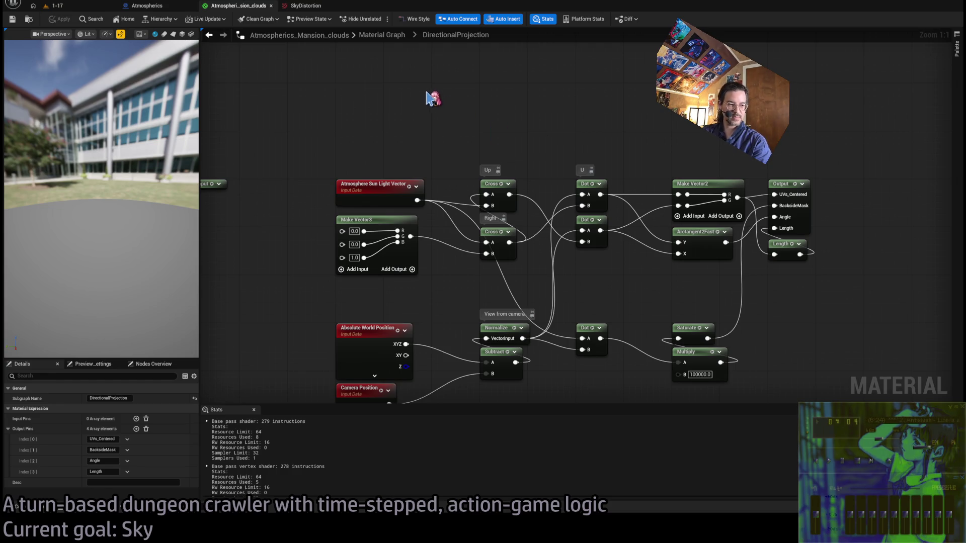
# - Go up to Atmospherics_Mansion_clouds via the breadcrumb and zoom in on the Texture Sample nodes
pyautogui.click(381, 35)
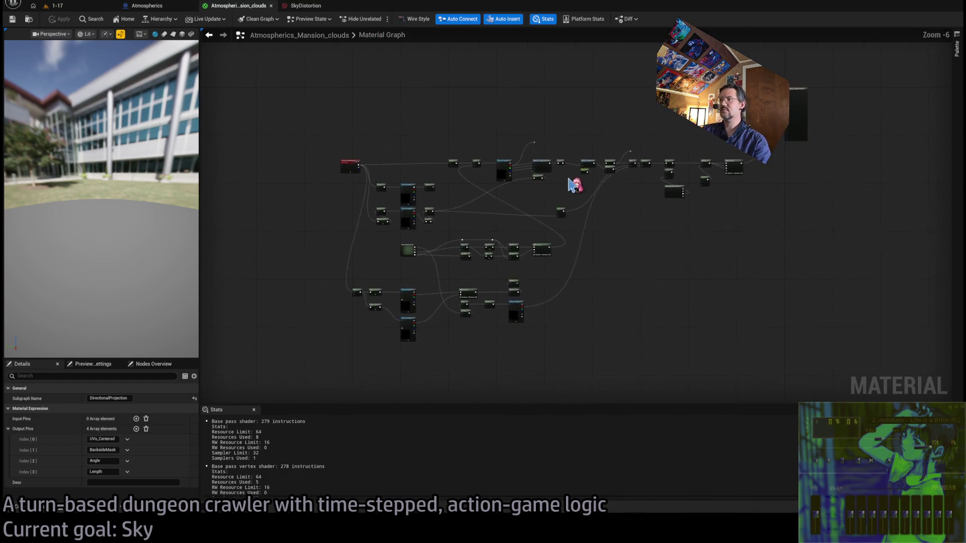
pyautogui.moveTo(649, 277); pyautogui.dragTo(682, 159)
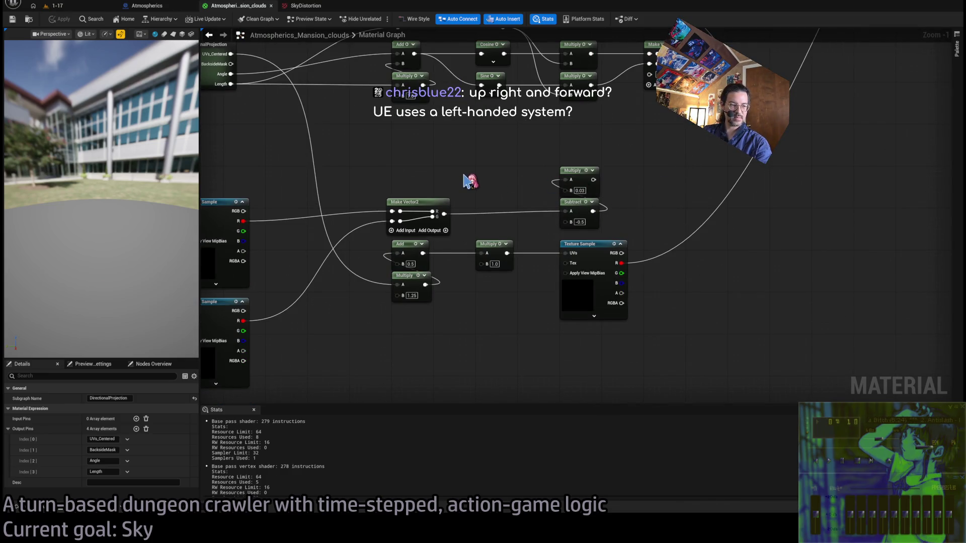
pyautogui.moveTo(470, 181); pyautogui.dragTo(557, 180)
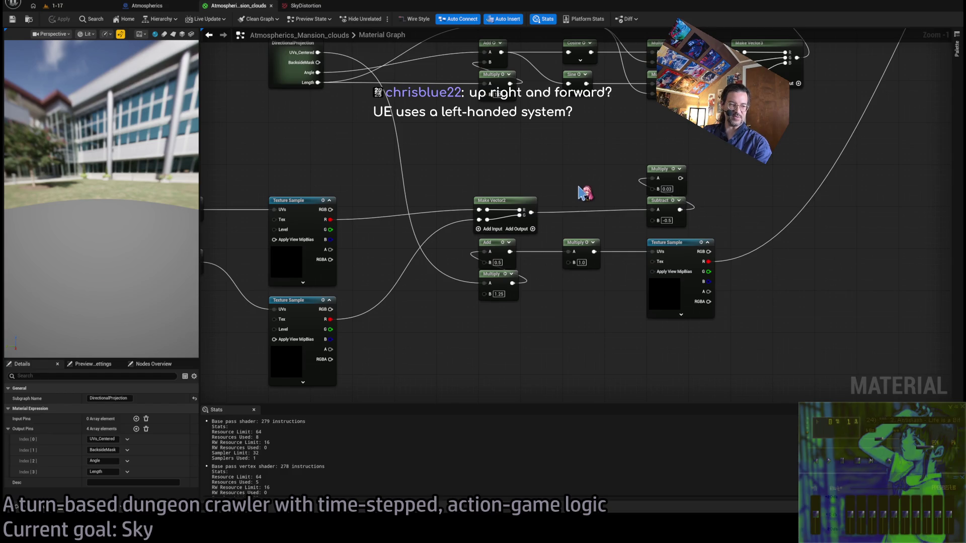
pyautogui.moveTo(393, 400)
pyautogui.mouseDown()
pyautogui.moveTo(548, 356)
pyautogui.moveTo(554, 341)
pyautogui.moveTo(606, 356)
pyautogui.moveTo(634, 338)
pyautogui.moveTo(628, 351)
pyautogui.mouseUp()
pyautogui.scroll(2, 554, 341)
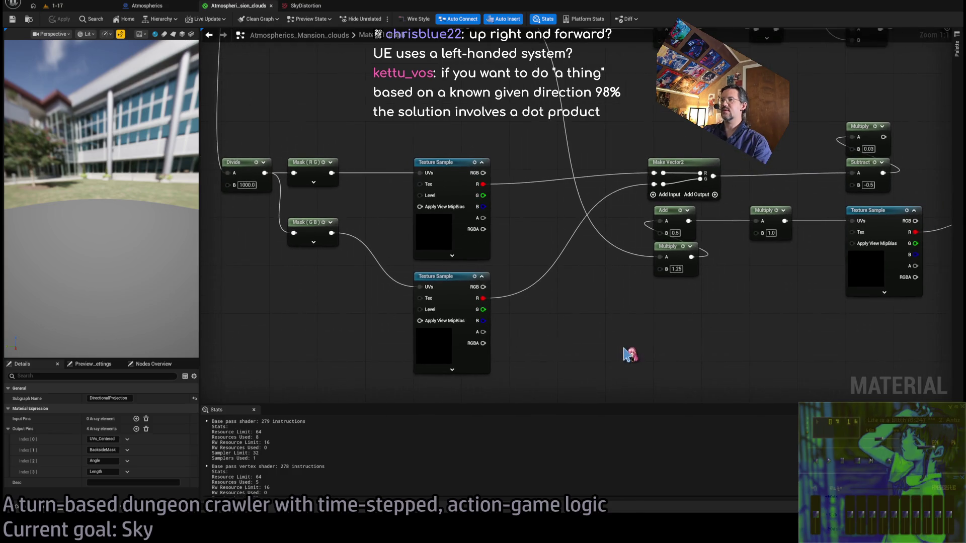
pyautogui.scroll(-1, 640, 325)
pyautogui.scroll(1, 671, 338)
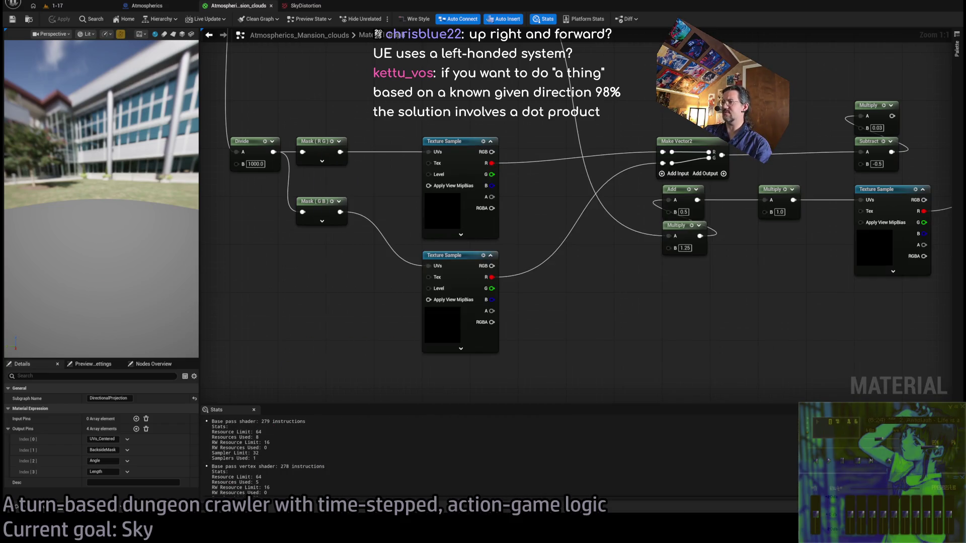
pyautogui.moveTo(278, 335)
pyautogui.mouseDown()
pyautogui.moveTo(274, 367)
pyautogui.moveTo(302, 329)
pyautogui.mouseUp()
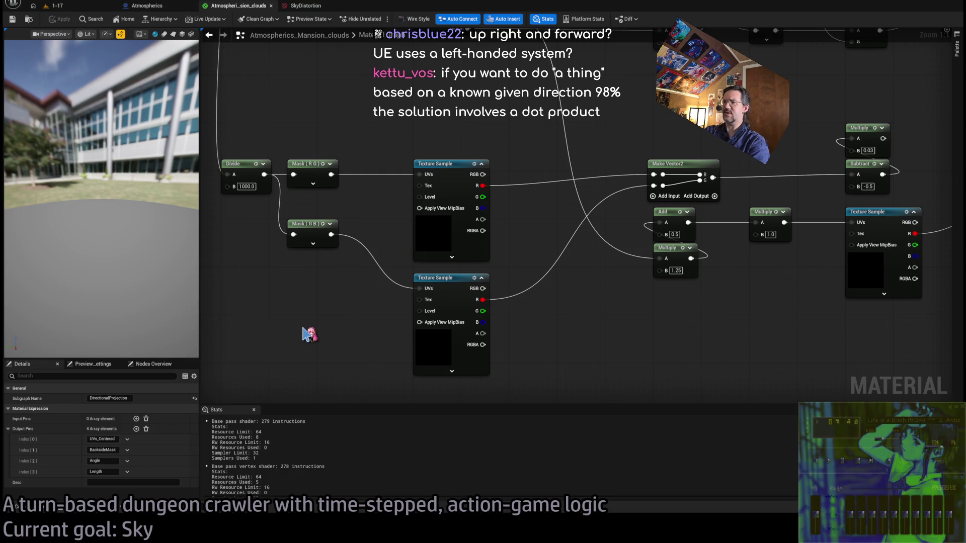
pyautogui.scroll(-2, 306, 334)
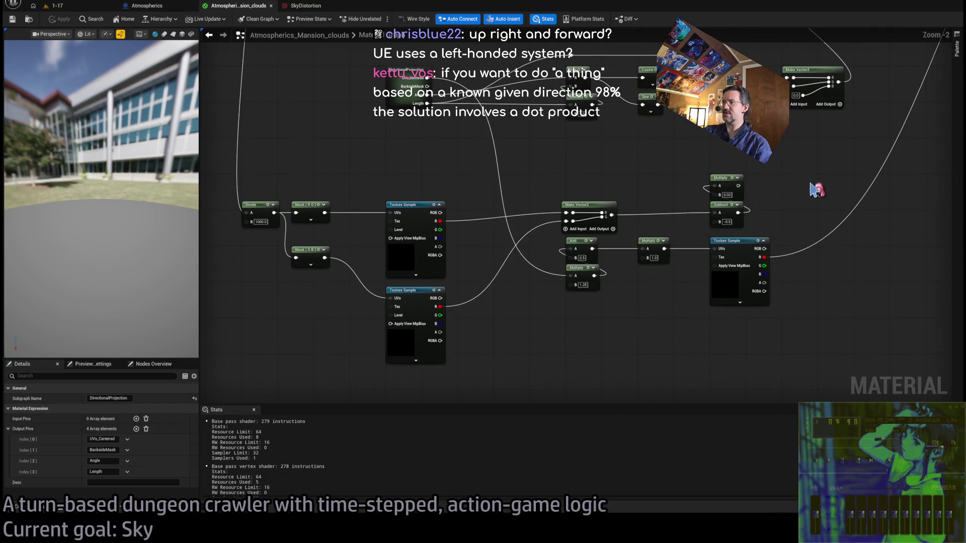
# - Marquee-select the texture-sampling nodes and nudge them slightly lower
pyautogui.moveTo(816, 190); pyautogui.dragTo(261, 369)
pyautogui.moveTo(267, 215); pyautogui.dragTo(267, 224)
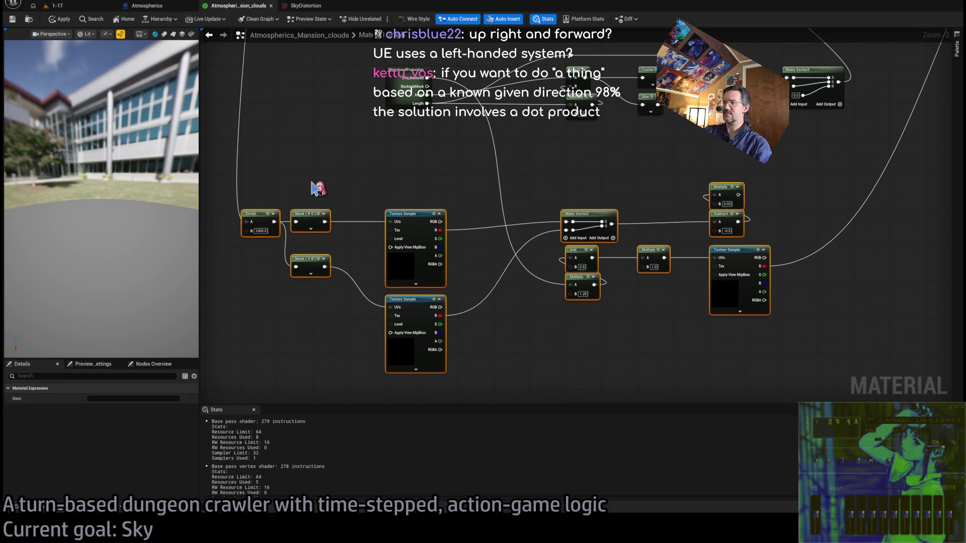
pyautogui.click(337, 192)
# - Survey the swirl math, DirectionalProjection and texture nodes, then bring ChatGPT's swirl explanation back up
pyautogui.moveTo(654, 167)
pyautogui.mouseDown()
pyautogui.moveTo(739, 209)
pyautogui.moveTo(720, 212)
pyautogui.moveTo(691, 313)
pyautogui.mouseUp()
pyautogui.scroll(1, 597, 321)
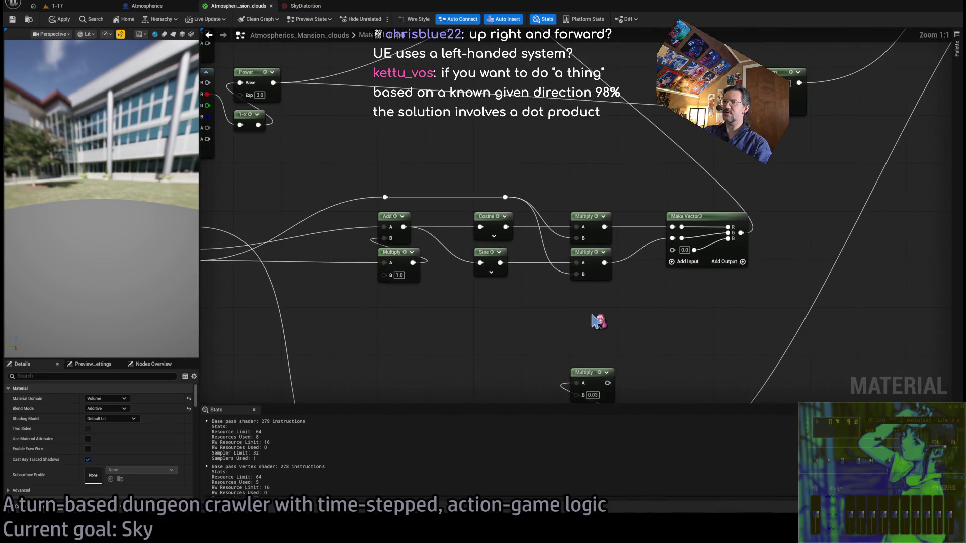
pyautogui.moveTo(597, 321)
pyautogui.mouseDown()
pyautogui.moveTo(657, 282)
pyautogui.moveTo(647, 254)
pyautogui.mouseUp()
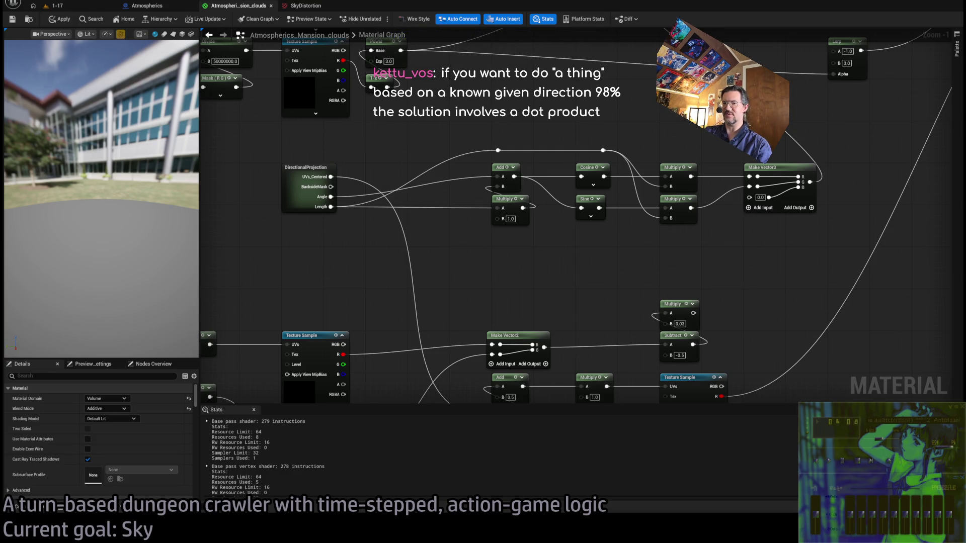
pyautogui.moveTo(363, 311); pyautogui.dragTo(464, 241)
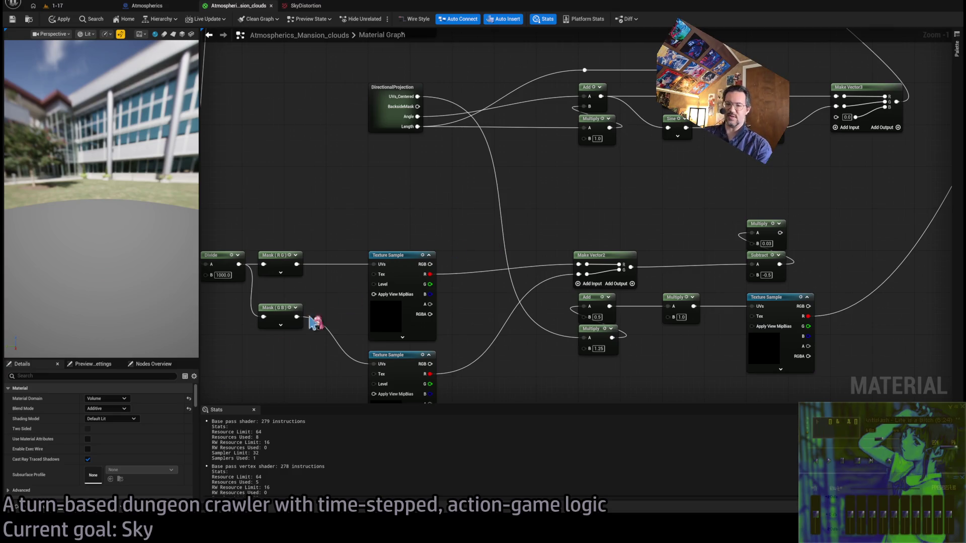
pyautogui.hotkey('alt', 'Tab')
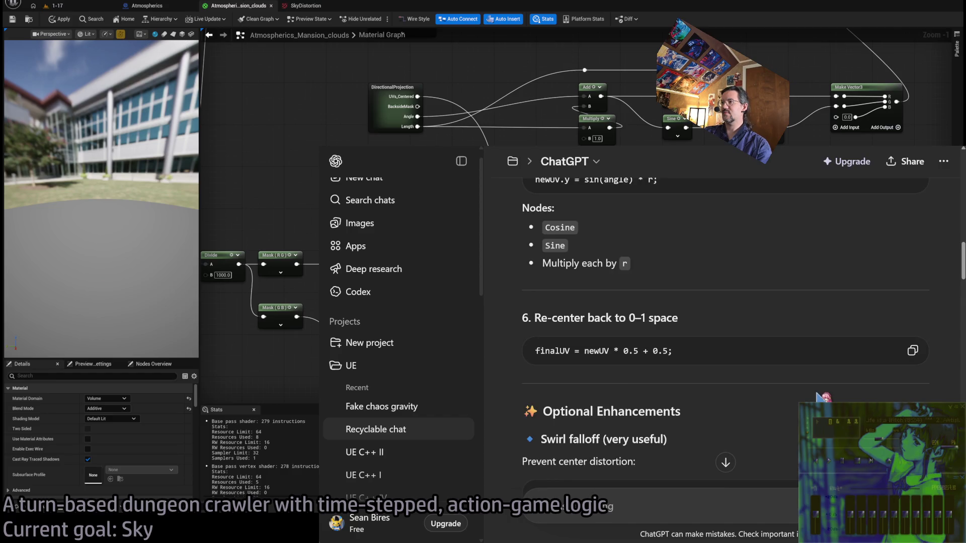
# - Read ChatGPT's Swirl falloff and time-based swirl snippets, then return to Unreal
pyautogui.scroll(-1, 808, 395)
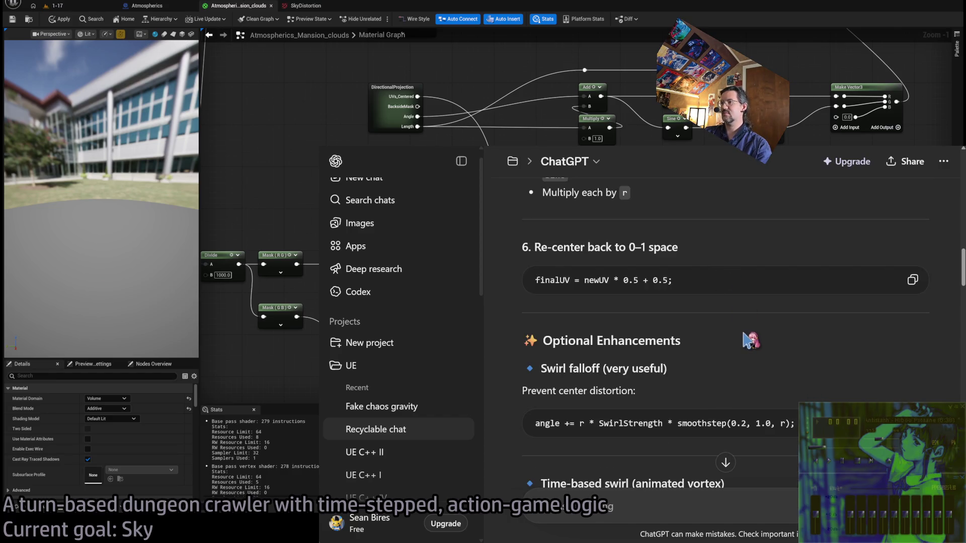
pyautogui.scroll(-1, 754, 334)
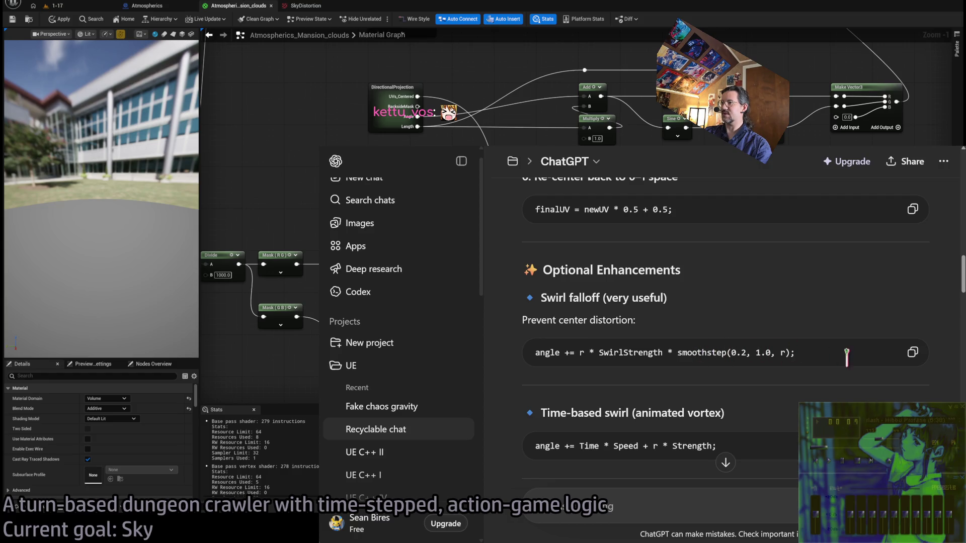
pyautogui.hotkey('alt', 'Tab')
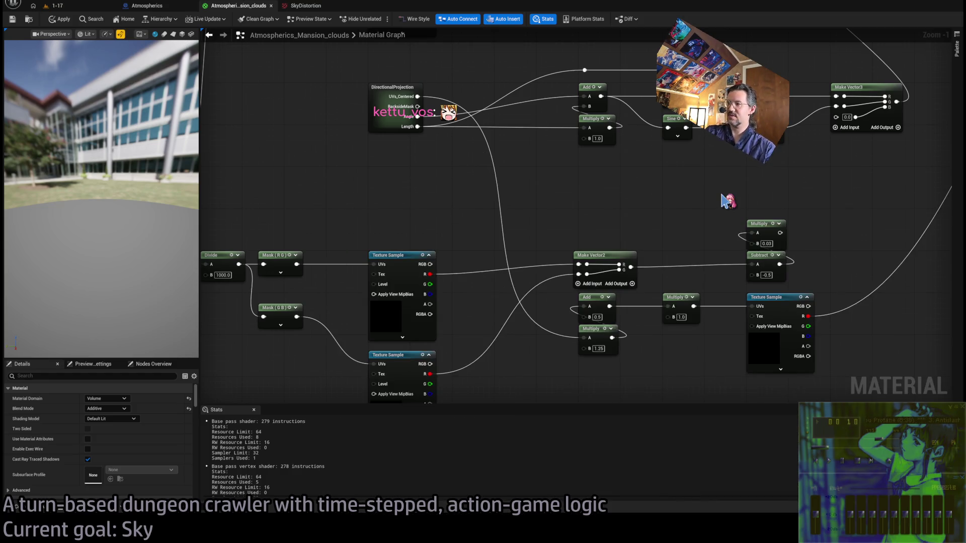
# - Paste a SmoothStep node (Min 0, Max 1) and place it beside the Texture Sample
pyautogui.hotkey('ctrl', 'v')
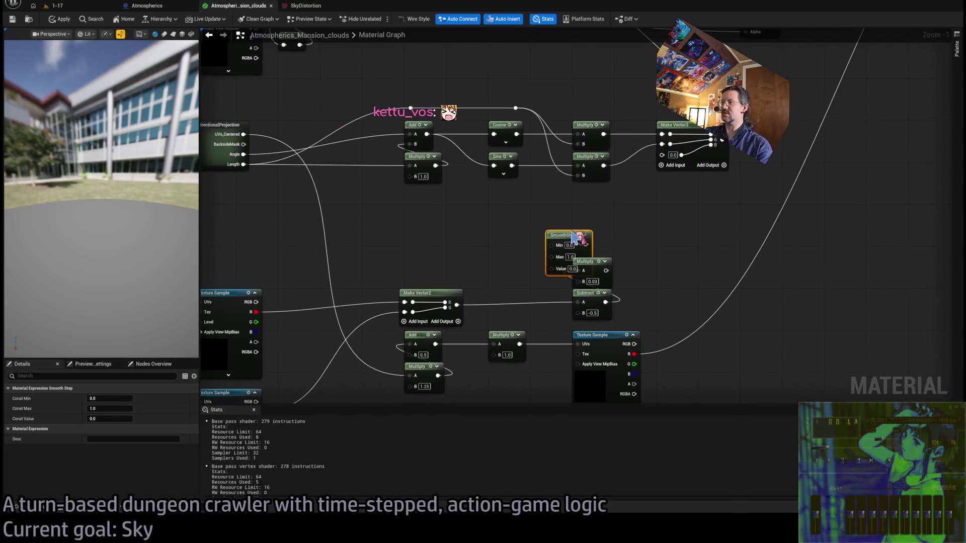
pyautogui.moveTo(564, 227); pyautogui.dragTo(675, 222)
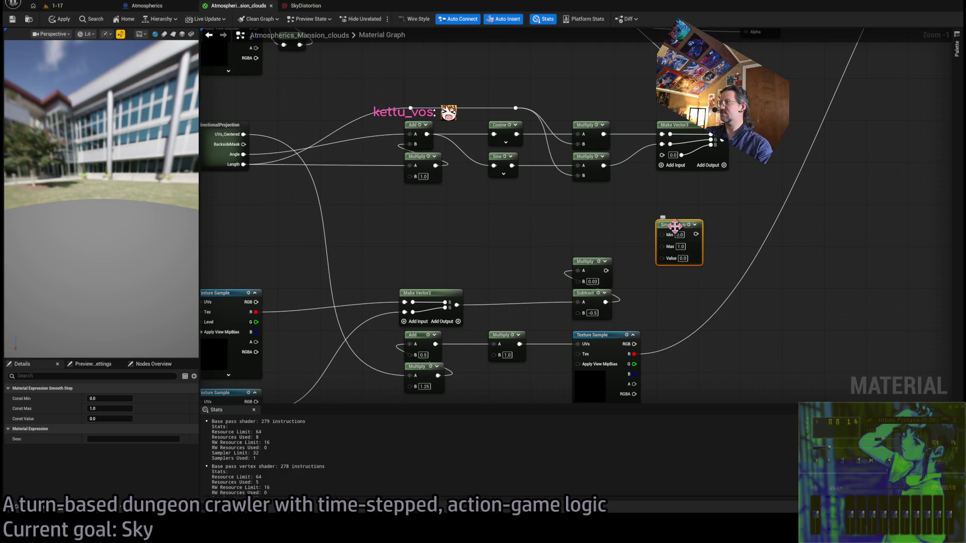
pyautogui.click(629, 204)
pyautogui.click(673, 222)
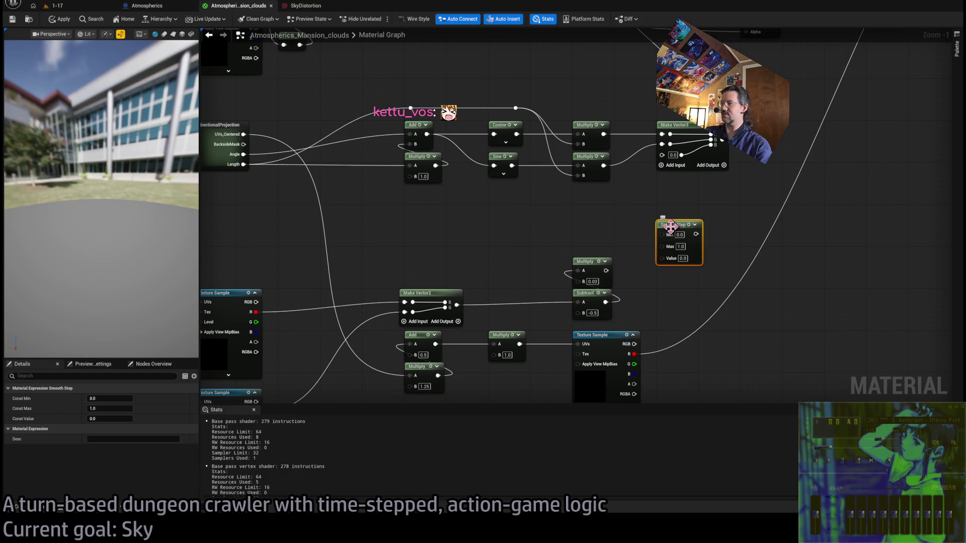
pyautogui.moveTo(669, 228)
pyautogui.mouseDown()
pyautogui.moveTo(772, 352)
pyautogui.moveTo(685, 268)
pyautogui.moveTo(624, 308)
pyautogui.moveTo(619, 297)
pyautogui.mouseUp()
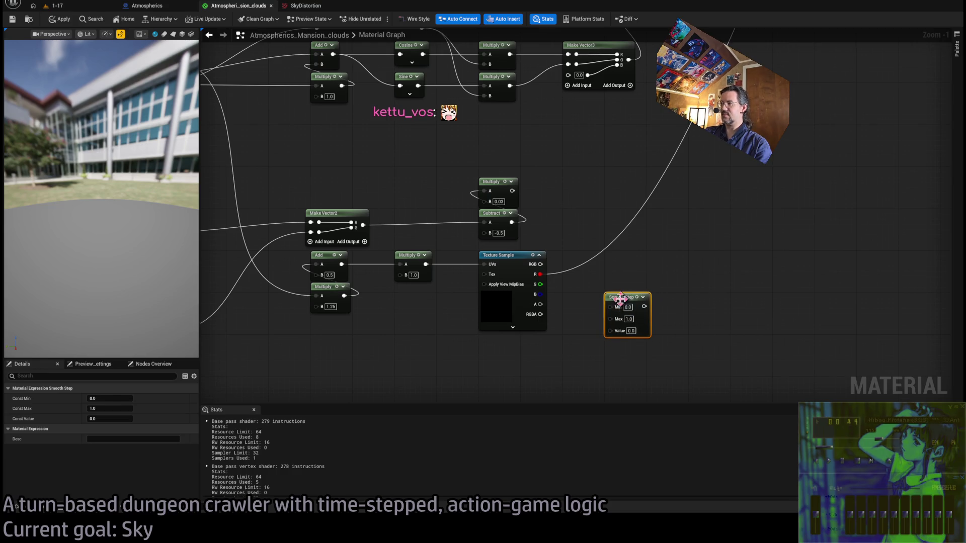
pyautogui.hotkey('alt', 'Tab')
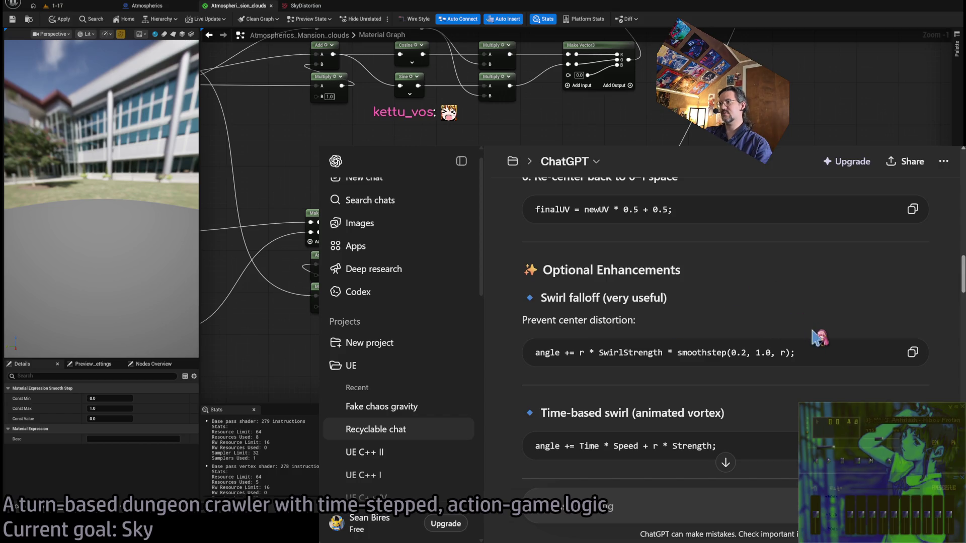
# - Read ChatGPT's Inverse swirl and Intuition notes, then go back to the Unreal 1-17 level
pyautogui.scroll(-3, 789, 351)
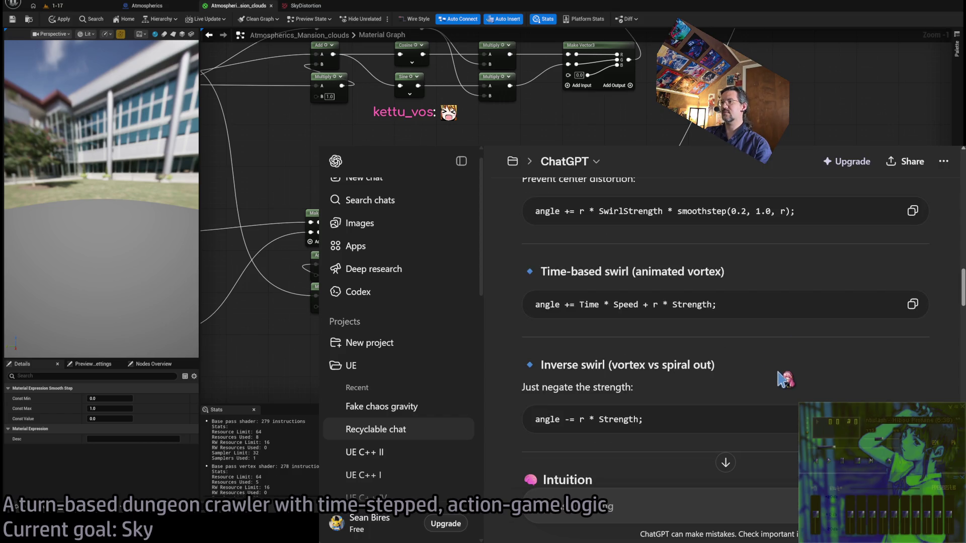
pyautogui.scroll(-6, 785, 378)
pyautogui.scroll(3, 778, 371)
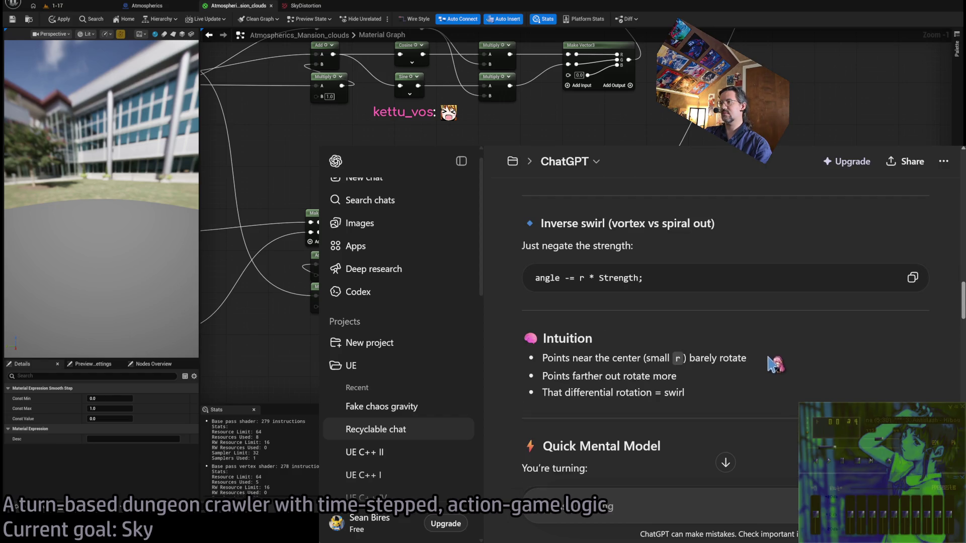
pyautogui.click(308, 16)
# - Open the Atmospherics blueprint's viewport preview and orbit around its sky components
pyautogui.click(80, 6)
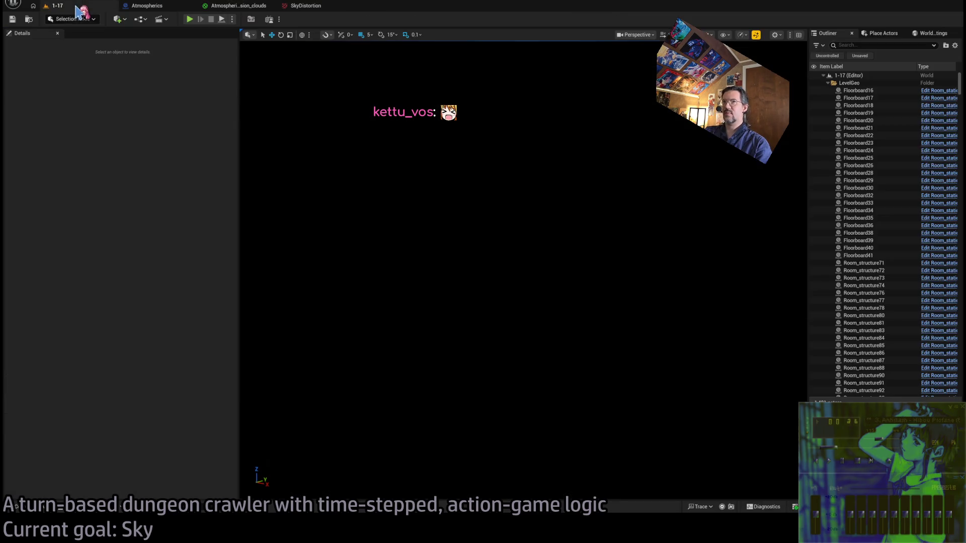
pyautogui.click(203, 9)
pyautogui.click(194, 6)
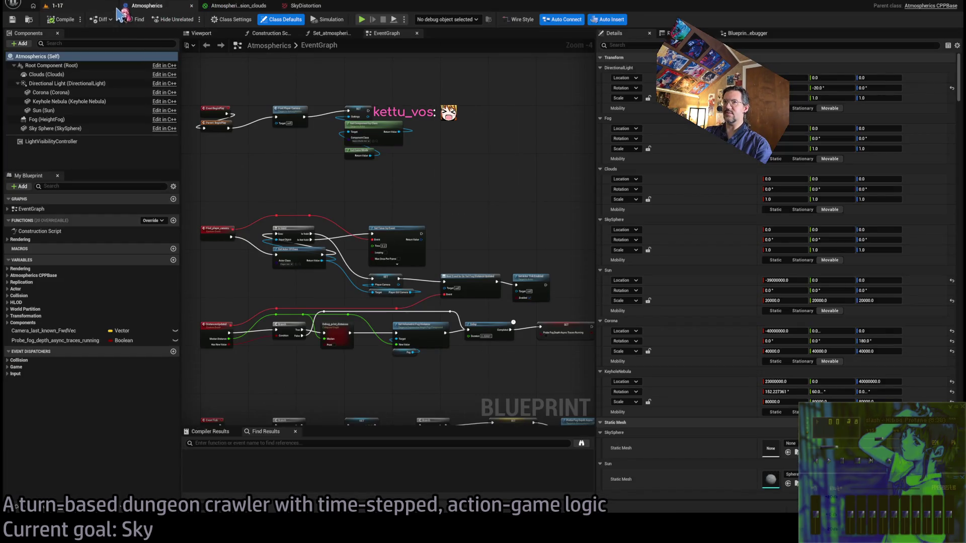
pyautogui.click(237, 7)
pyautogui.click(181, 7)
pyautogui.click(254, 7)
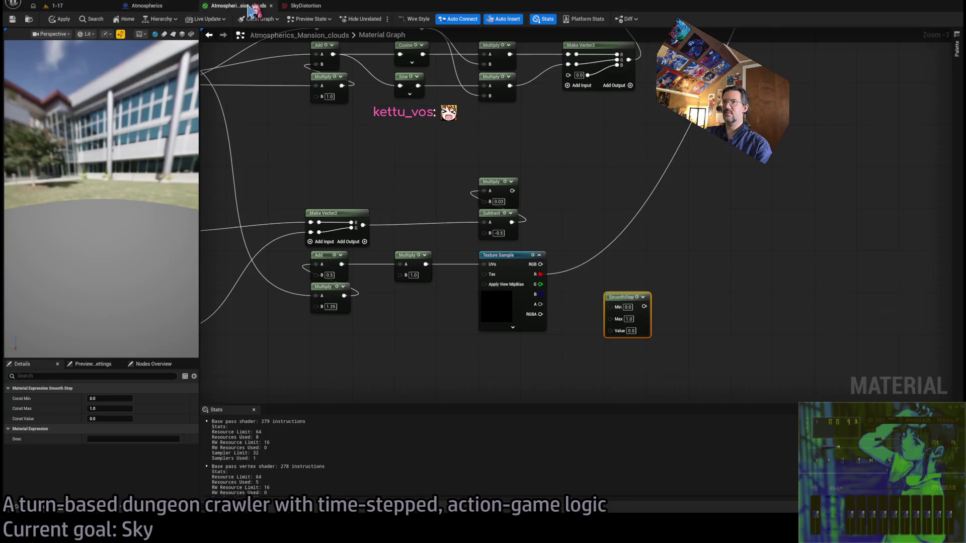
pyautogui.click(147, 5)
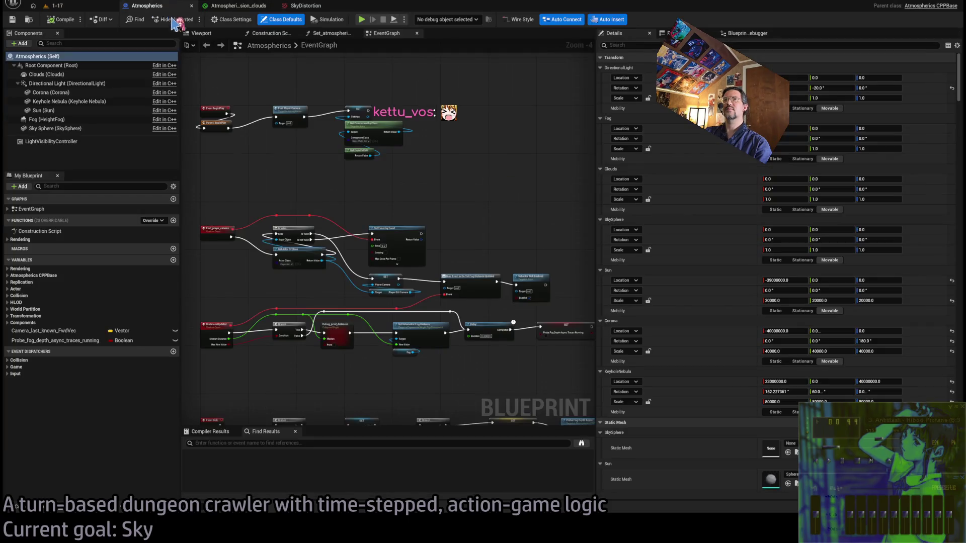
pyautogui.click(201, 33)
pyautogui.moveTo(420, 187)
pyautogui.mouseDown()
pyautogui.moveTo(443, 187)
pyautogui.moveTo(423, 192)
pyautogui.moveTo(420, 182)
pyautogui.moveTo(422, 199)
pyautogui.moveTo(417, 190)
pyautogui.mouseUp()
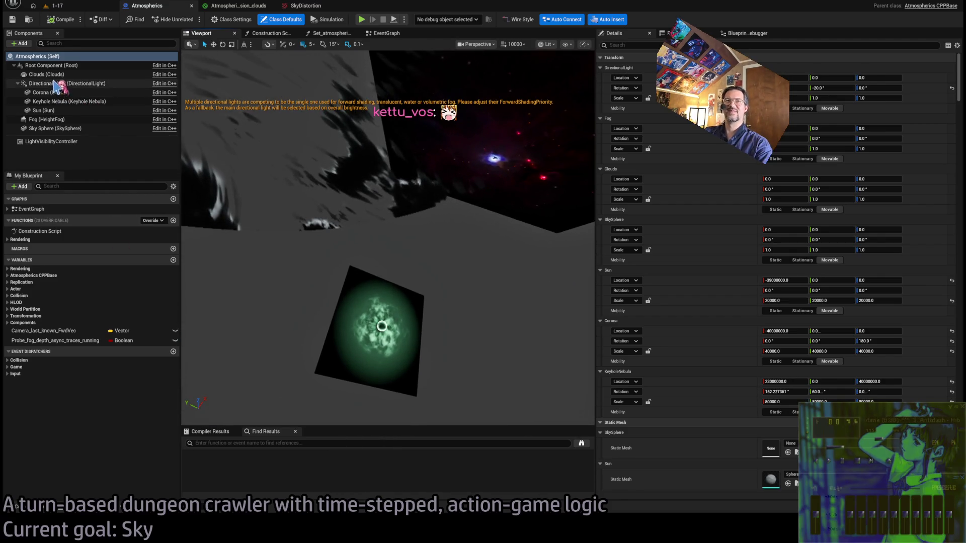
# - Select the Directional Light component, try a rotation change, then undo it
pyautogui.click(50, 57)
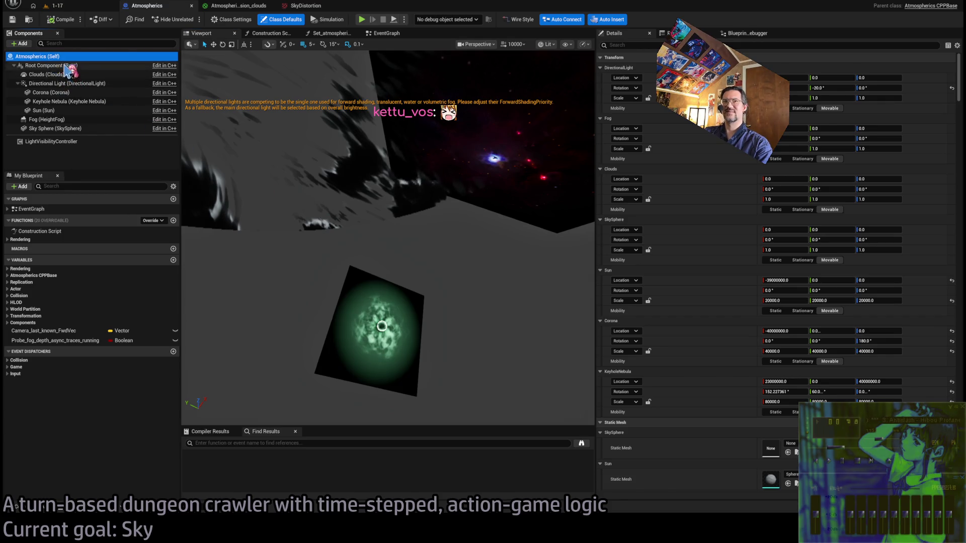
pyautogui.doubleClick(50, 65)
pyautogui.moveTo(388, 237); pyautogui.dragTo(387, 238)
pyautogui.doubleClick(65, 83)
pyautogui.moveTo(465, 253); pyautogui.dragTo(465, 253)
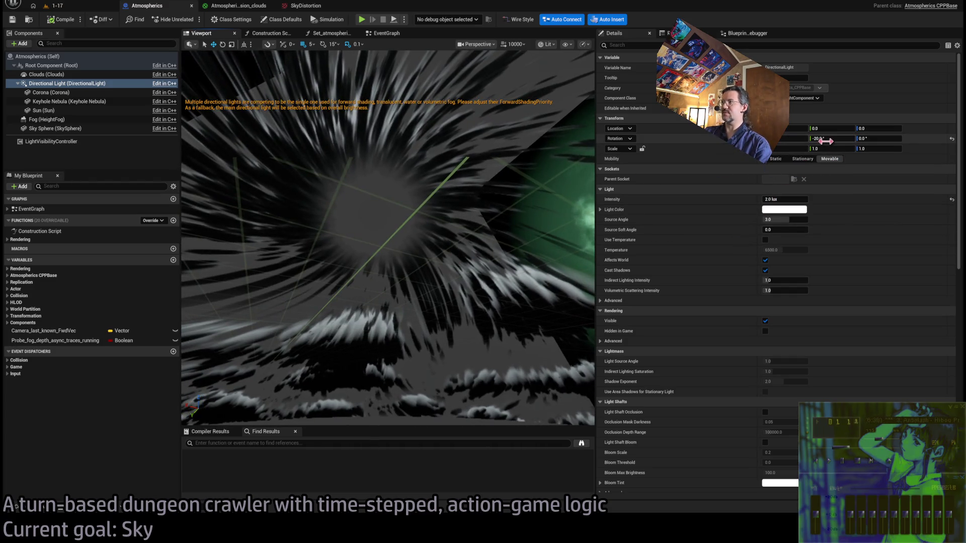
pyautogui.moveTo(816, 140); pyautogui.dragTo(866, 139)
pyautogui.hotkey('ctrl', 'z')
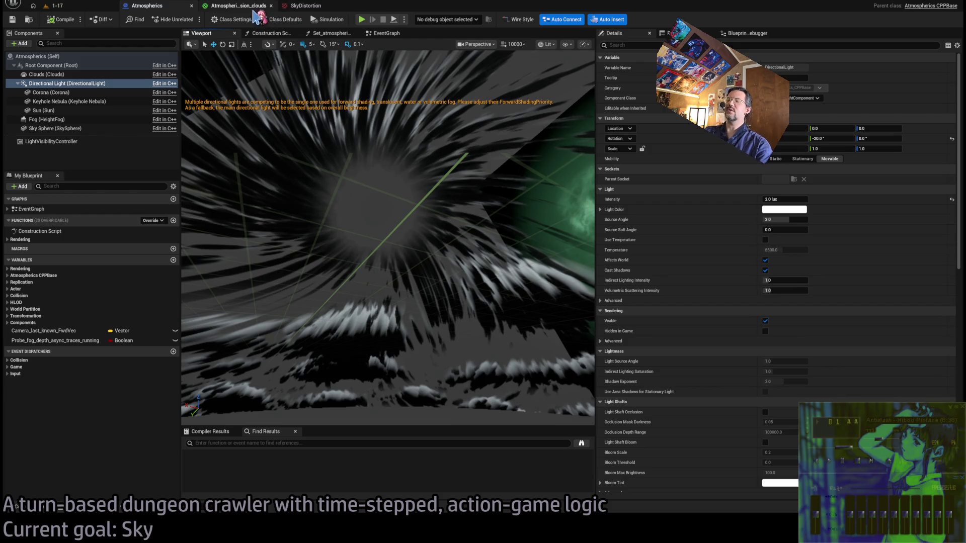
# - Glance at the clouds material and SkyDistortion tabs, then return to the Atmospherics blueprint graph
pyautogui.click(237, 10)
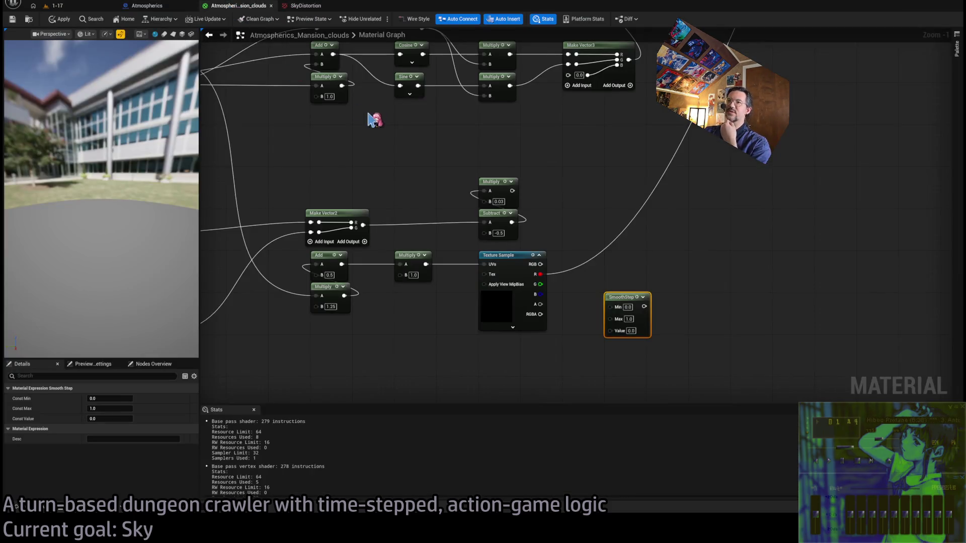
pyautogui.scroll(-2, 367, 89)
pyautogui.click(306, 7)
pyautogui.click(169, 9)
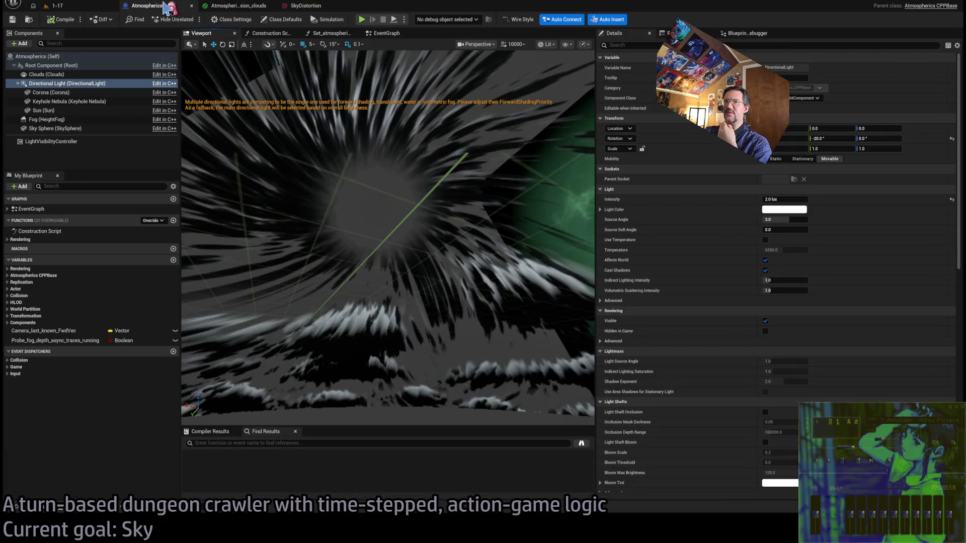
pyautogui.click(272, 33)
# - Drag a Directional Light reference into the Atmospherics EventGraph near the Branch node
pyautogui.click(386, 33)
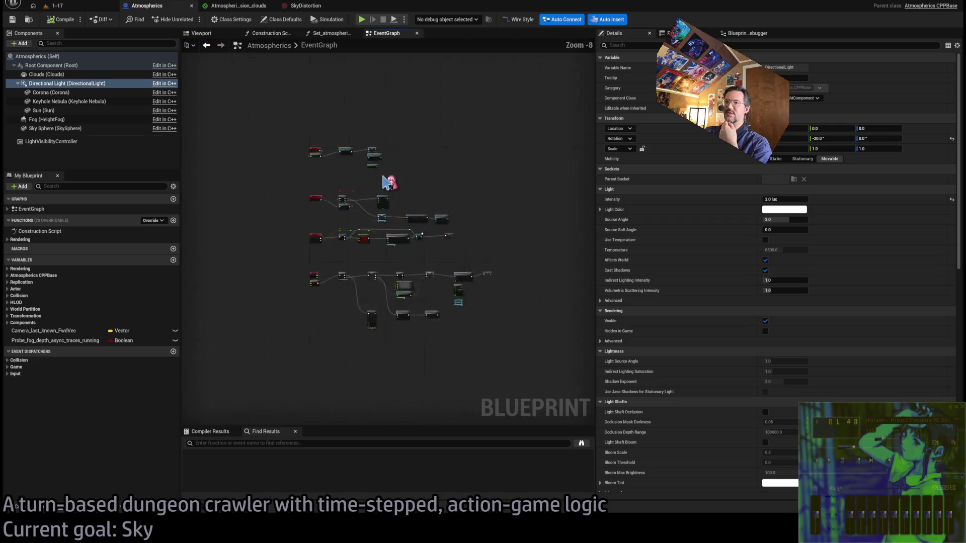
pyautogui.scroll(3, 380, 241)
pyautogui.moveTo(380, 241)
pyautogui.mouseDown()
pyautogui.moveTo(335, 168)
pyautogui.moveTo(369, 174)
pyautogui.moveTo(384, 150)
pyautogui.moveTo(333, 127)
pyautogui.moveTo(431, 162)
pyautogui.mouseUp()
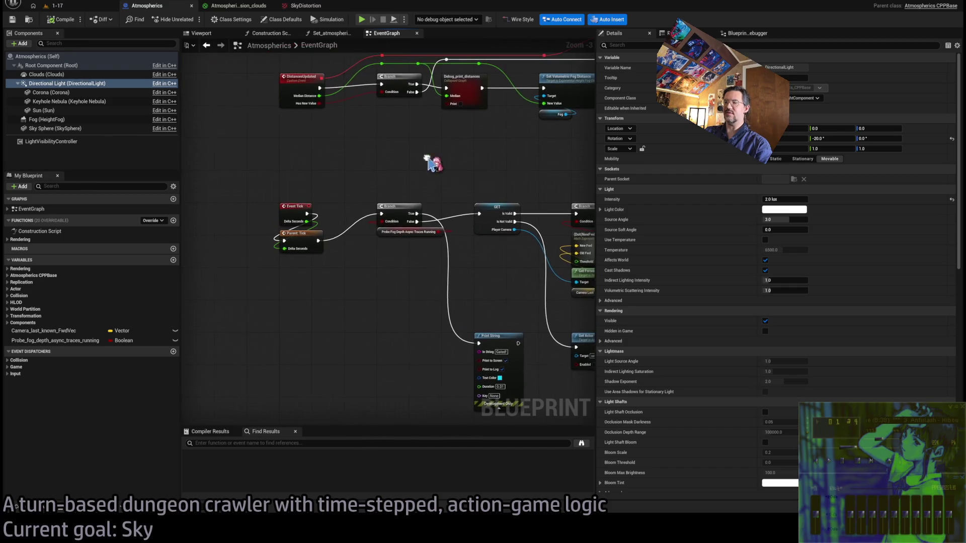
pyautogui.moveTo(345, 273); pyautogui.dragTo(389, 316)
pyautogui.moveTo(65, 84)
pyautogui.mouseDown()
pyautogui.moveTo(103, 147)
pyautogui.moveTo(272, 327)
pyautogui.mouseUp()
pyautogui.scroll(4, 354, 315)
pyautogui.moveTo(372, 267); pyautogui.dragTo(347, 282)
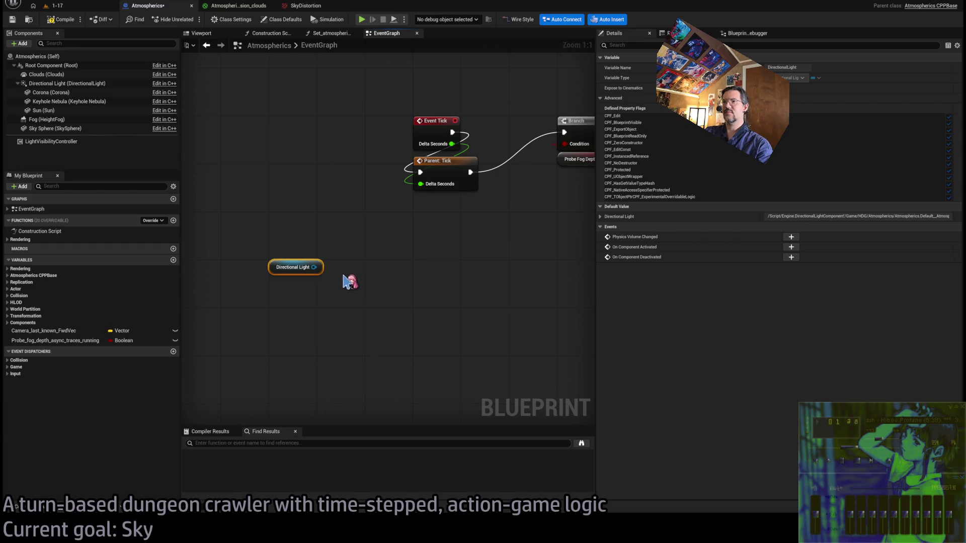
pyautogui.click(261, 312)
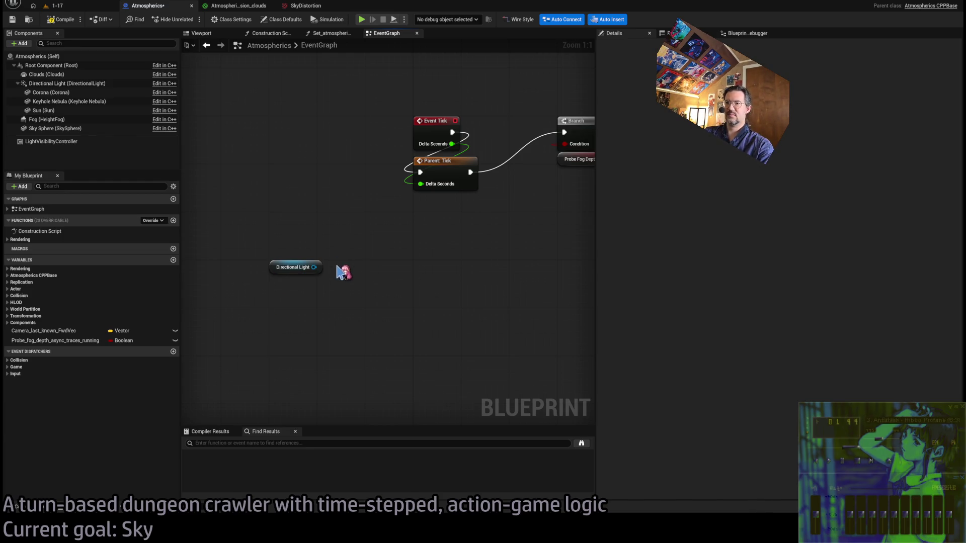
# - Add a Set World Rotation node targeting the Directional Light
pyautogui.moveTo(314, 267); pyautogui.dragTo(395, 259)
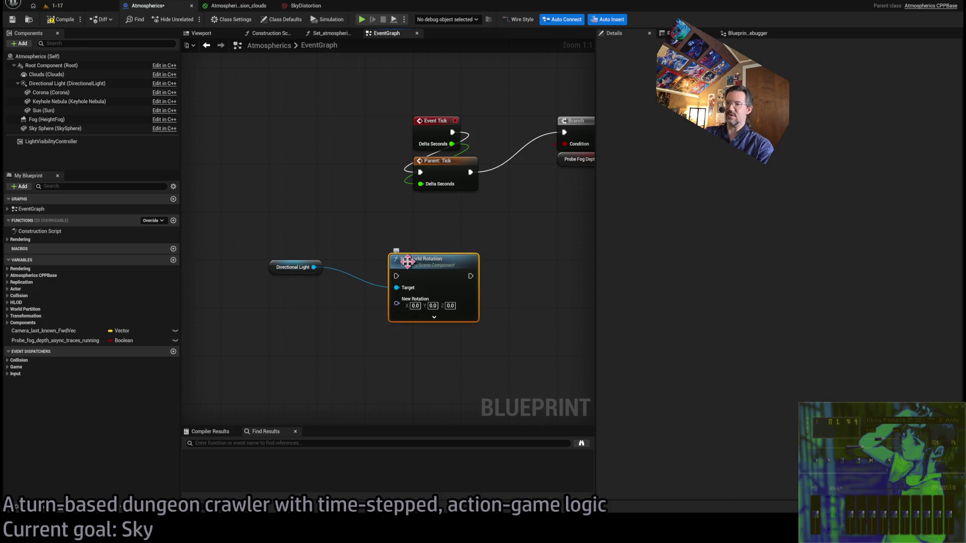
pyautogui.click(92, 7)
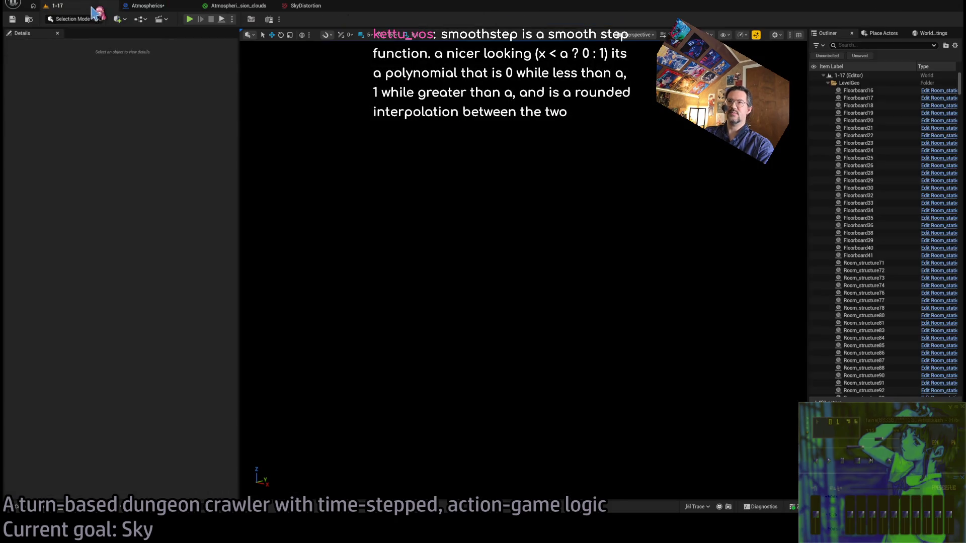
pyautogui.click(148, 6)
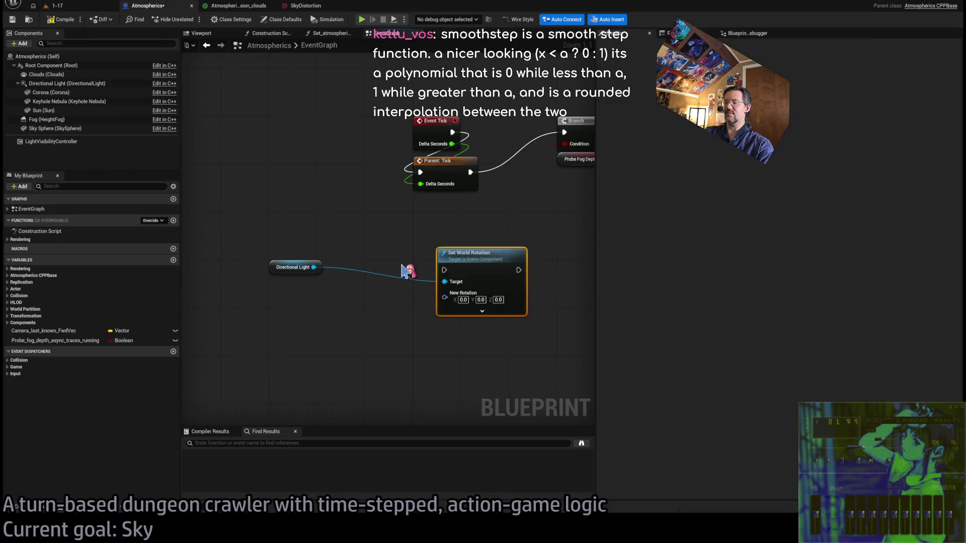
pyautogui.click(463, 299)
pyautogui.click(482, 311)
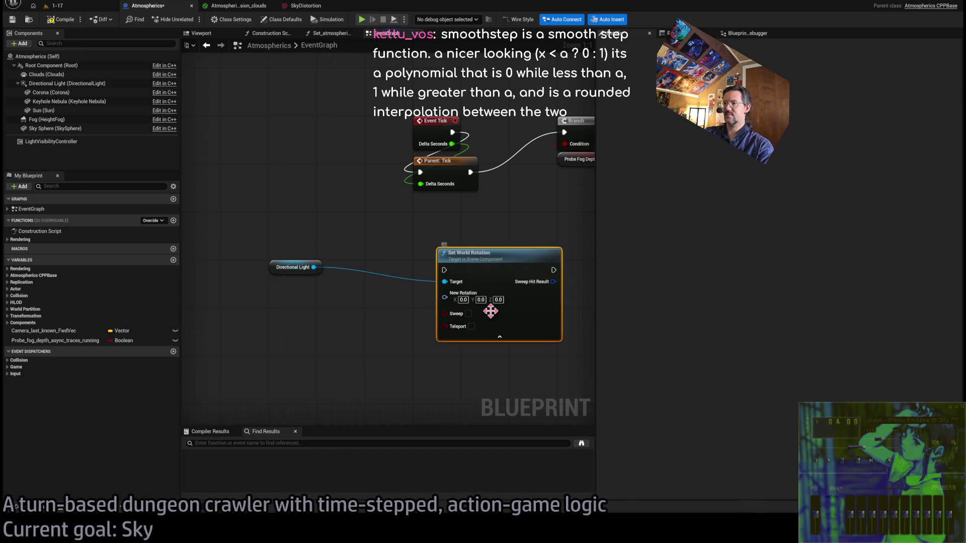
pyautogui.click(450, 305)
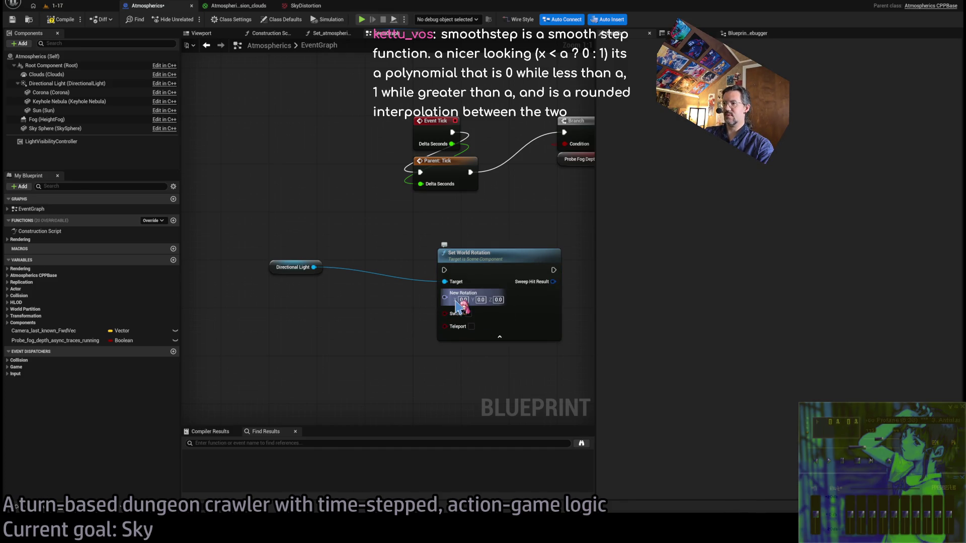
# - Split the New Rotation pin into roll, pitch and yaw, and set Pitch to -20
pyautogui.rightClick(447, 298)
pyautogui.click(476, 335)
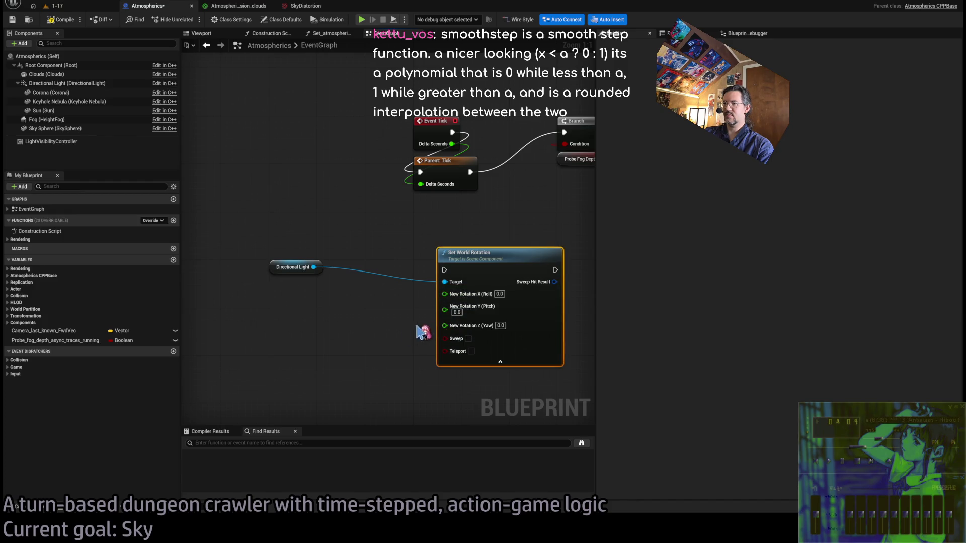
pyautogui.write('-20')
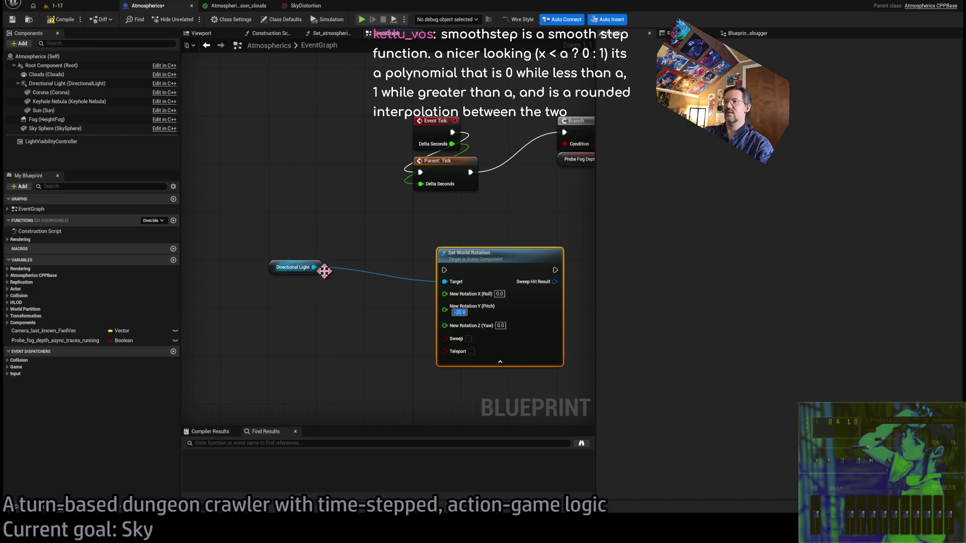
pyautogui.moveTo(275, 347); pyautogui.dragTo(432, 322)
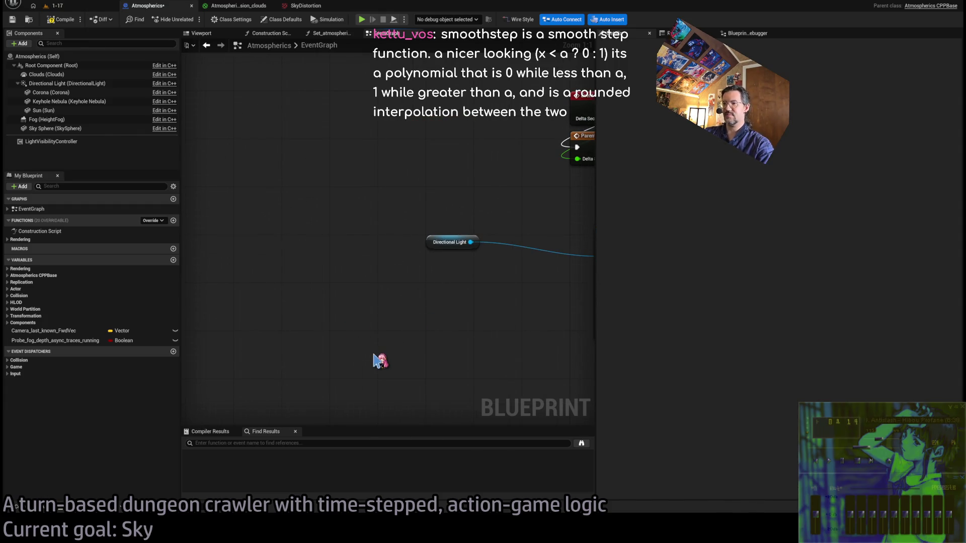
# - Build Get Time Seconds modulo 8.0, multiplied by 360.0
pyautogui.hotkey('ctrl', 'v')
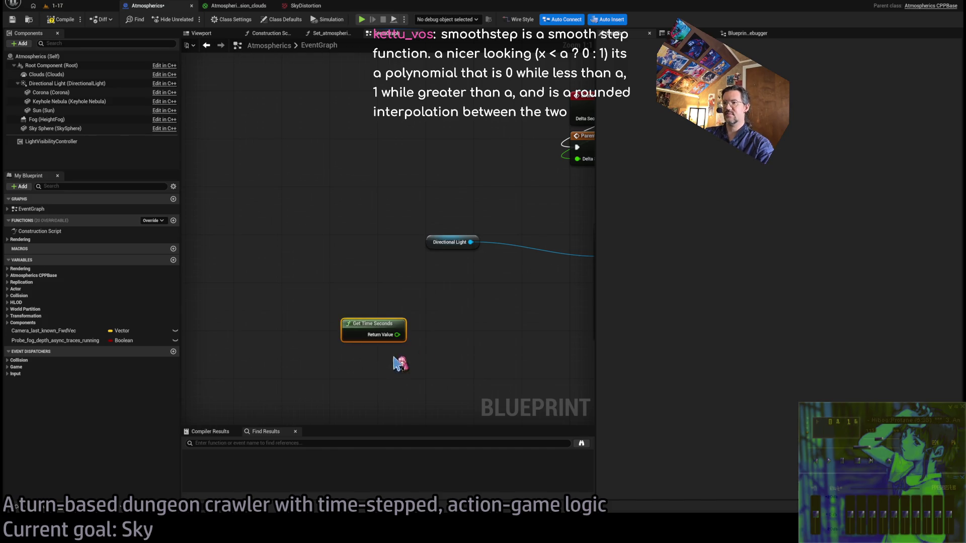
pyautogui.moveTo(397, 362)
pyautogui.mouseDown()
pyautogui.moveTo(334, 332)
pyautogui.moveTo(251, 335)
pyautogui.moveTo(365, 313)
pyautogui.mouseUp()
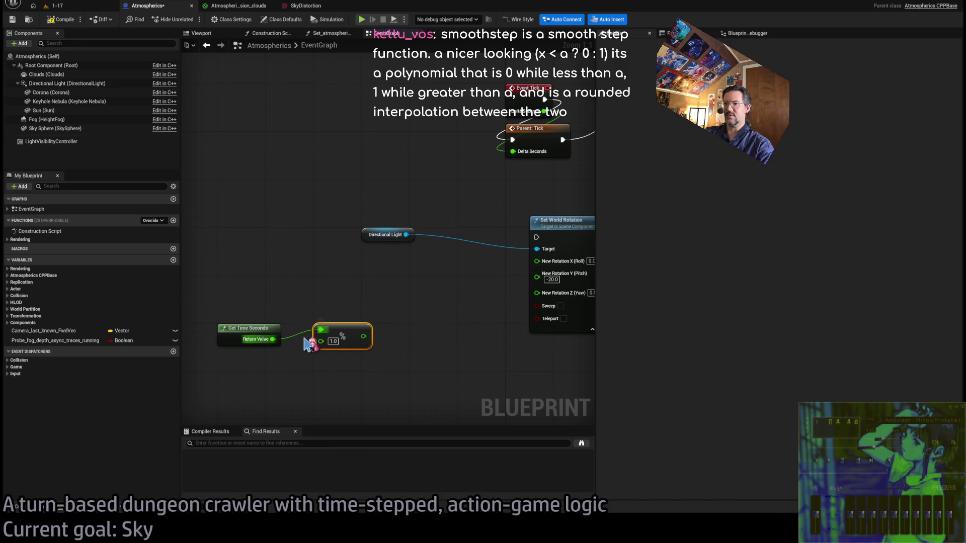
pyautogui.moveTo(363, 336); pyautogui.dragTo(403, 314)
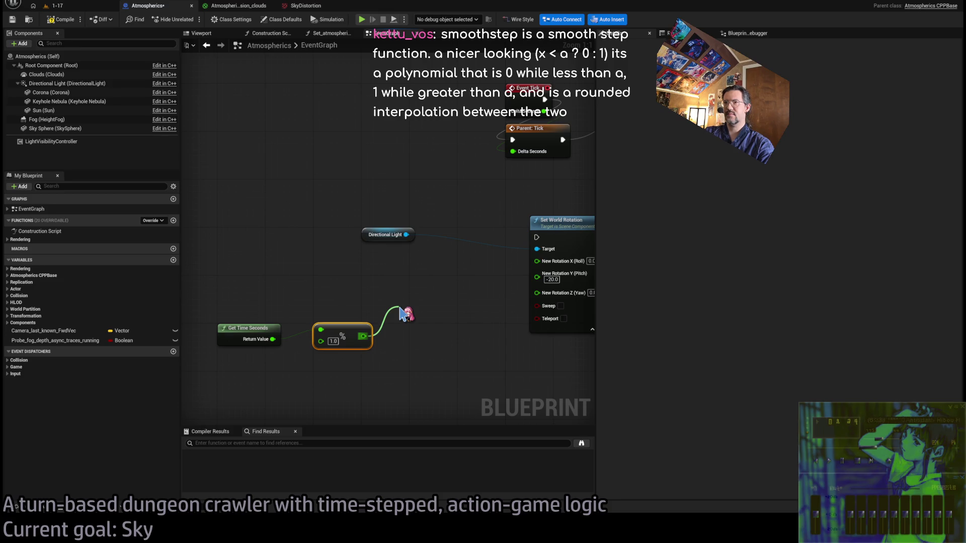
pyautogui.moveTo(402, 314); pyautogui.dragTo(353, 326)
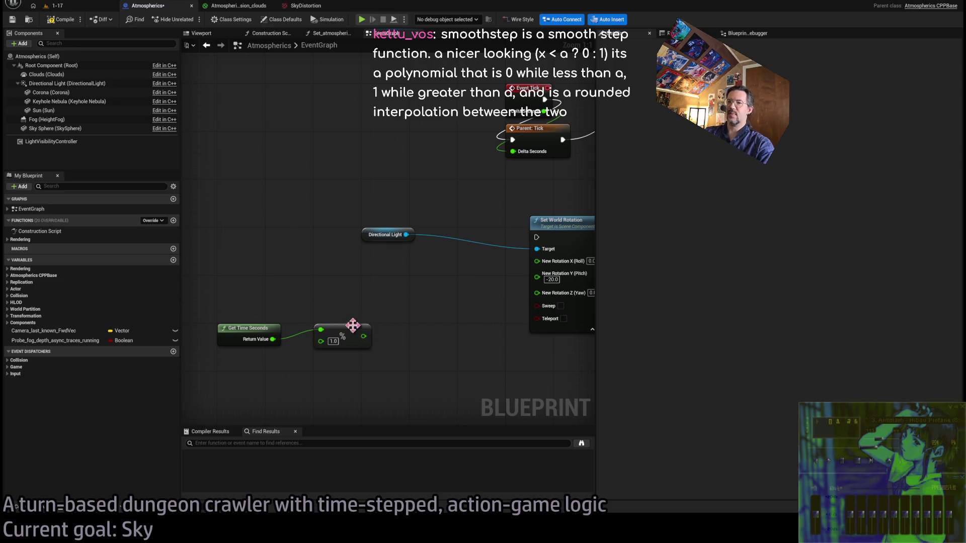
pyautogui.click(333, 340)
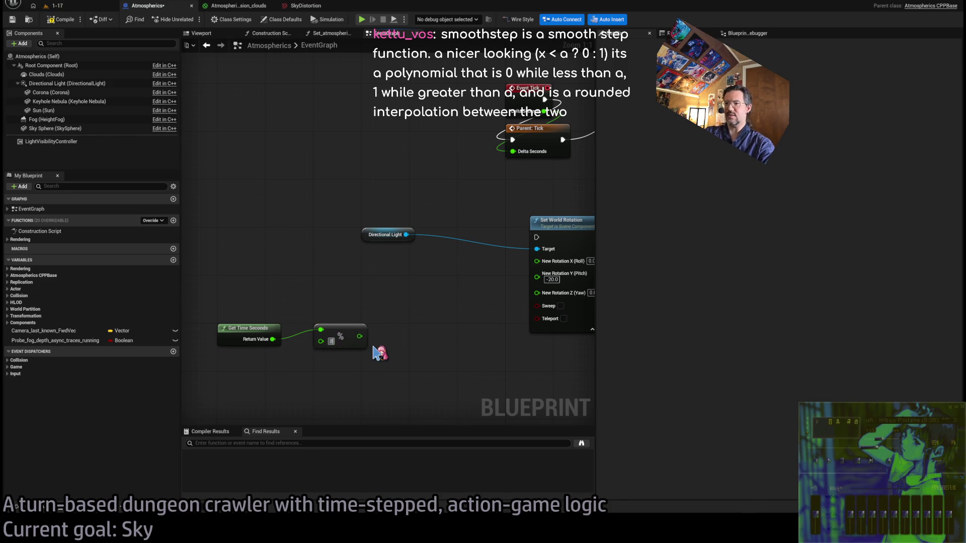
pyautogui.write('8')
pyautogui.moveTo(363, 338); pyautogui.dragTo(393, 324)
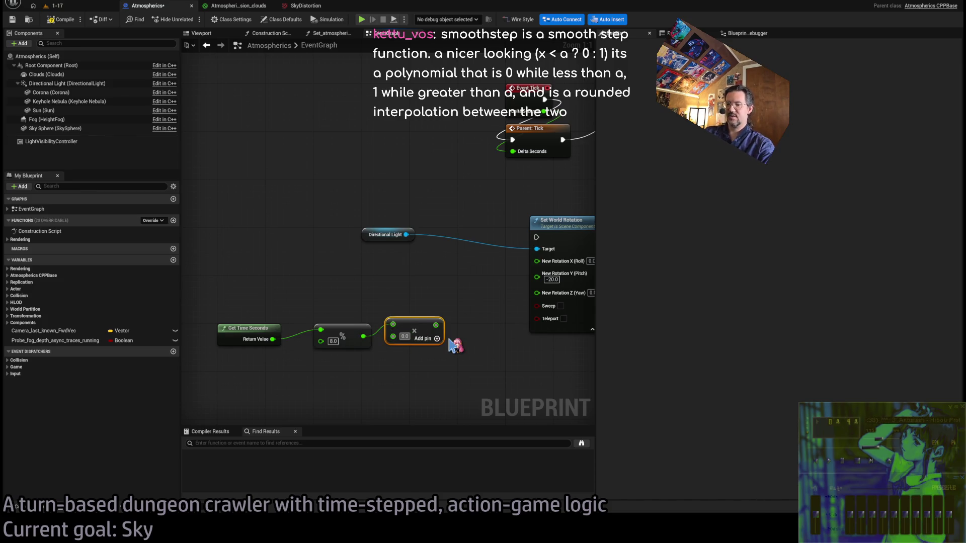
pyautogui.write('0')
pyautogui.press('Return')
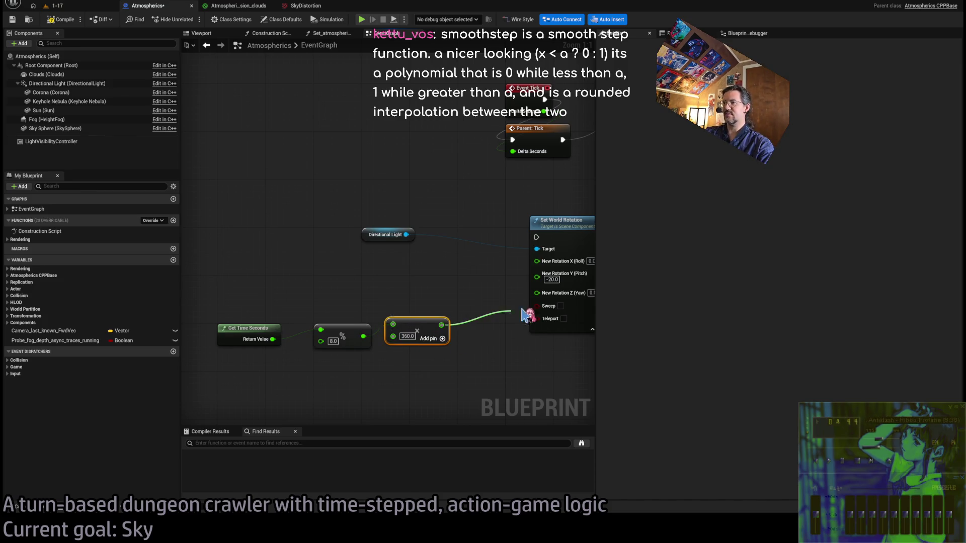
# - Feed the result into Yaw and run Set World Rotation between Parent Tick and Branch
pyautogui.moveTo(554, 307); pyautogui.dragTo(393, 360)
pyautogui.moveTo(387, 276); pyautogui.dragTo(376, 291)
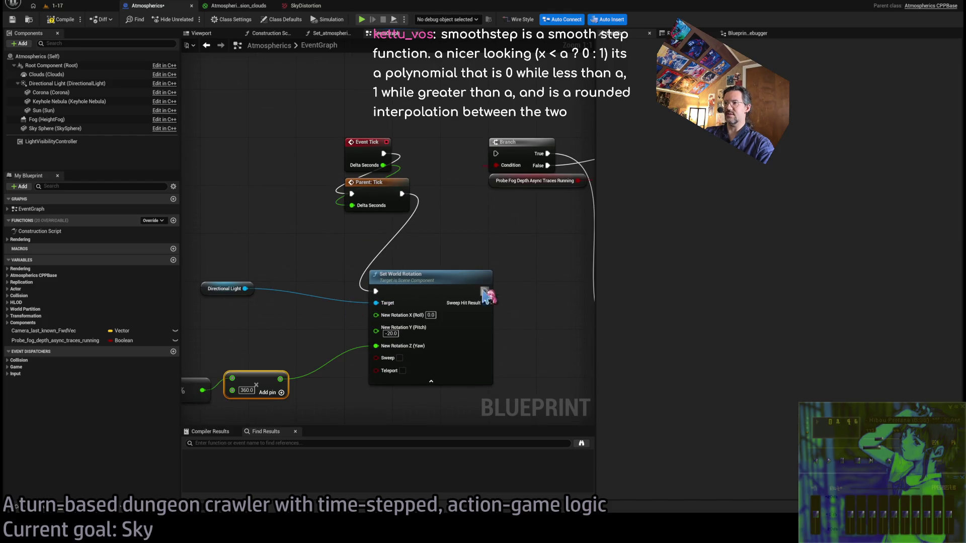
pyautogui.moveTo(485, 292); pyautogui.dragTo(496, 154)
pyautogui.click(75, 6)
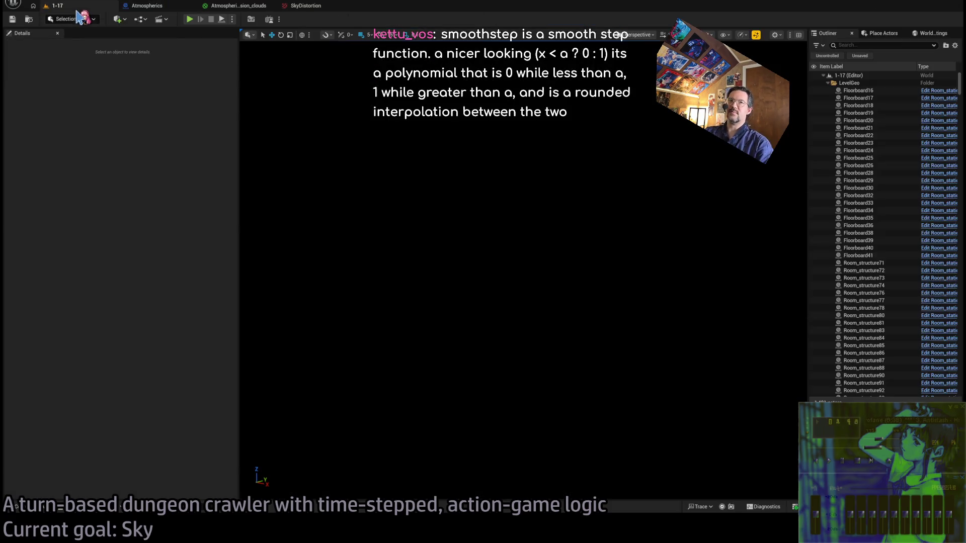
pyautogui.hotkey('alt', 'p')
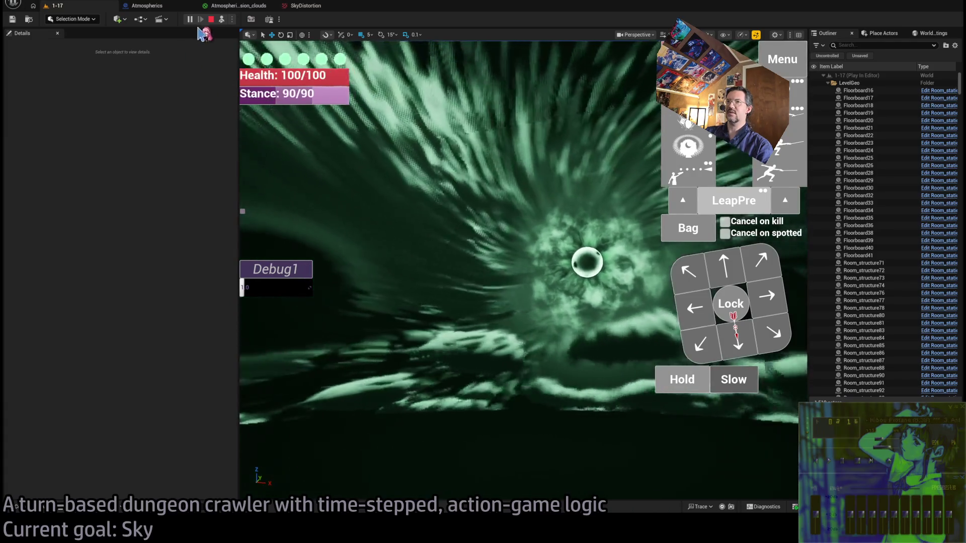
pyautogui.click(211, 19)
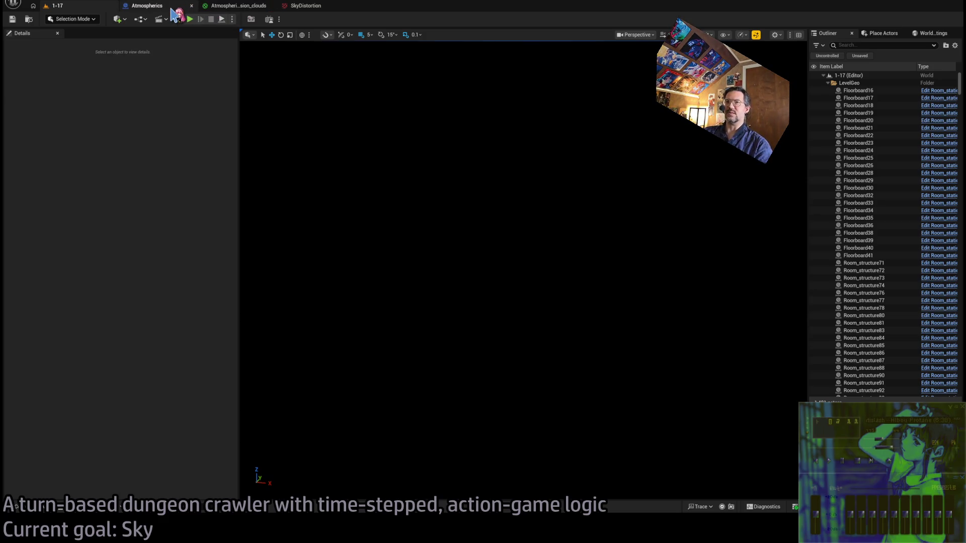
pyautogui.click(171, 10)
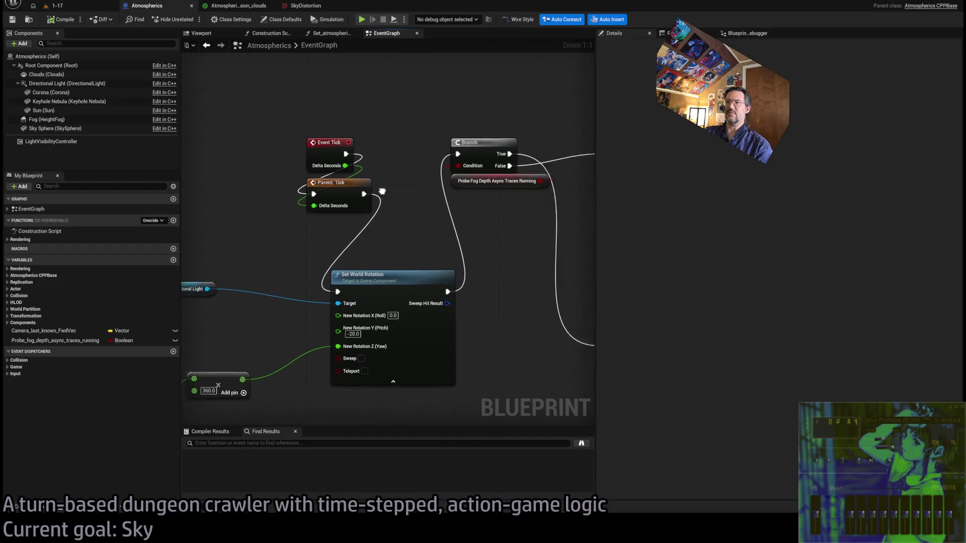
# - Set the clouds material's Multiply B value to 4.0
pyautogui.scroll(-4, 416, 229)
pyautogui.click(233, 7)
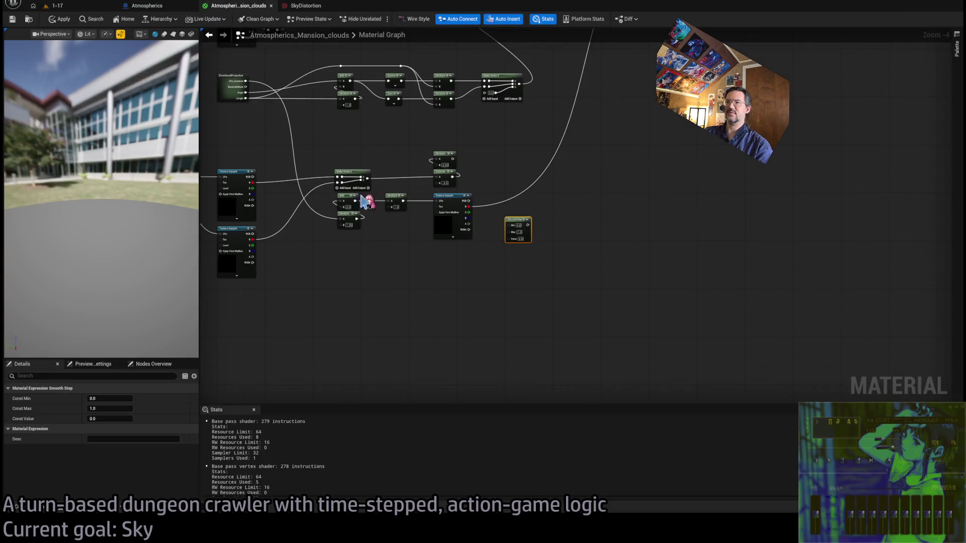
pyautogui.scroll(4, 366, 202)
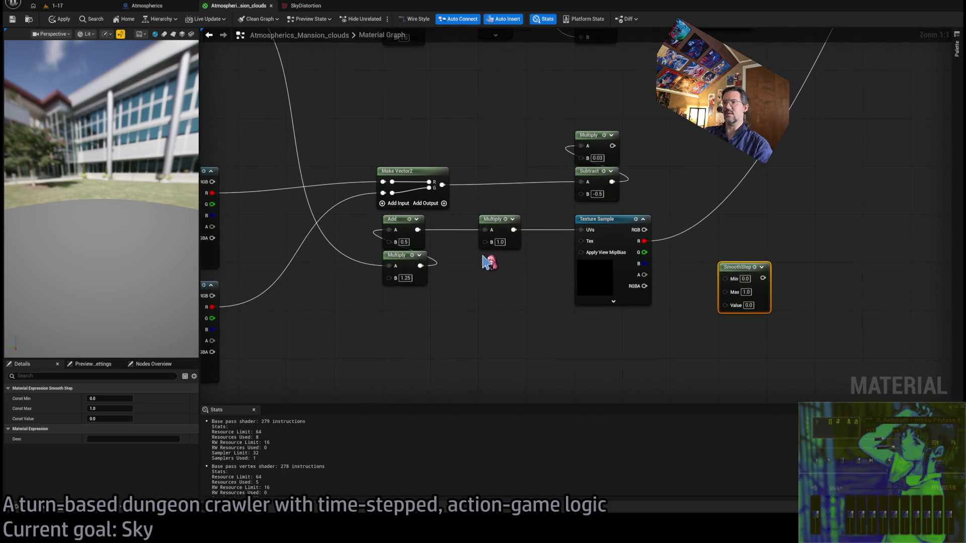
pyautogui.scroll(-3, 483, 260)
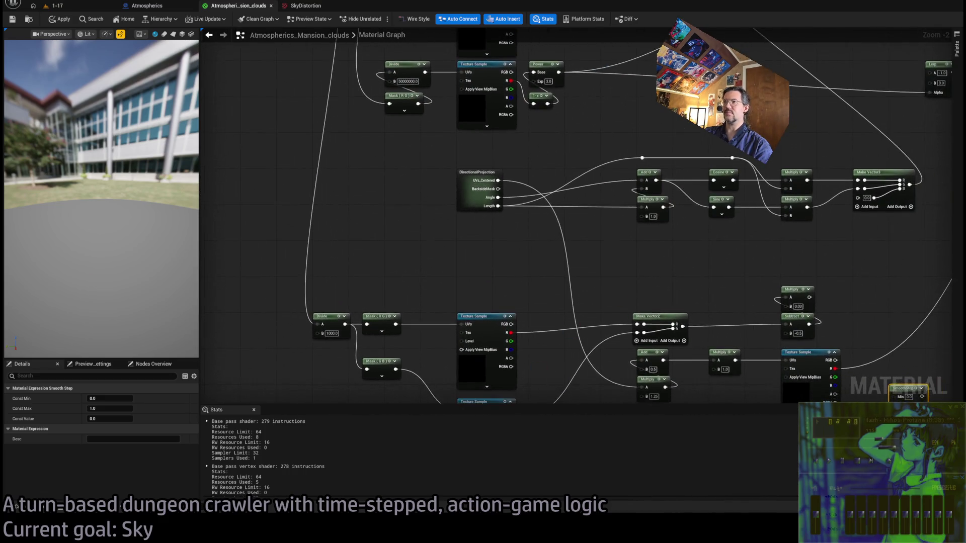
pyautogui.scroll(2, 428, 252)
pyautogui.write('4')
pyautogui.press('Return')
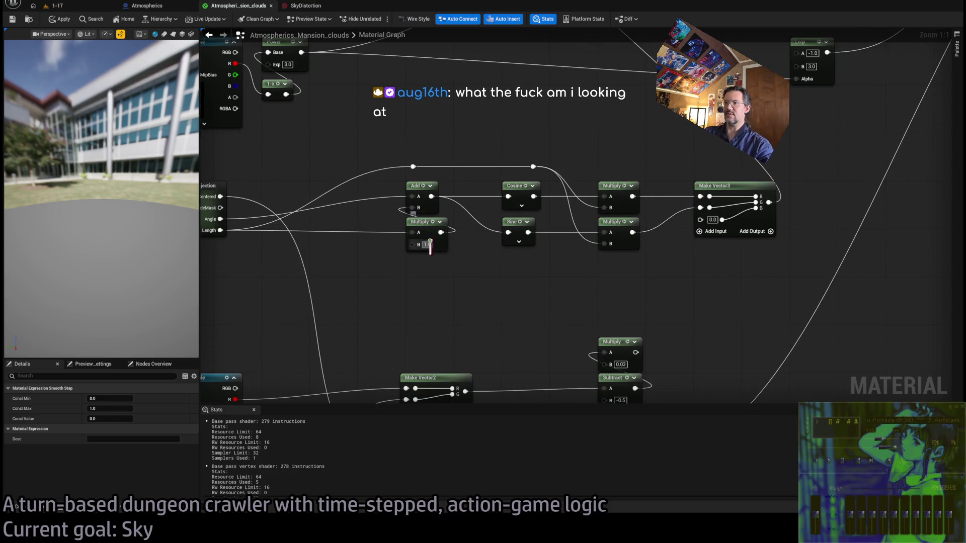
# - Play the 1-17 level, apply the material, and check the swirling clouds in game
pyautogui.click(55, 5)
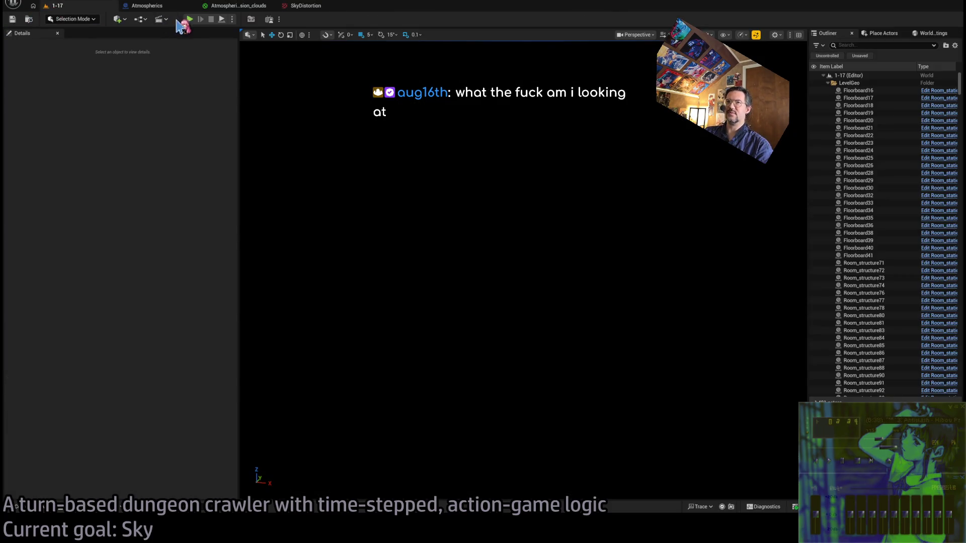
pyautogui.hotkey('alt', 'p')
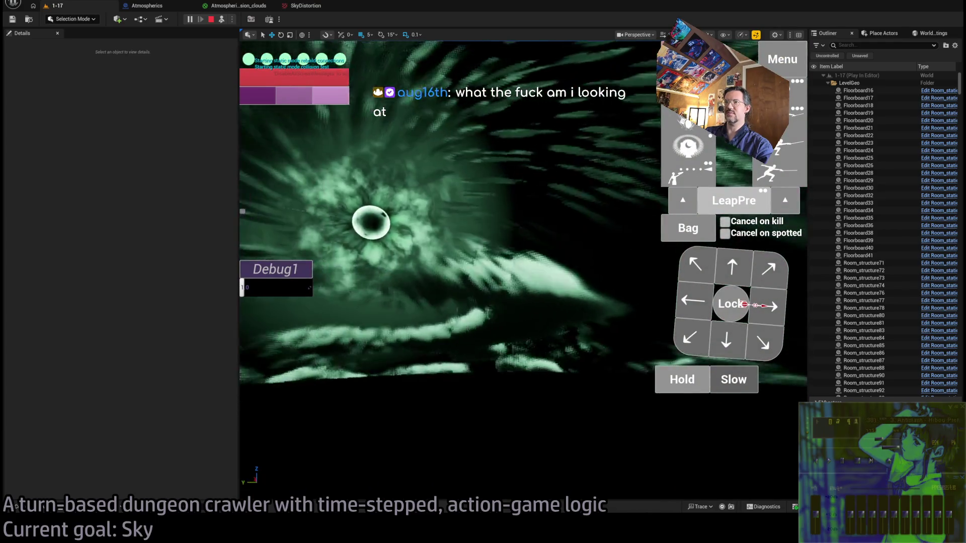
pyautogui.click(236, 6)
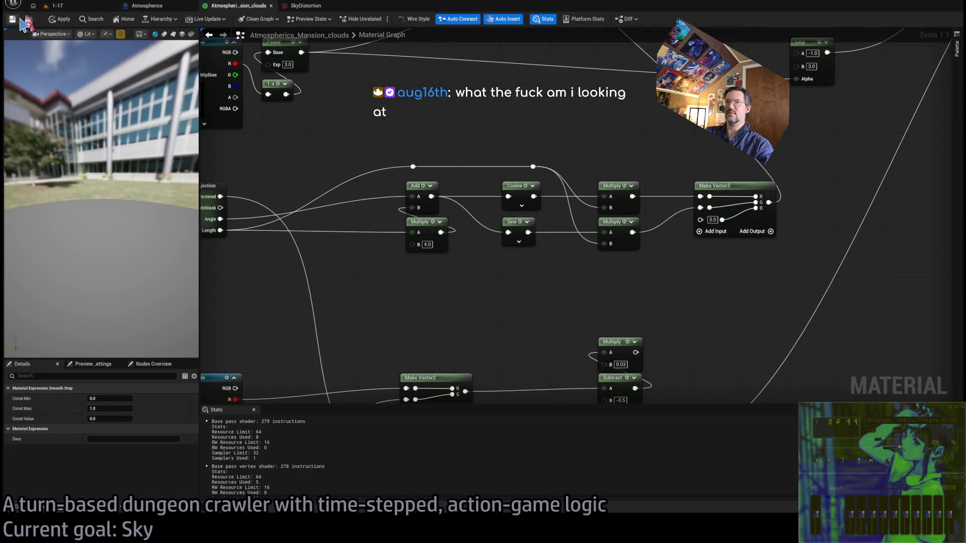
pyautogui.click(65, 15)
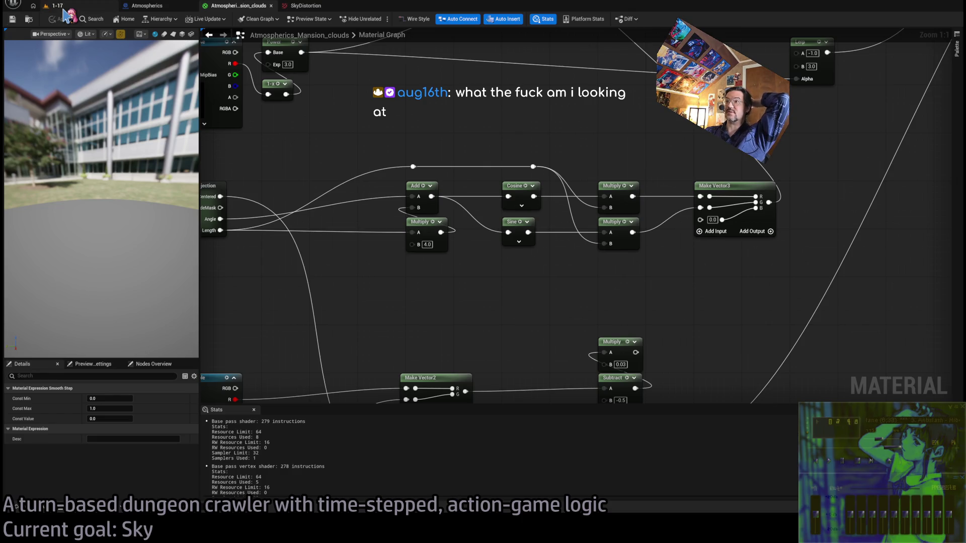
pyautogui.click(64, 9)
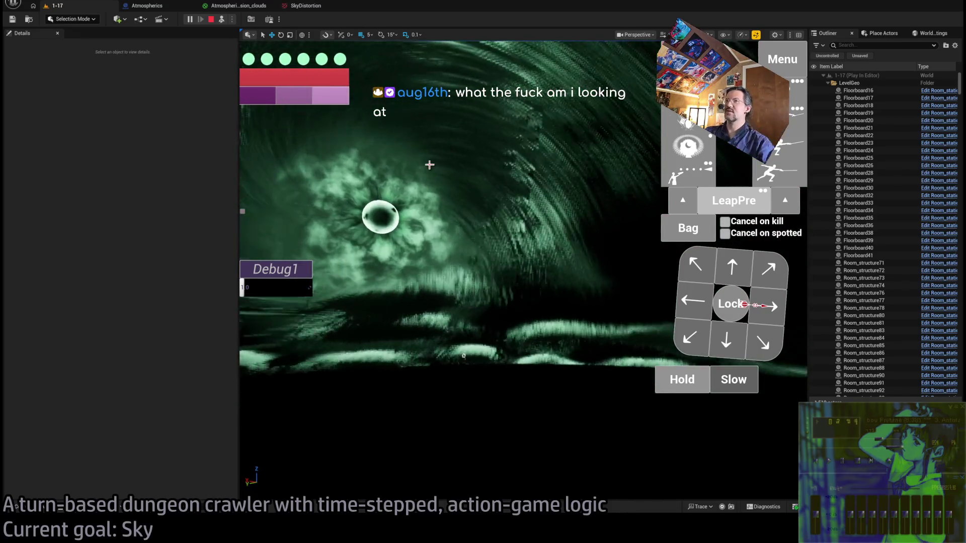
pyautogui.hotkey('ctrl', 'Tab')
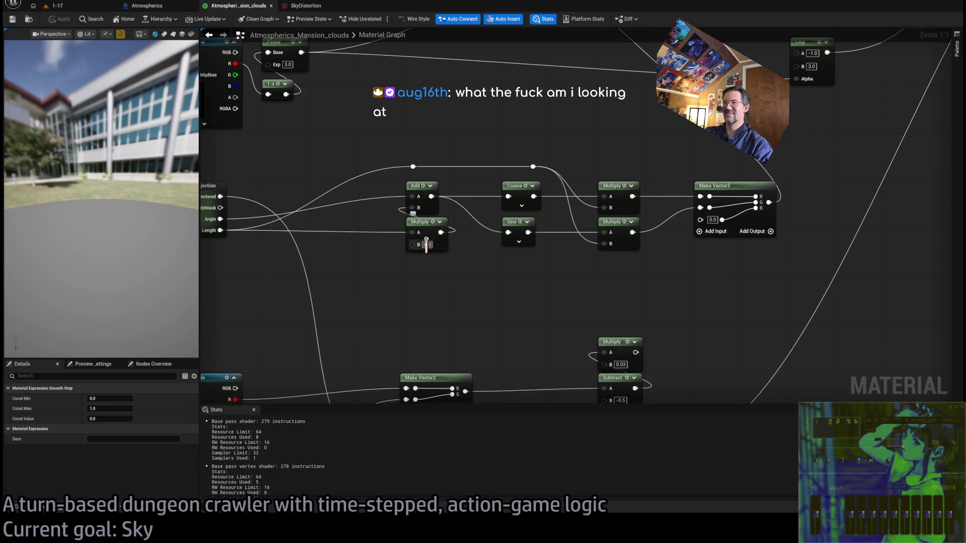
# - Change Multiply B to 0.5 and check the clouds in the running game
pyautogui.click(426, 245)
pyautogui.write('0.5')
pyautogui.press('Return')
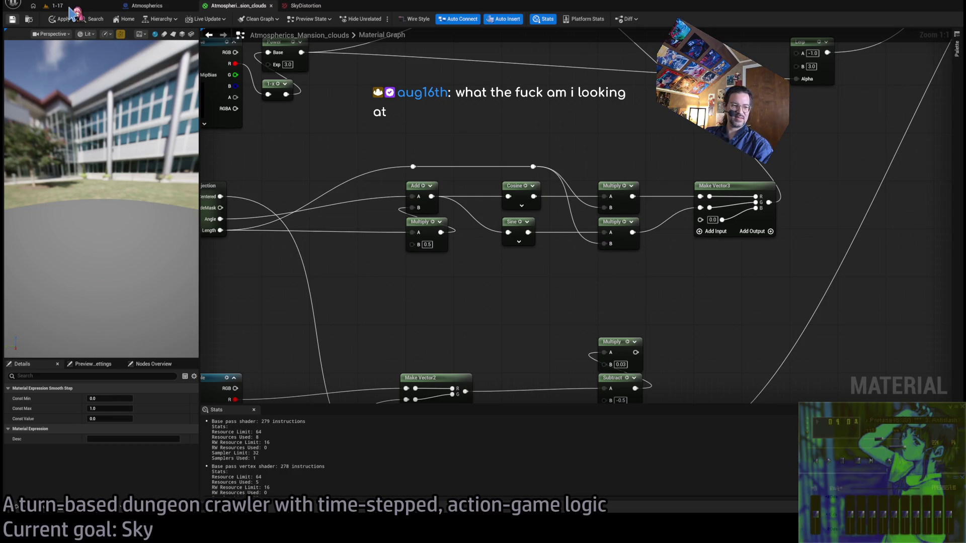
pyautogui.click(57, 6)
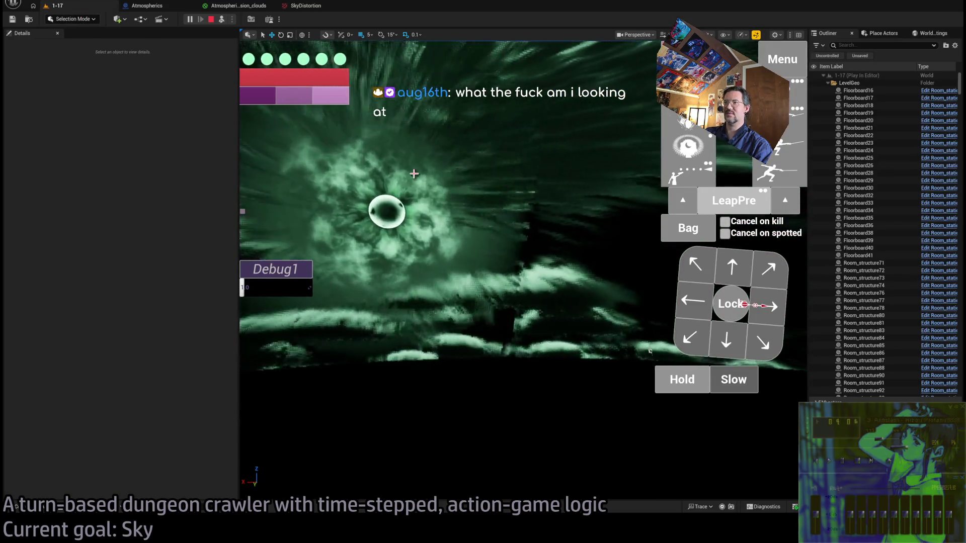
pyautogui.click(237, 6)
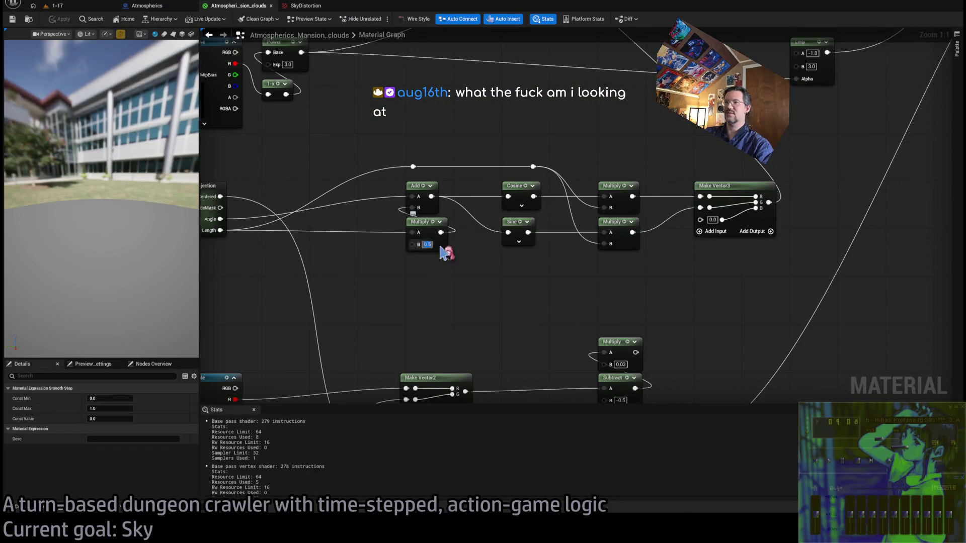
# - Lower Multiply B to 0.1 and compare the clouds in the running game
pyautogui.write('0.1')
pyautogui.press('Return')
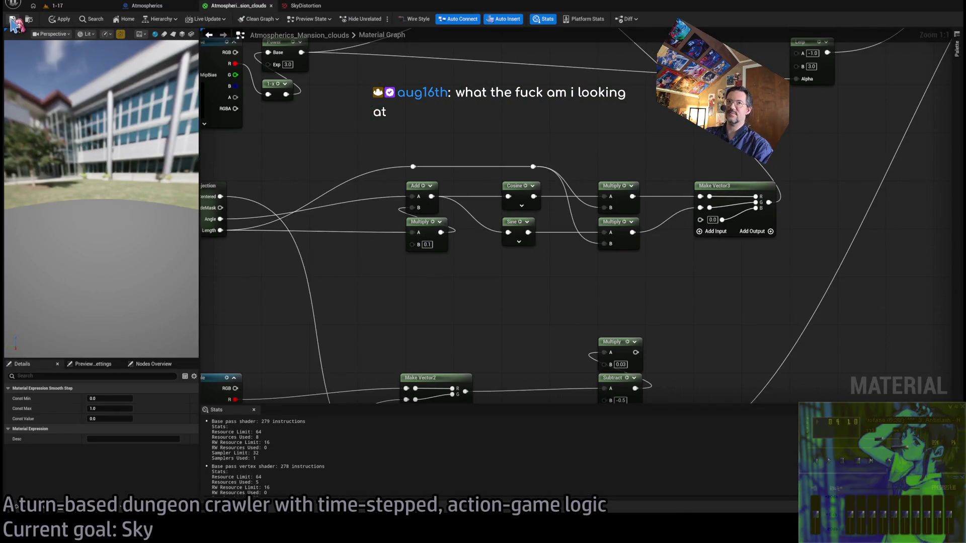
pyautogui.click(90, 9)
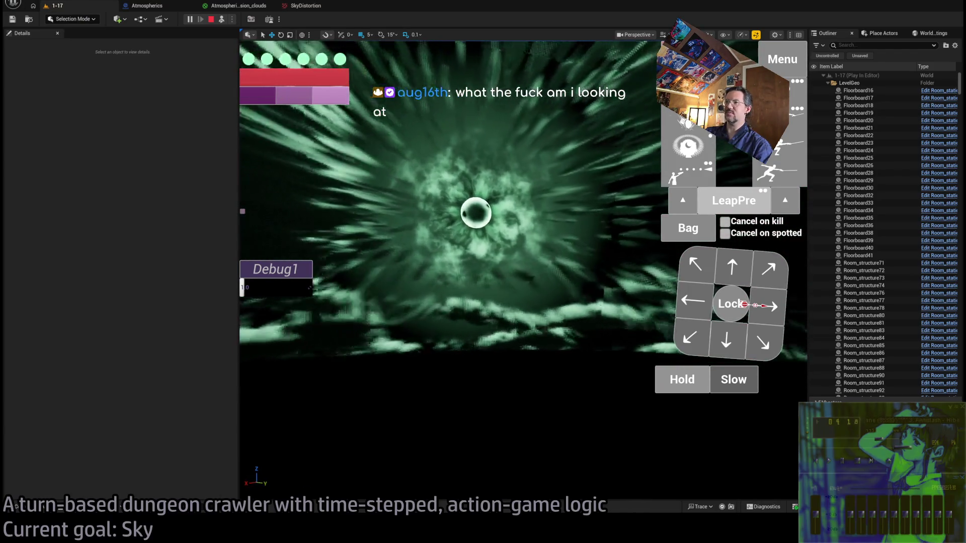
pyautogui.click(247, 6)
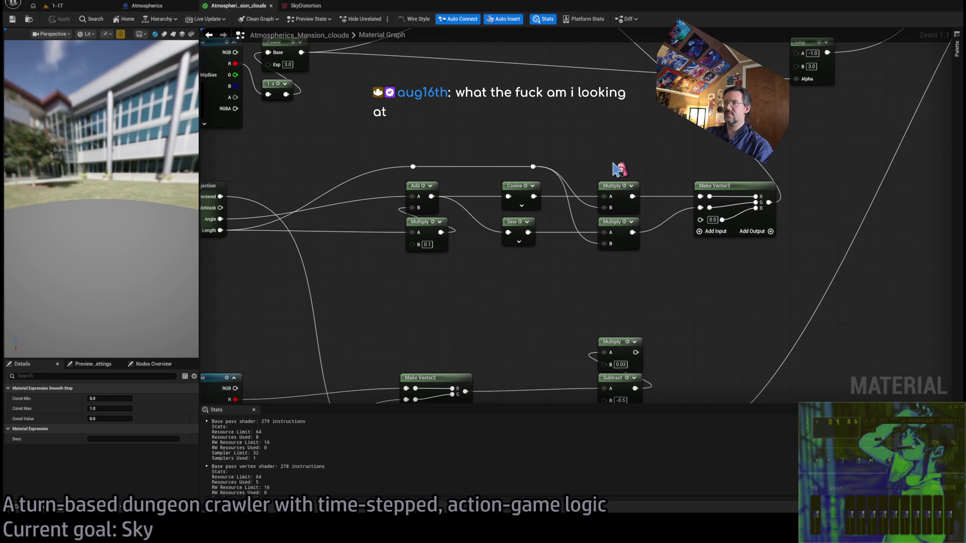
pyautogui.hotkey('ctrl', 'Tab')
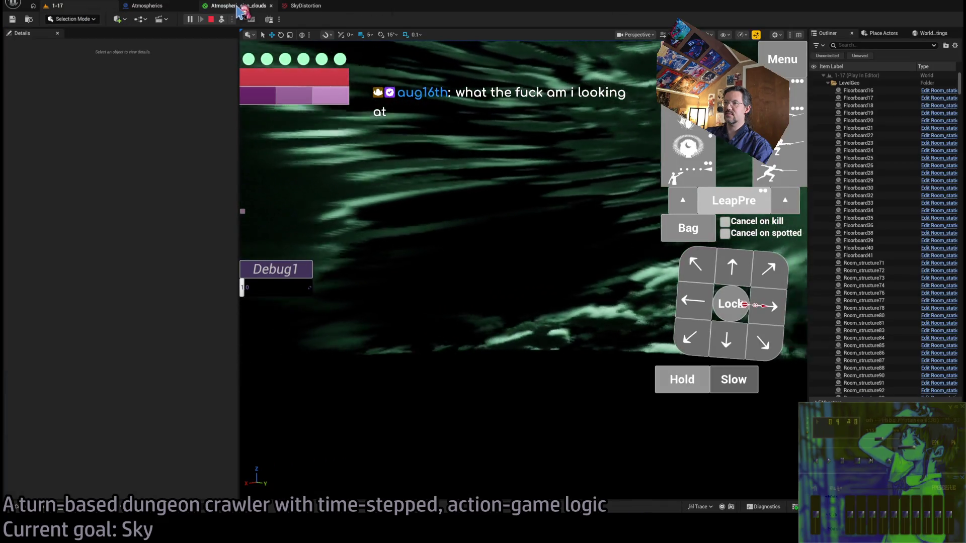
pyautogui.click(238, 7)
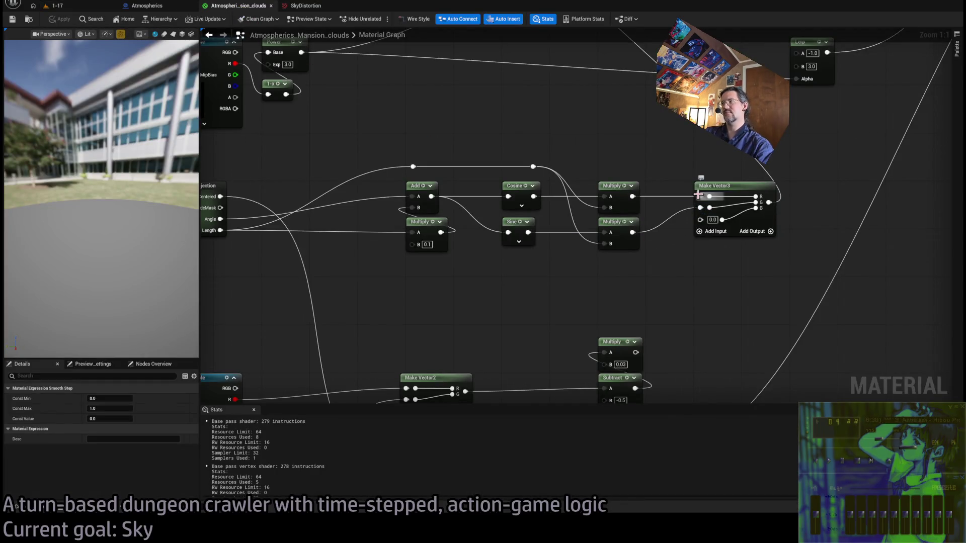
# - Find the DirectionalProjection swirl nodes and unlink the lower Multiply from Make Vector3 G
pyautogui.moveTo(699, 196)
pyautogui.mouseDown()
pyautogui.moveTo(553, 355)
pyautogui.moveTo(536, 307)
pyautogui.mouseUp()
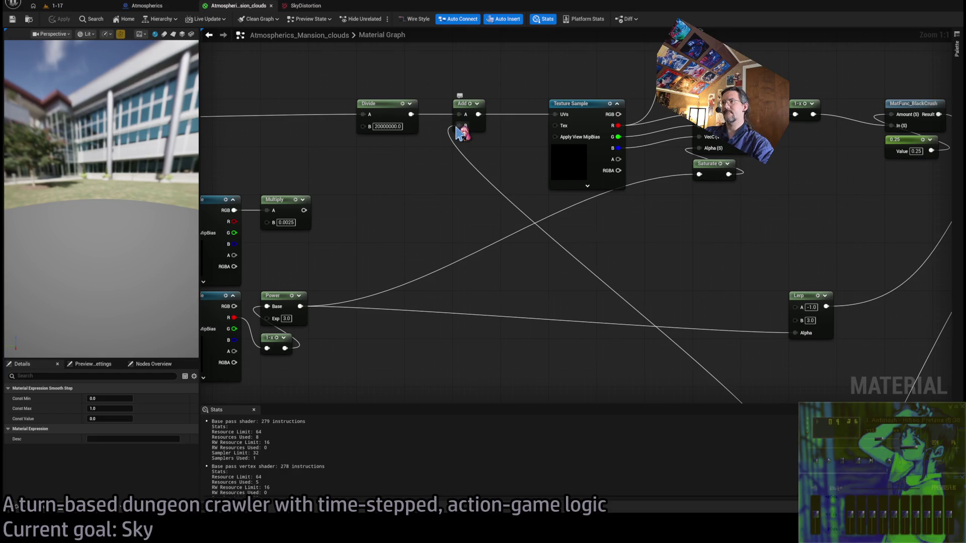
pyautogui.scroll(-2, 599, 276)
pyautogui.click(89, 7)
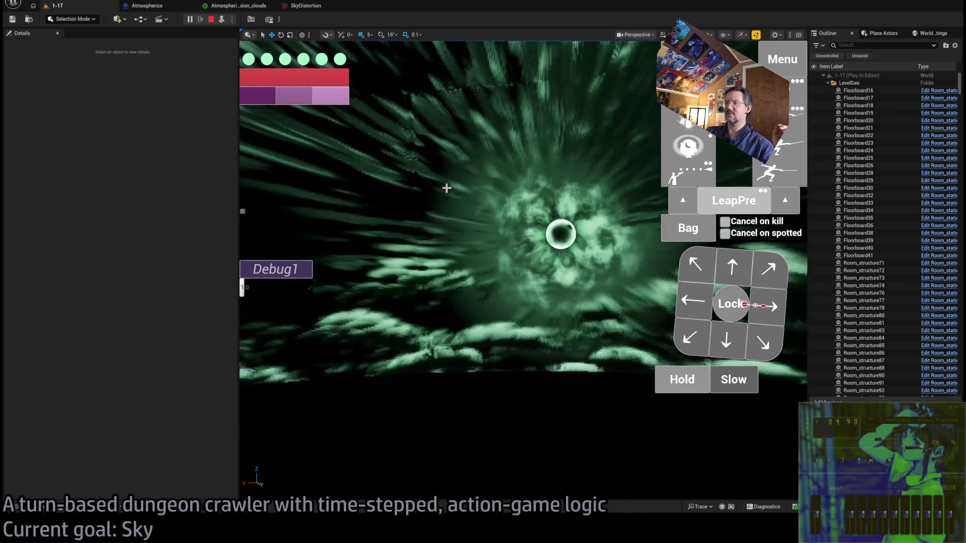
pyautogui.click(234, 5)
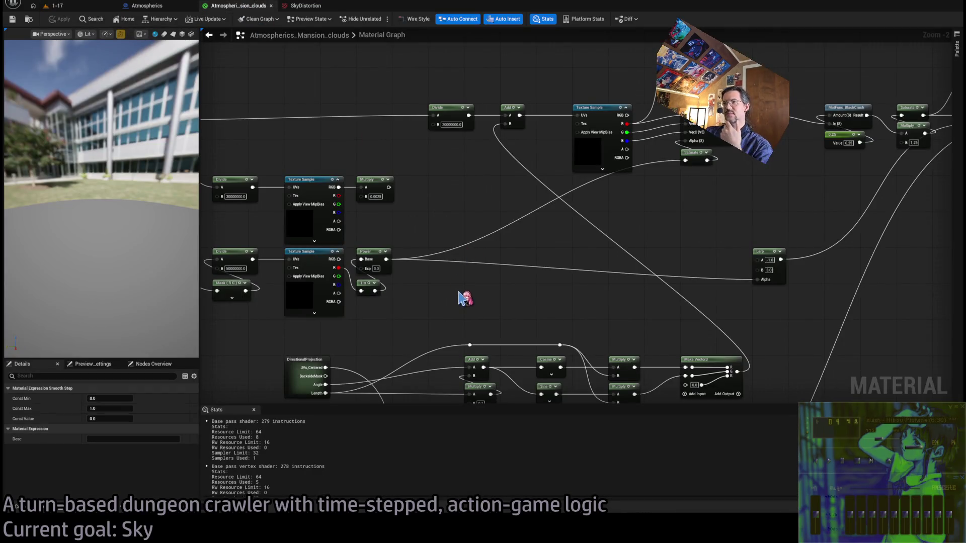
pyautogui.moveTo(459, 298)
pyautogui.mouseDown()
pyautogui.moveTo(442, 205)
pyautogui.moveTo(574, 224)
pyautogui.moveTo(543, 210)
pyautogui.mouseUp()
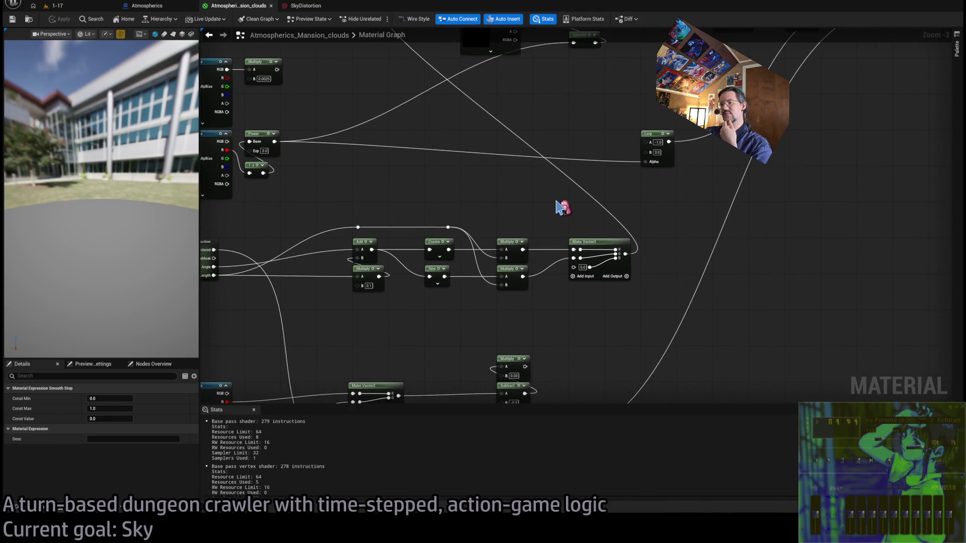
pyautogui.scroll(2, 557, 245)
pyautogui.keyDown('alt'); pyautogui.click(582, 266); pyautogui.keyUp('alt')
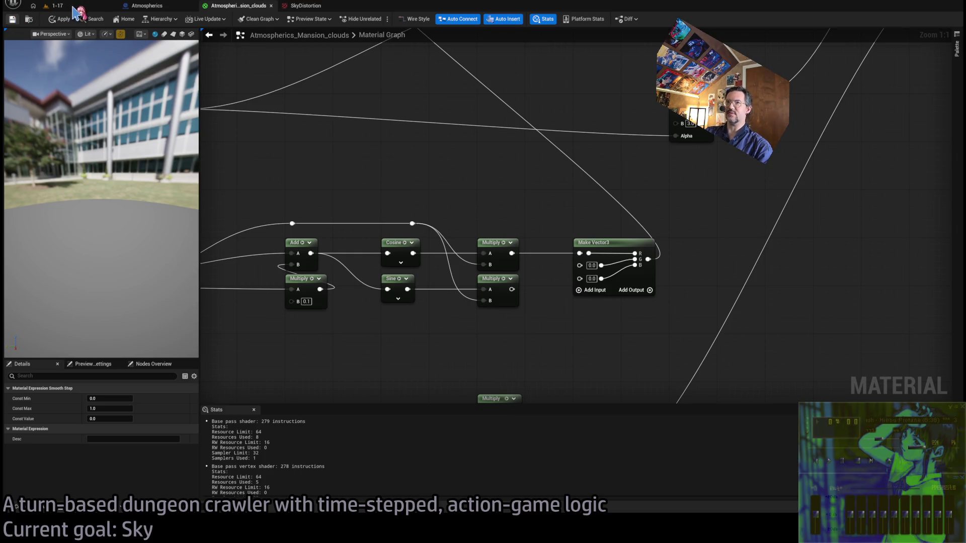
# - Connect the lower Multiply to Make Vector3 G and test it in the running game
pyautogui.click(73, 8)
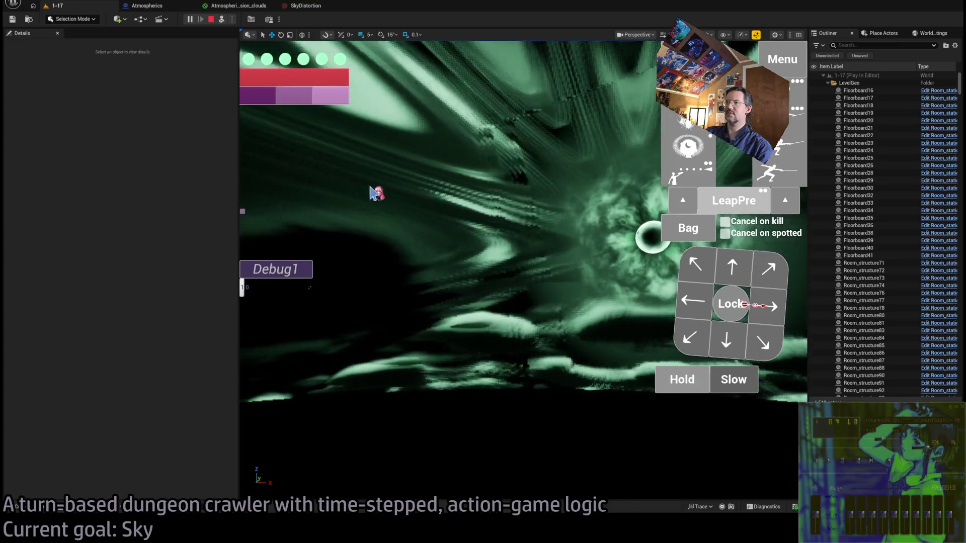
pyautogui.click(242, 6)
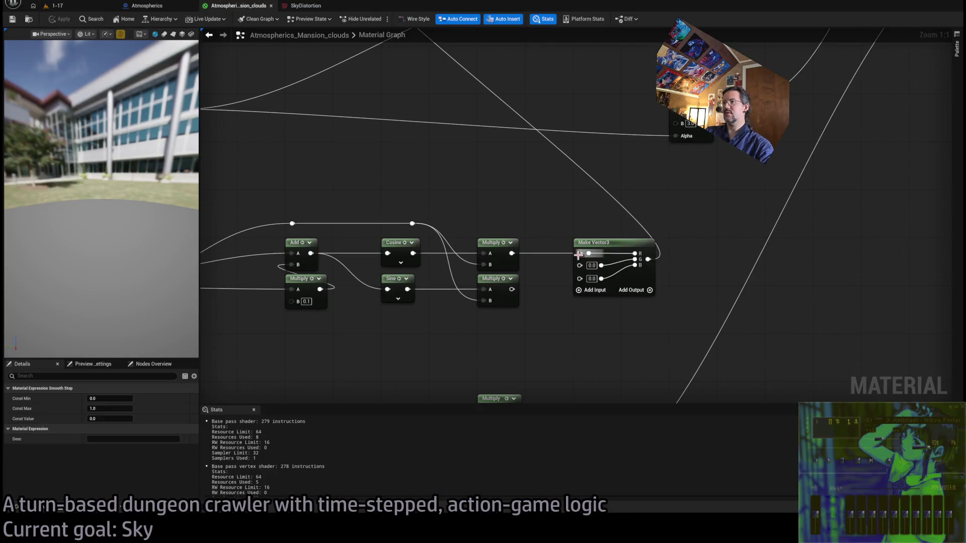
pyautogui.keyDown('alt'); pyautogui.click(578, 254); pyautogui.keyUp('alt')
pyautogui.moveTo(579, 266); pyautogui.dragTo(517, 291)
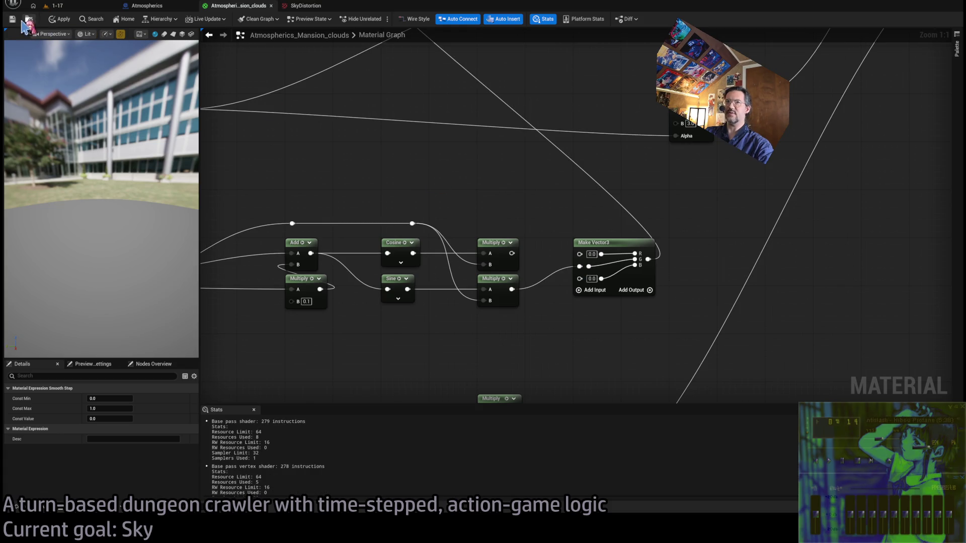
pyautogui.click(64, 8)
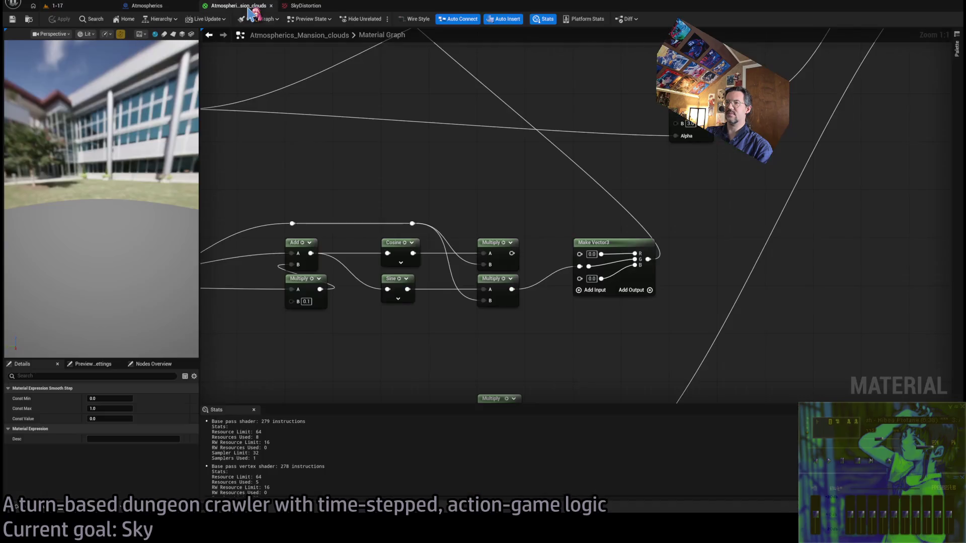
pyautogui.click(250, 9)
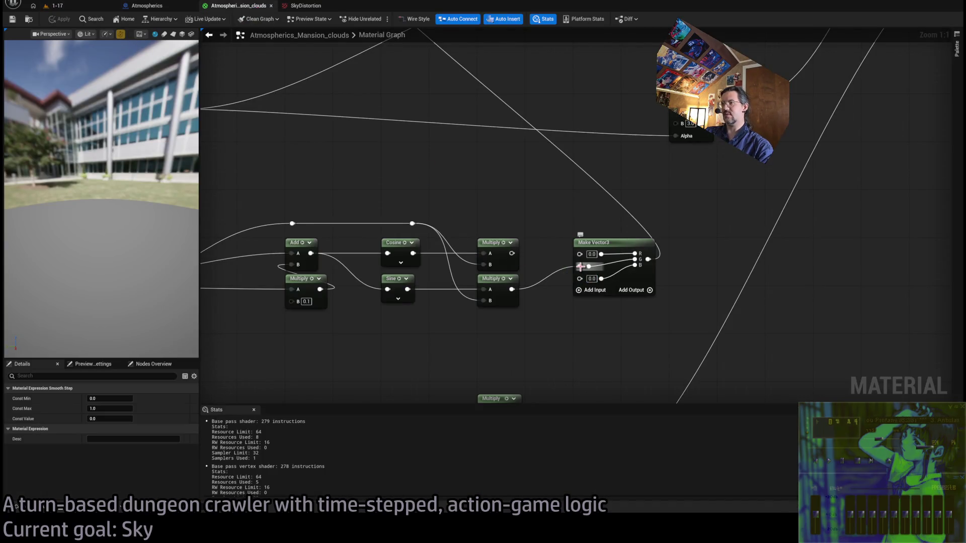
# - Move the Multiply link to B, then R, testing each, and stop the play session
pyautogui.moveTo(580, 267); pyautogui.dragTo(580, 280)
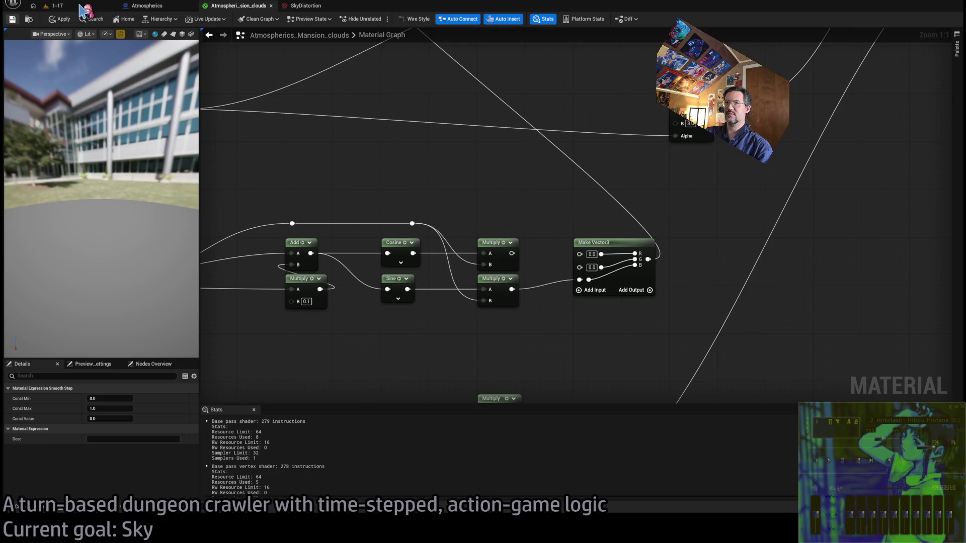
pyautogui.click(80, 7)
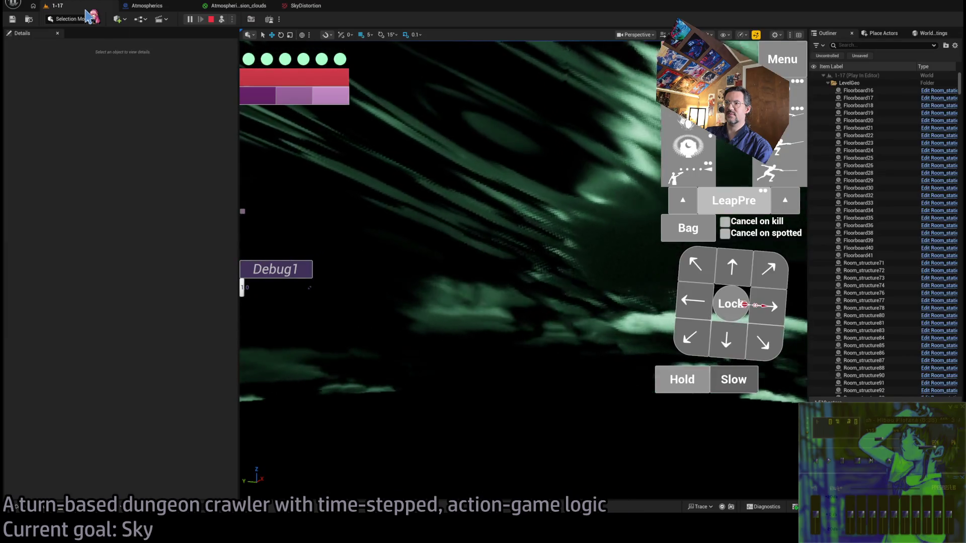
pyautogui.click(246, 8)
pyautogui.moveTo(582, 280)
pyautogui.mouseDown()
pyautogui.moveTo(559, 267)
pyautogui.moveTo(579, 254)
pyautogui.moveTo(518, 295)
pyautogui.moveTo(512, 289)
pyautogui.mouseUp()
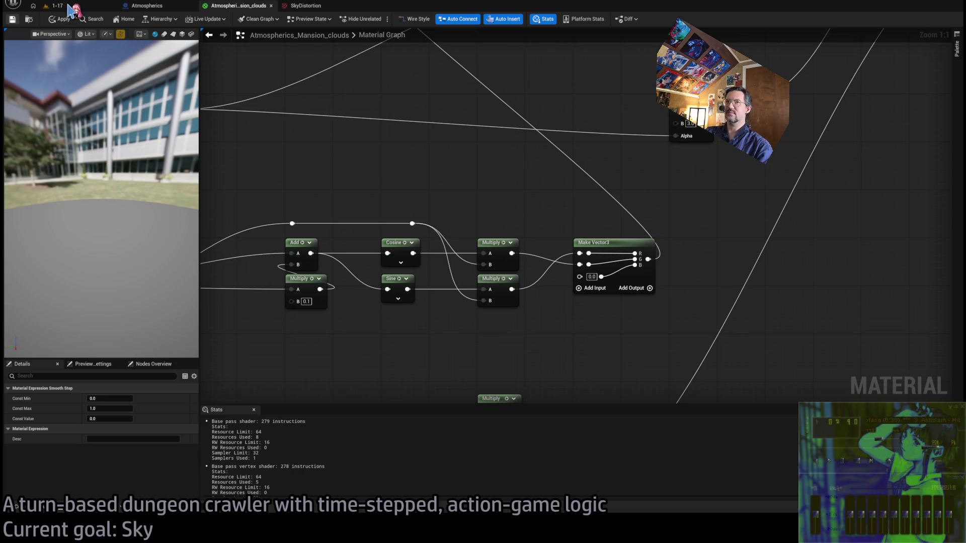
pyautogui.click(70, 7)
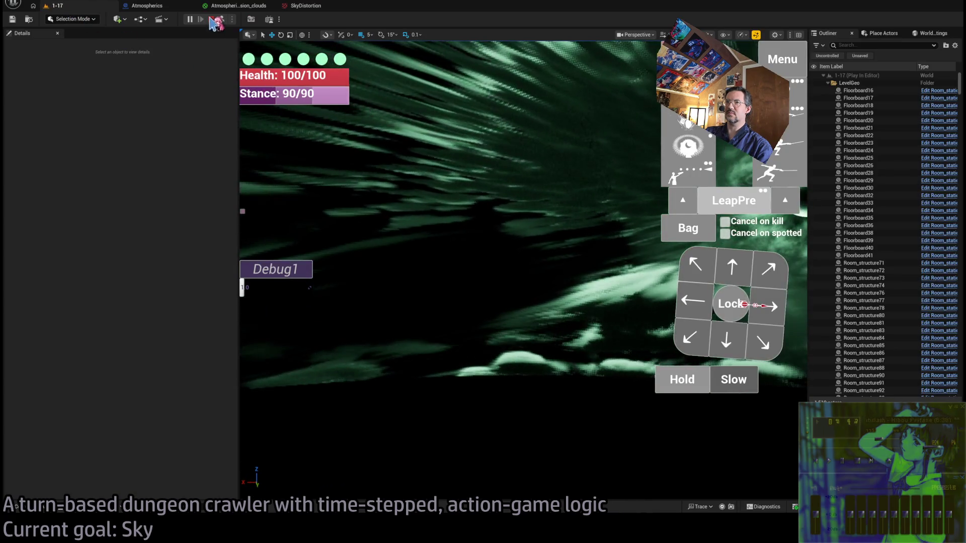
pyautogui.click(211, 19)
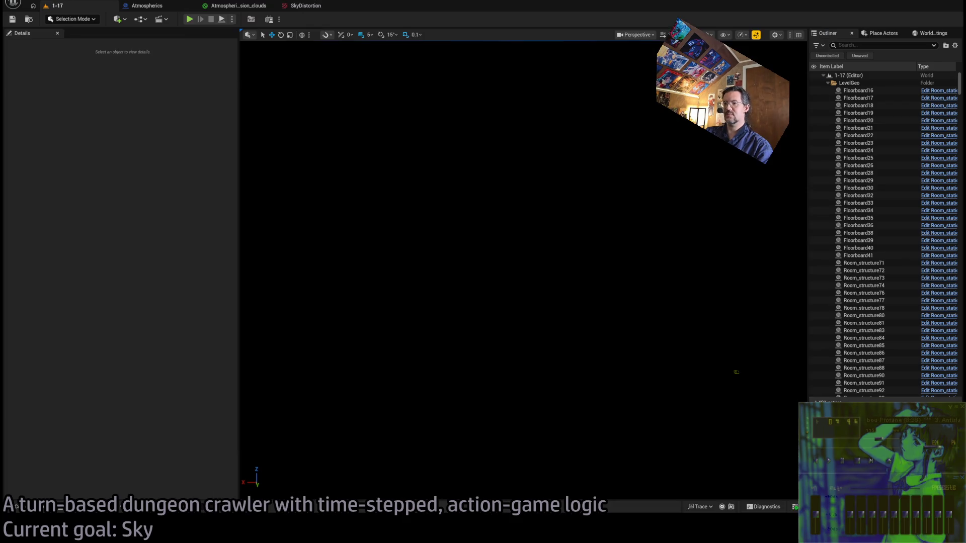
# - Edit the ChatGPT UV swirl question, trying the wording 'points perpendicular'
pyautogui.hotkey('alt', 'Tab')
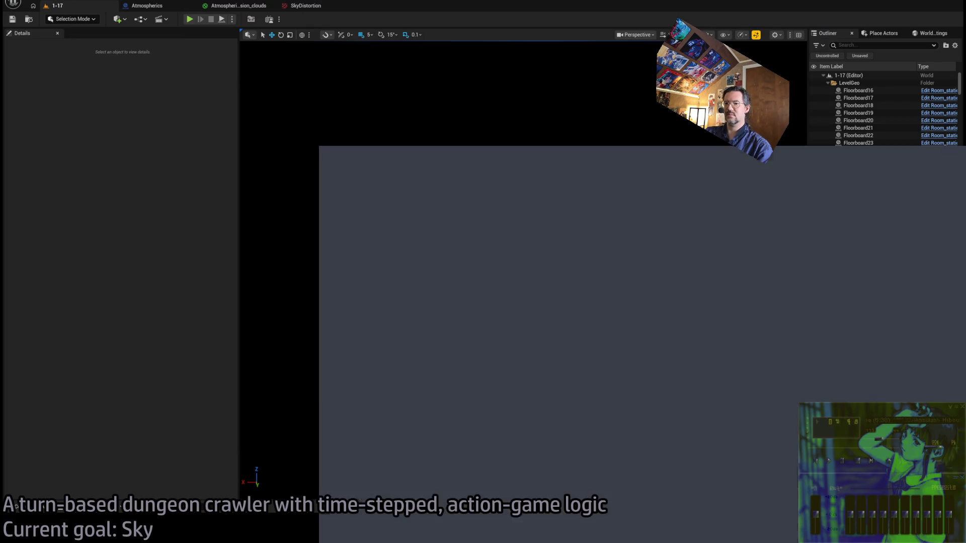
pyautogui.scroll(15, 657, 332)
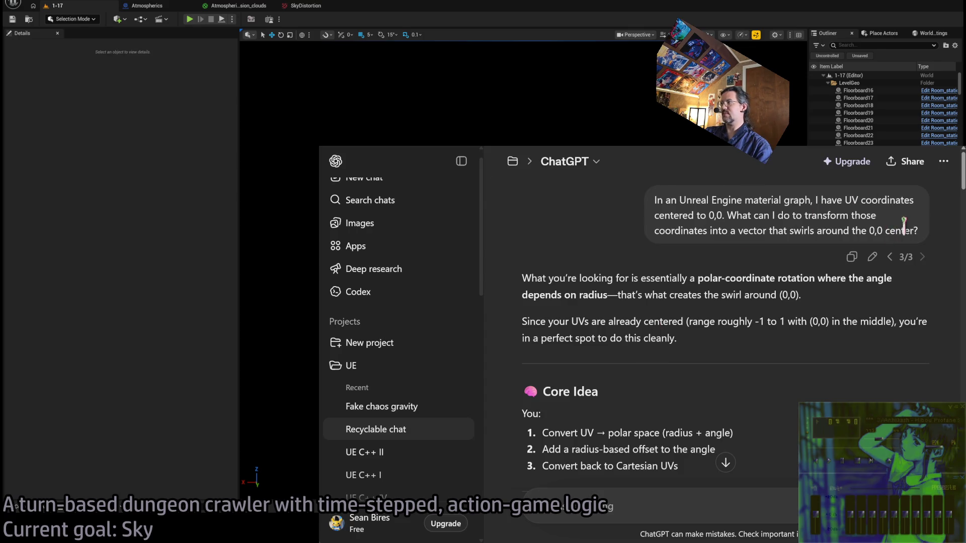
pyautogui.click(878, 256)
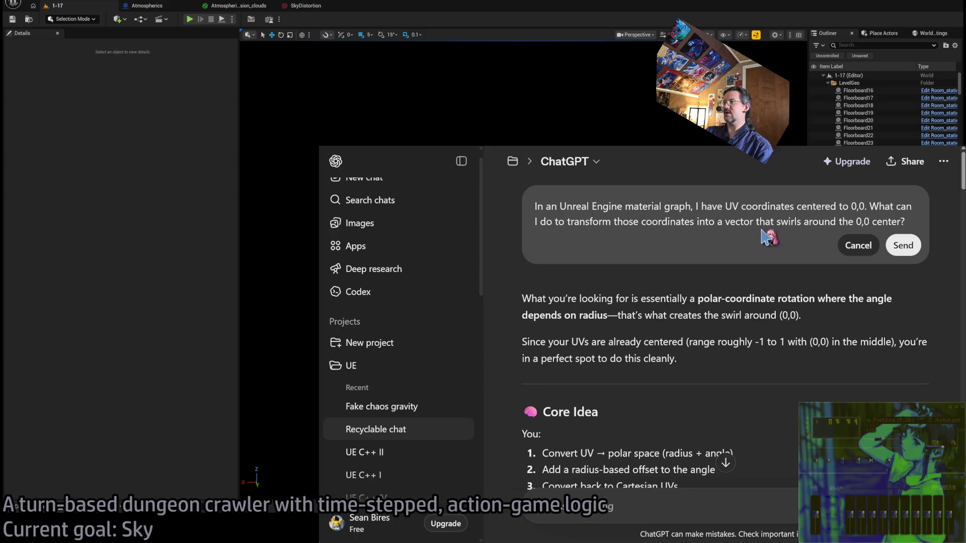
pyautogui.doubleClick(783, 222)
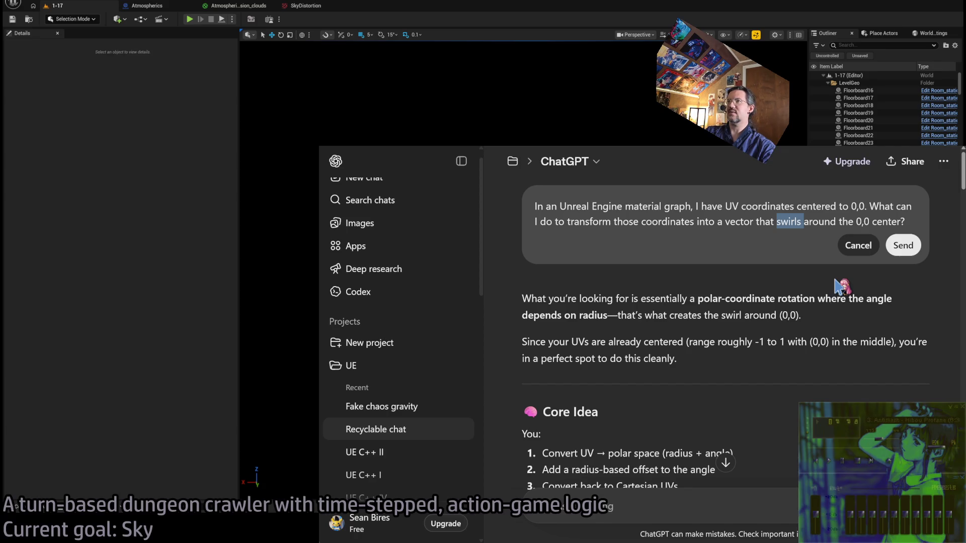
pyautogui.write('point')
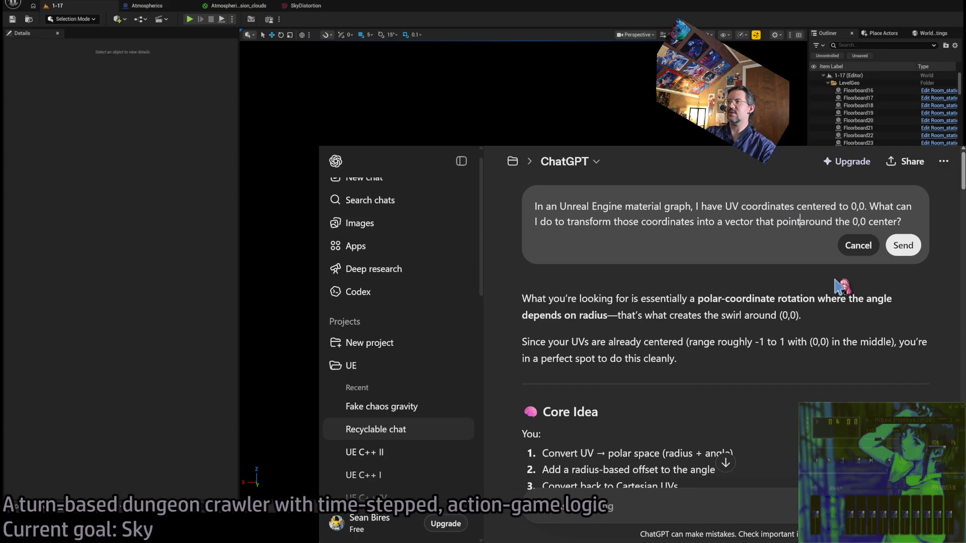
pyautogui.write('s perpen')
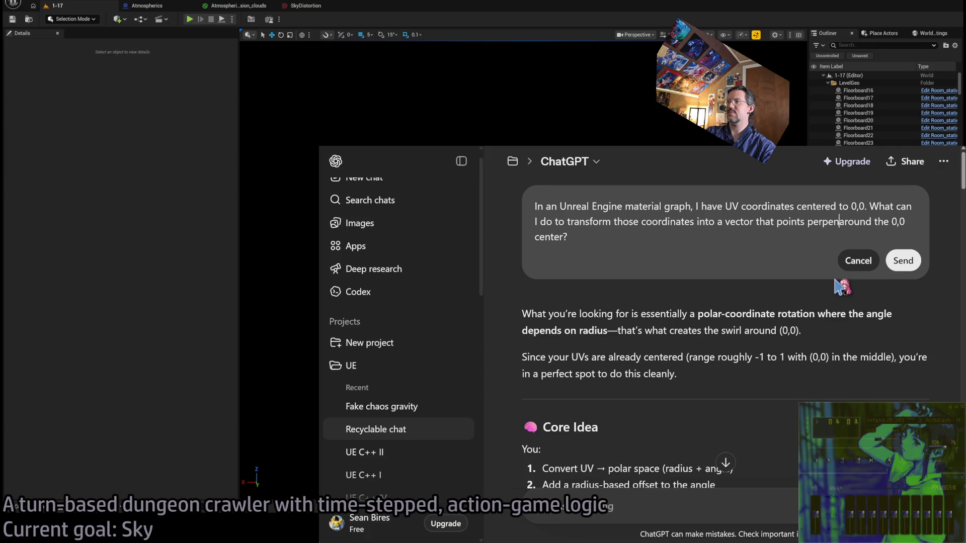
pyautogui.write('dicularly')
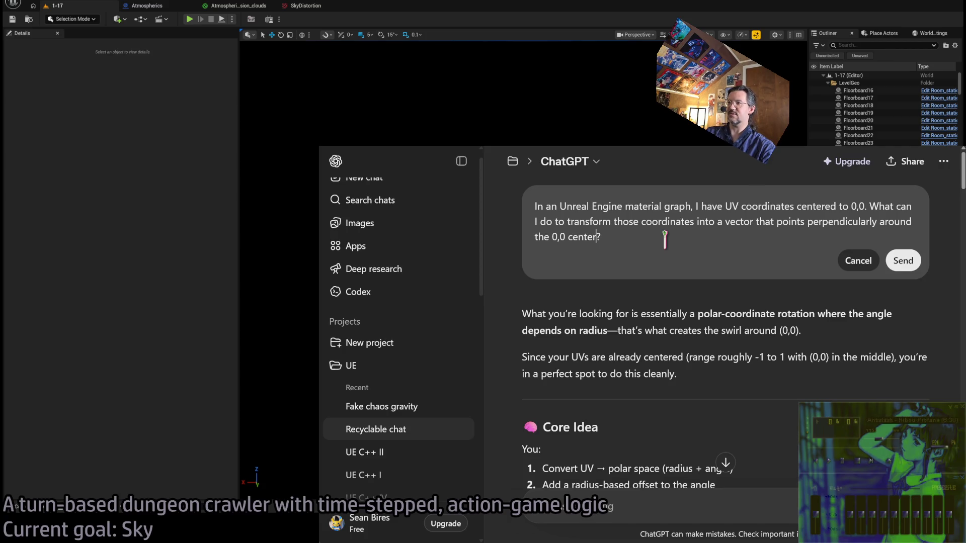
pyautogui.press('BackSpace')
pyautogui.write(', p')
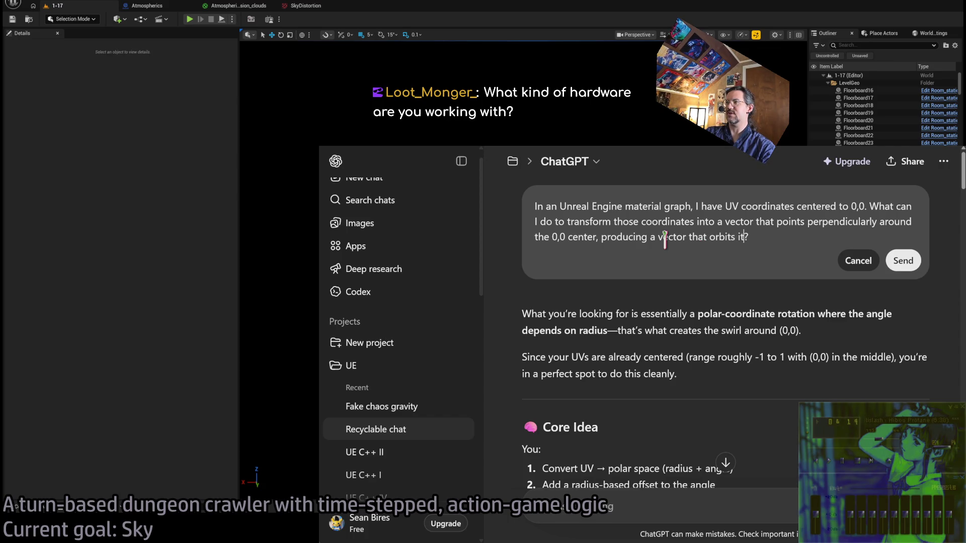
pyautogui.click(903, 260)
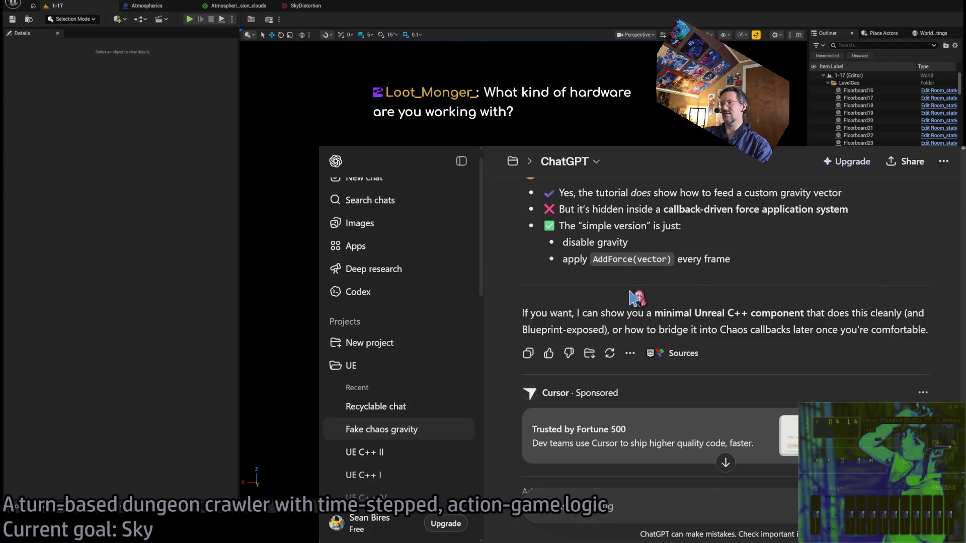
# - Replace 'swirls around the 0,0 center' with 'spins perpendicularly around the center point, orbiting it' and resend
pyautogui.scroll(15, 750, 305)
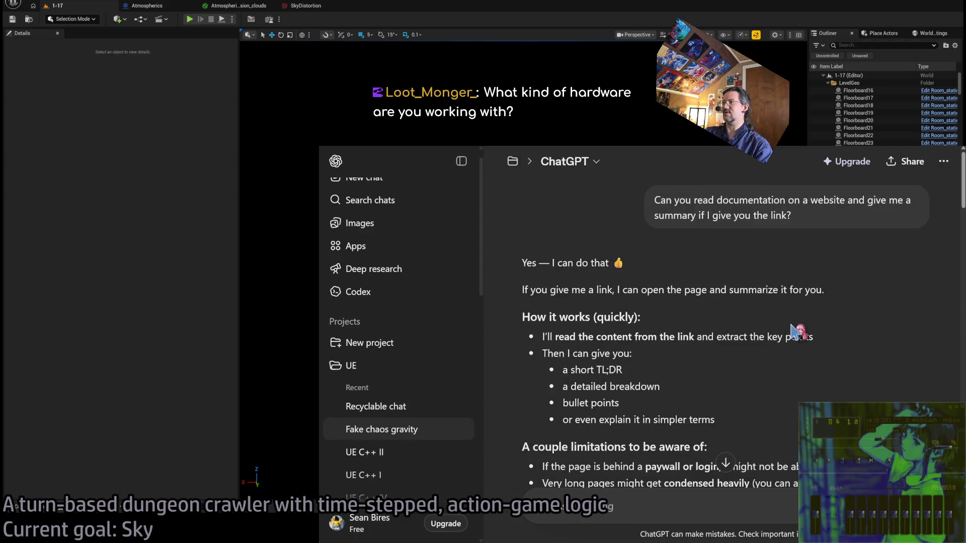
pyautogui.scroll(-15, 769, 304)
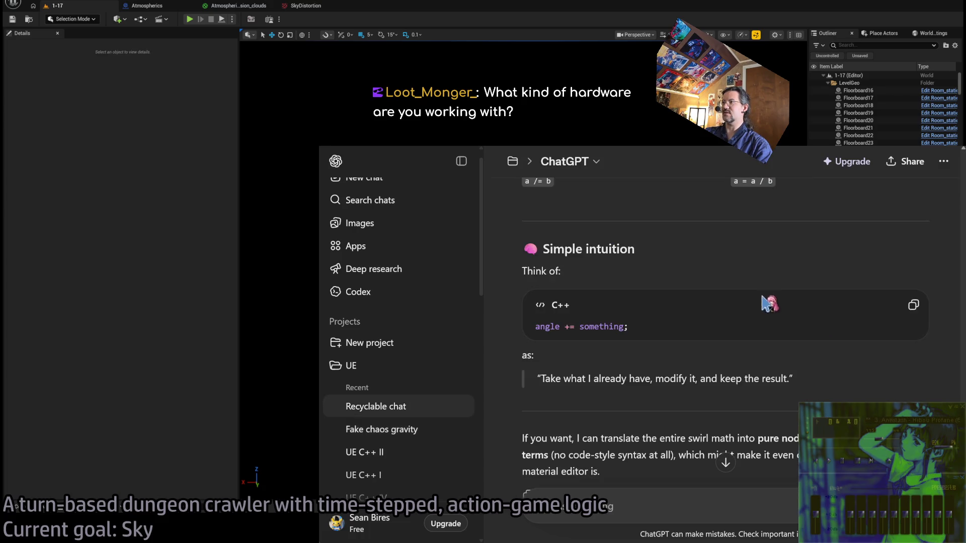
pyautogui.scroll(20, 760, 305)
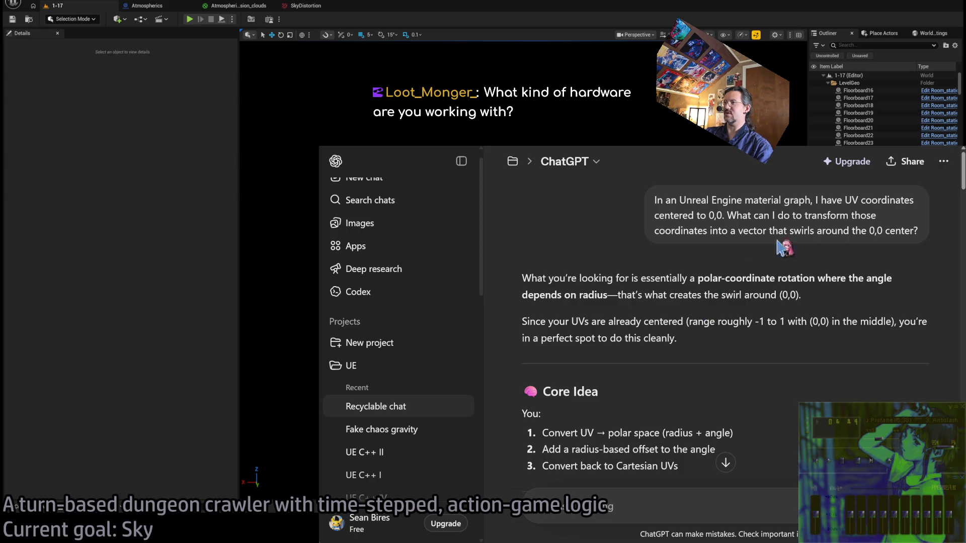
pyautogui.click(878, 260)
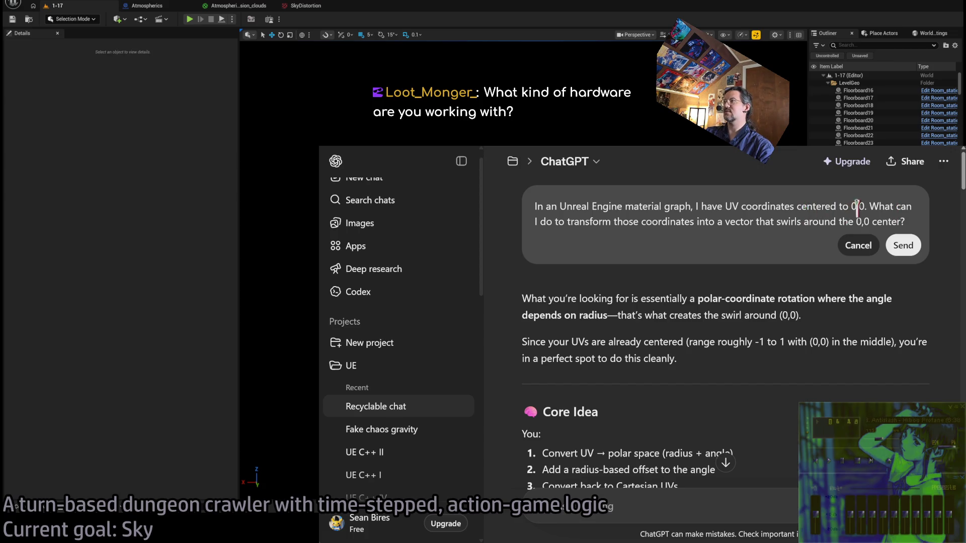
pyautogui.moveTo(784, 221); pyautogui.dragTo(874, 224)
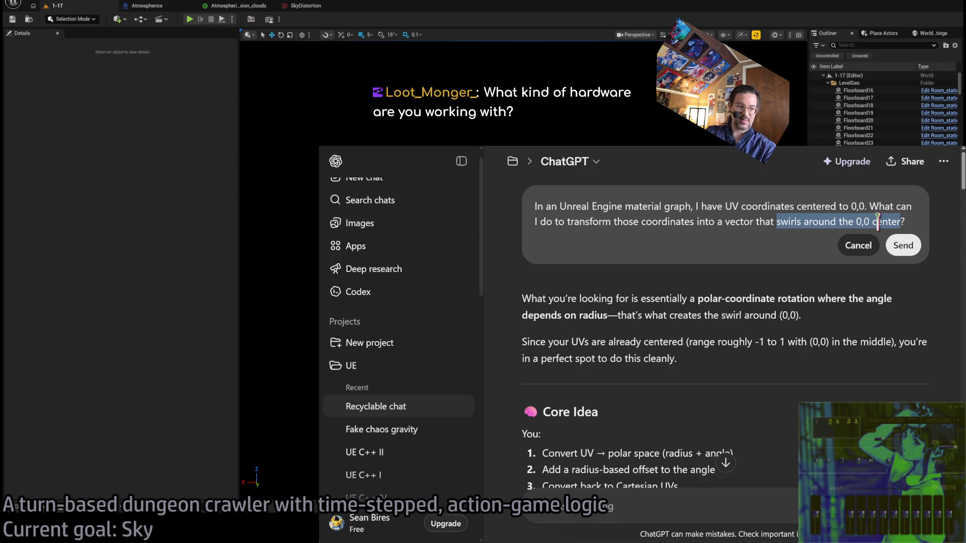
pyautogui.write('s perpendicularly')
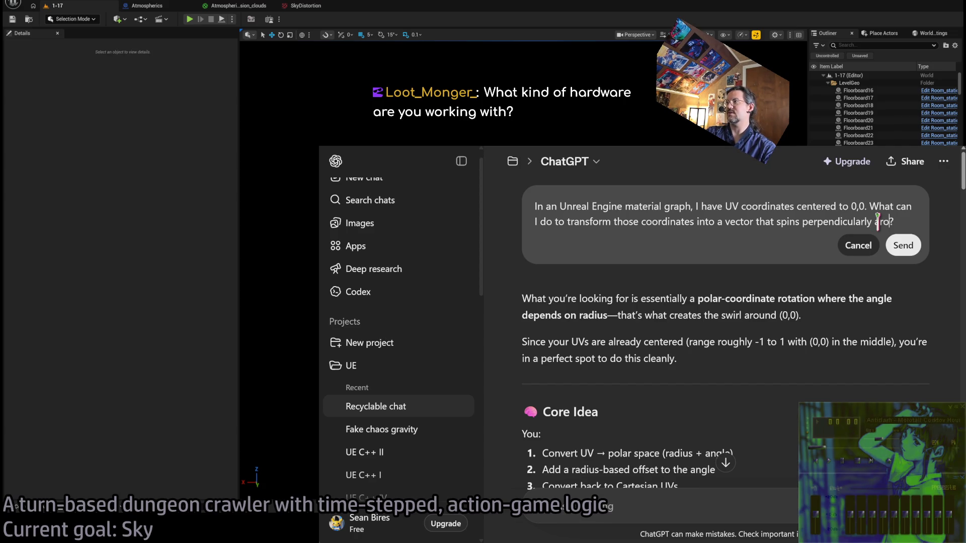
pyautogui.write('und the center point, orbiting it')
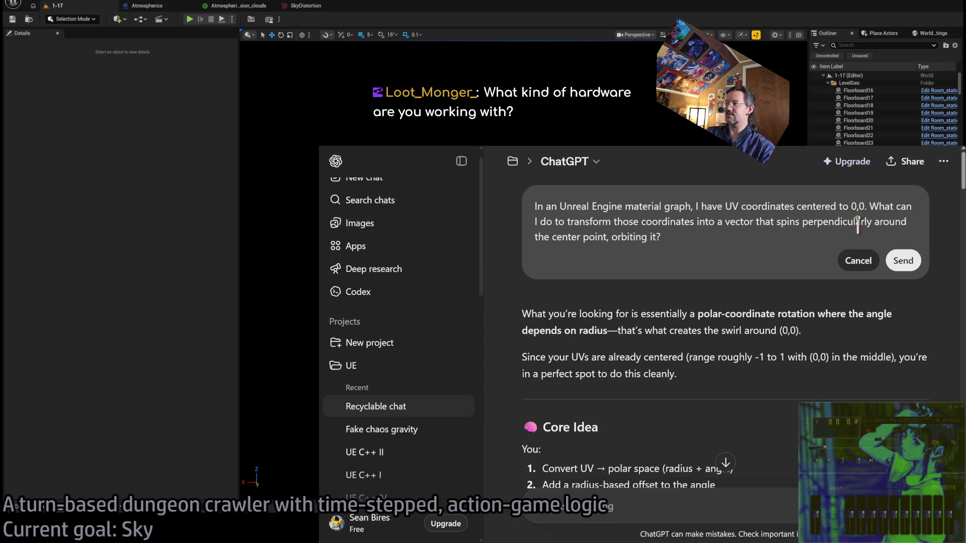
pyautogui.click(903, 261)
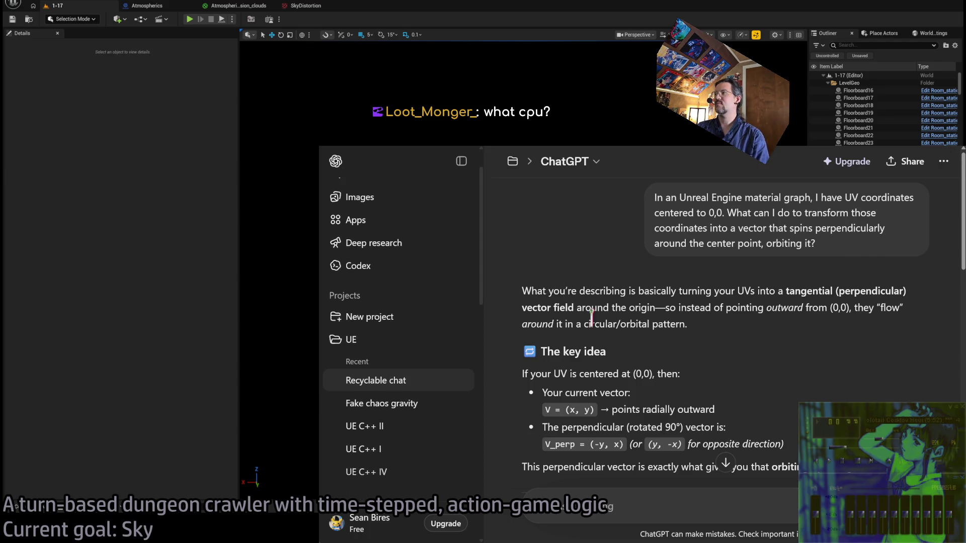
# - Review ChatGPT's answer on the (-Y, X) tangential vector field and its Material Graph steps, then return to Unreal
pyautogui.scroll(-2, 755, 353)
pyautogui.scroll(2, 770, 322)
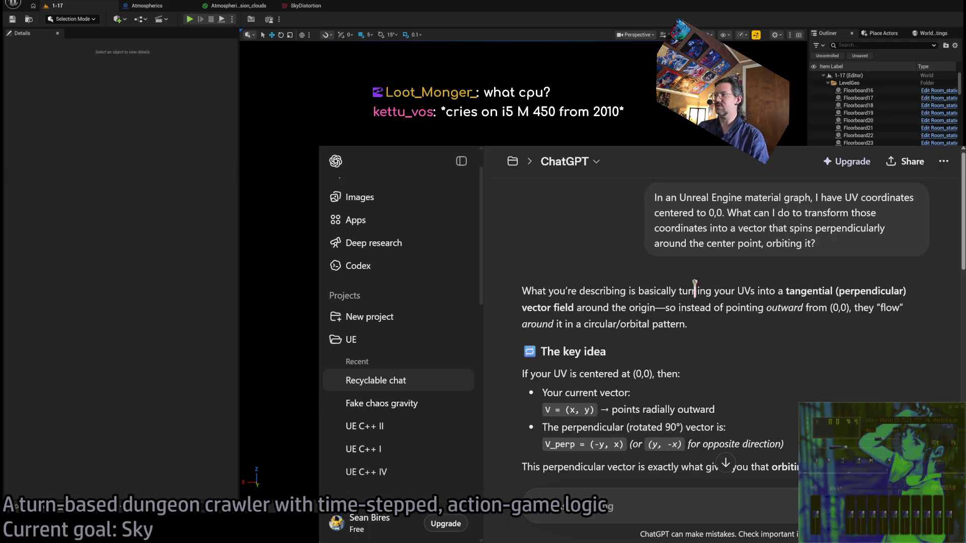
pyautogui.moveTo(758, 292)
pyautogui.mouseDown()
pyautogui.moveTo(805, 308)
pyautogui.moveTo(574, 308)
pyautogui.moveTo(710, 308)
pyautogui.moveTo(689, 324)
pyautogui.mouseUp()
pyautogui.click(727, 308)
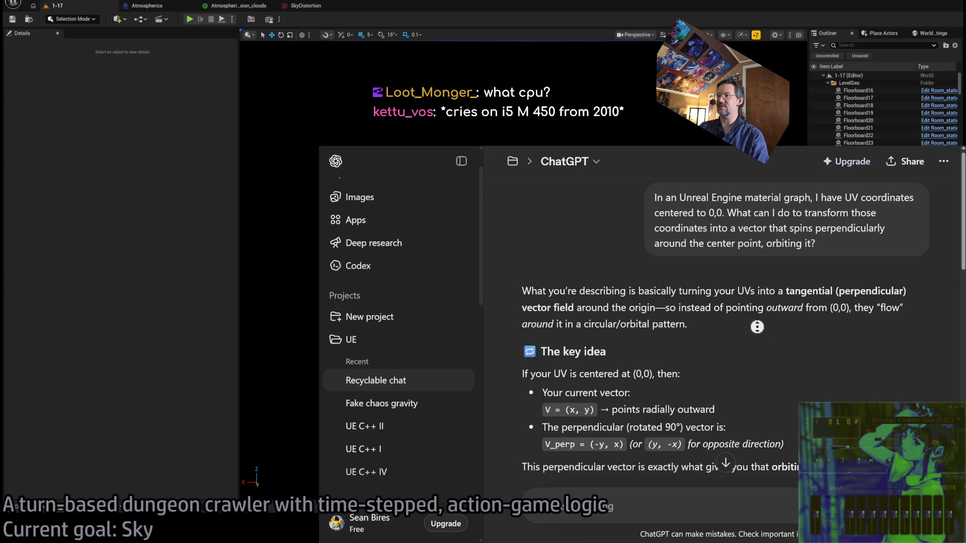
pyautogui.scroll(-3, 757, 332)
pyautogui.scroll(-3, 756, 371)
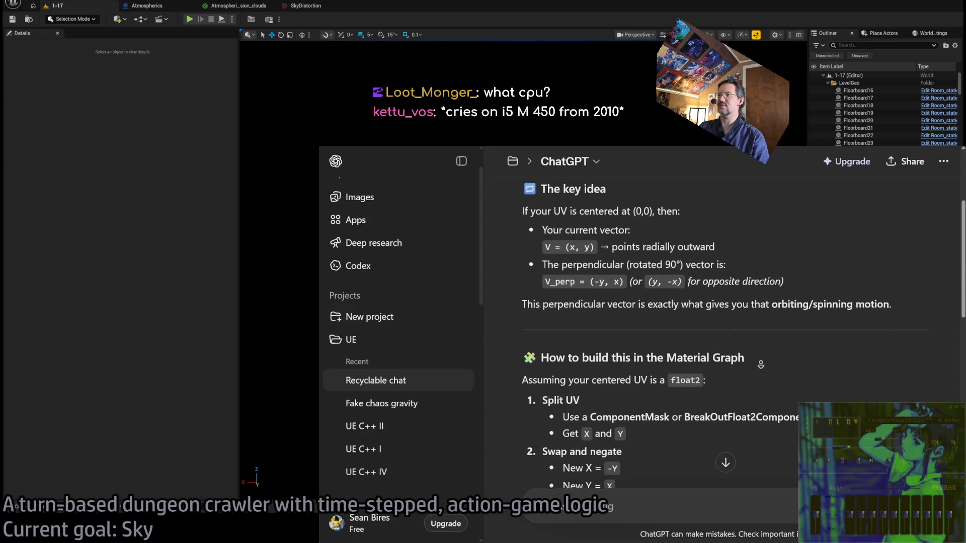
pyautogui.scroll(7, 576, 252)
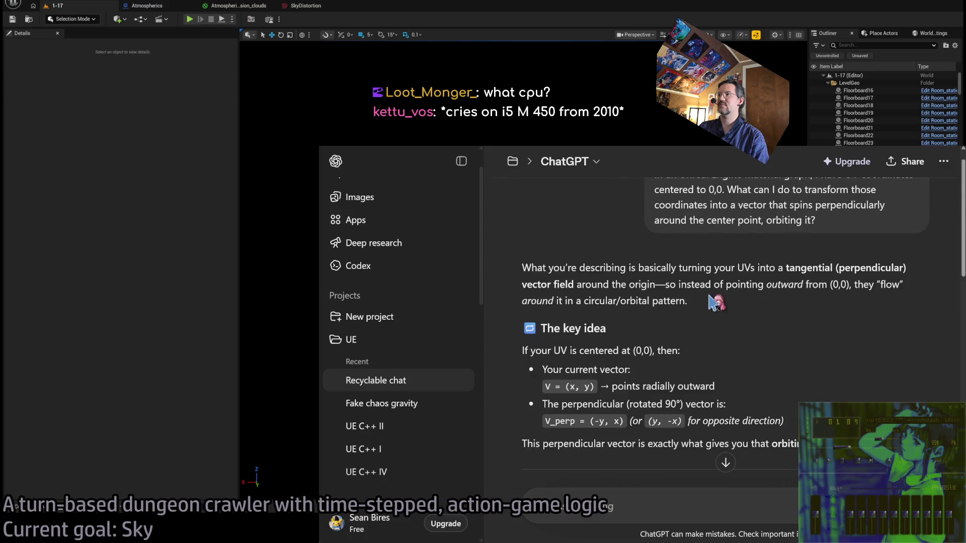
pyautogui.scroll(-6, 554, 256)
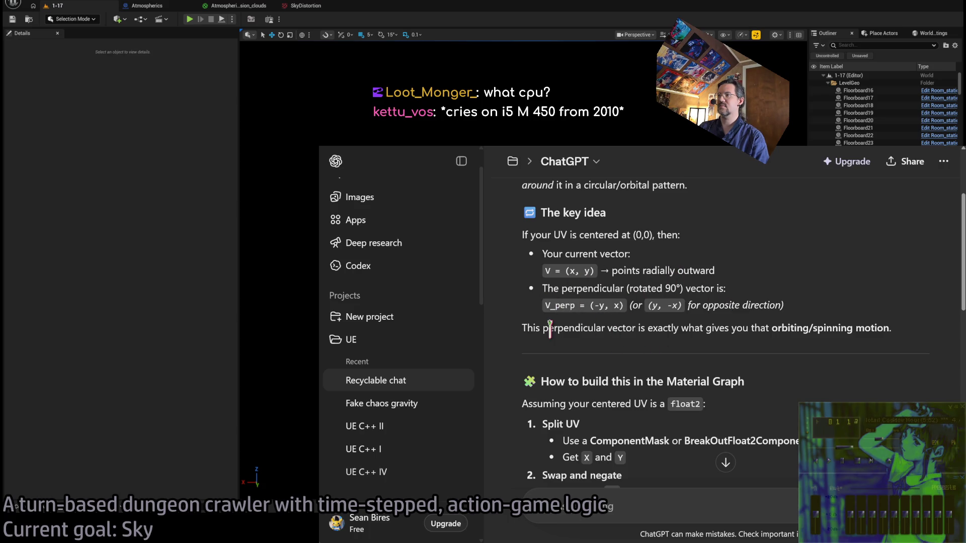
pyautogui.scroll(-2, 820, 302)
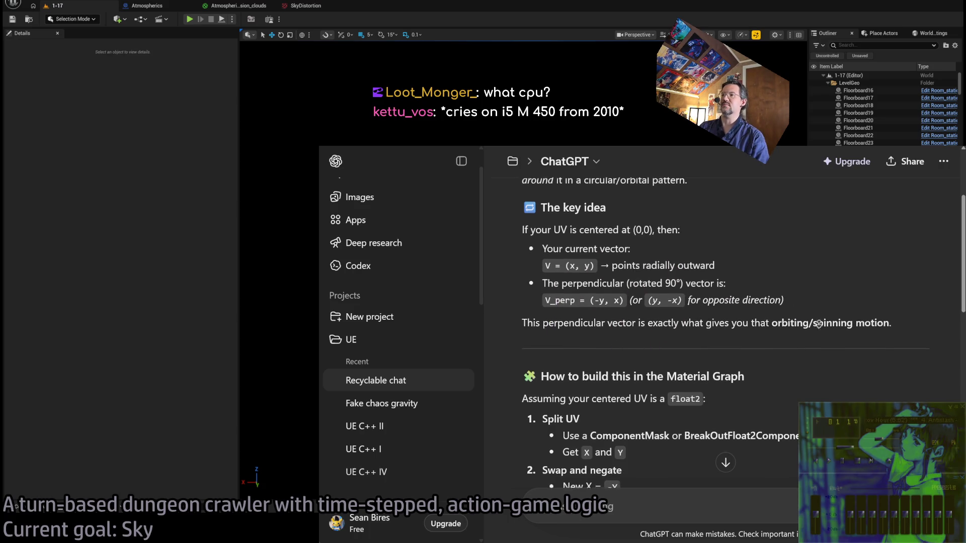
pyautogui.scroll(-2, 820, 332)
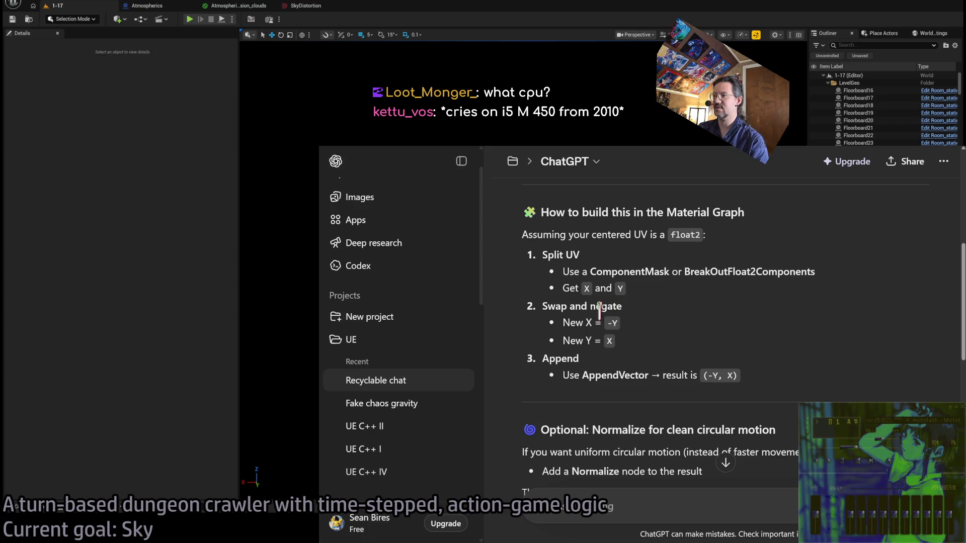
pyautogui.scroll(-4, 737, 352)
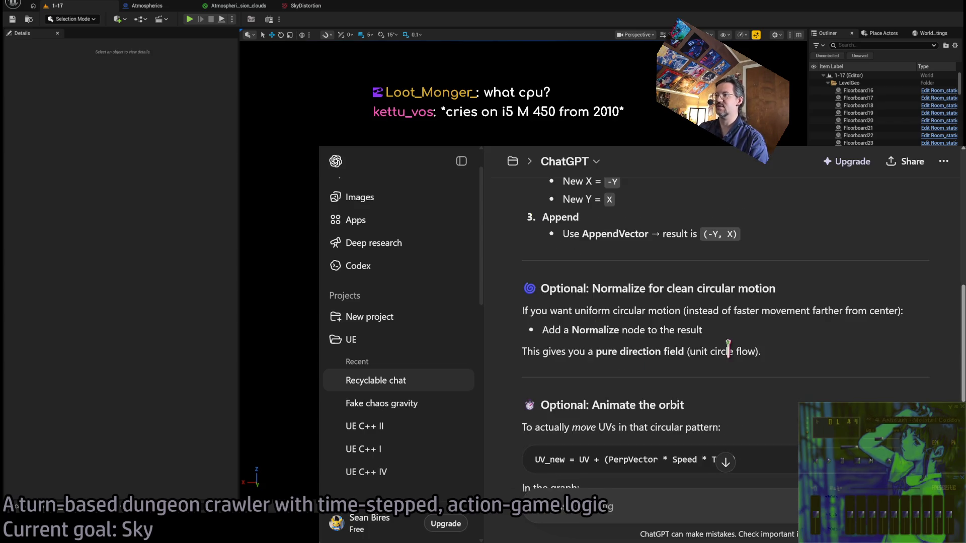
pyautogui.scroll(4, 745, 322)
pyautogui.hotkey('alt', 'Tab')
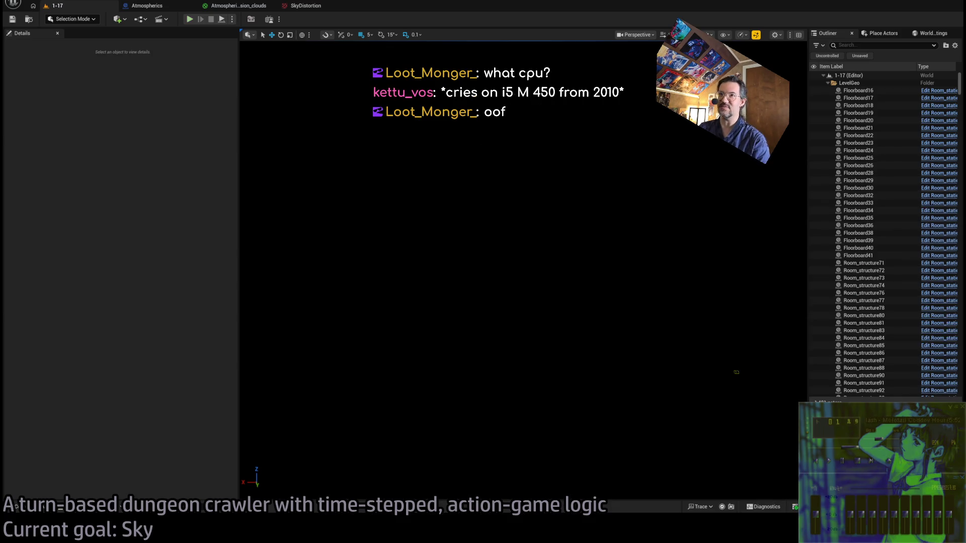
# - In the Atmospherics_Mansion_clouds graph, delete the Add, Multiply, Cosine, Sine and reroute swirl nodes
pyautogui.click(234, 5)
pyautogui.moveTo(453, 151)
pyautogui.mouseDown()
pyautogui.moveTo(532, 233)
pyautogui.moveTo(476, 263)
pyautogui.mouseUp()
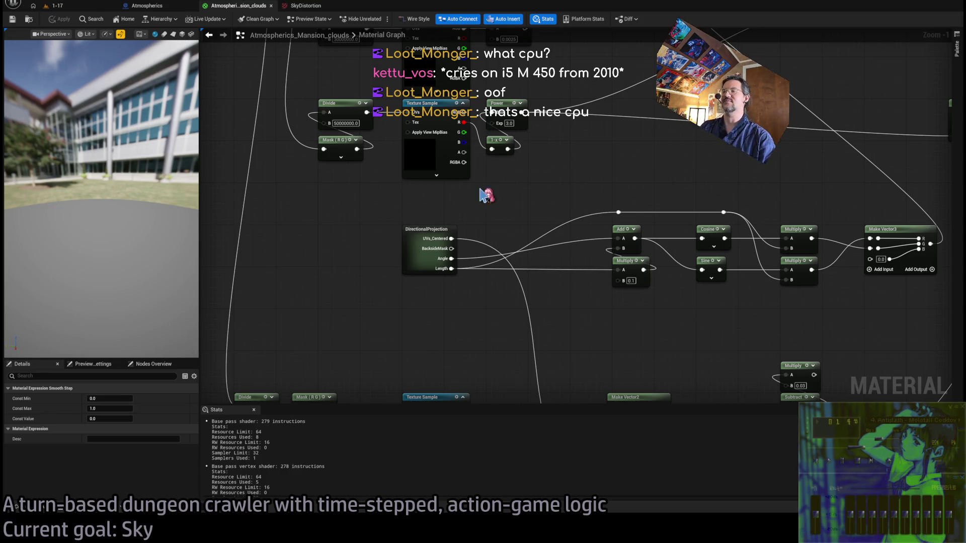
pyautogui.moveTo(528, 237)
pyautogui.mouseDown()
pyautogui.moveTo(479, 216)
pyautogui.moveTo(526, 302)
pyautogui.mouseUp()
pyautogui.scroll(-4, 527, 301)
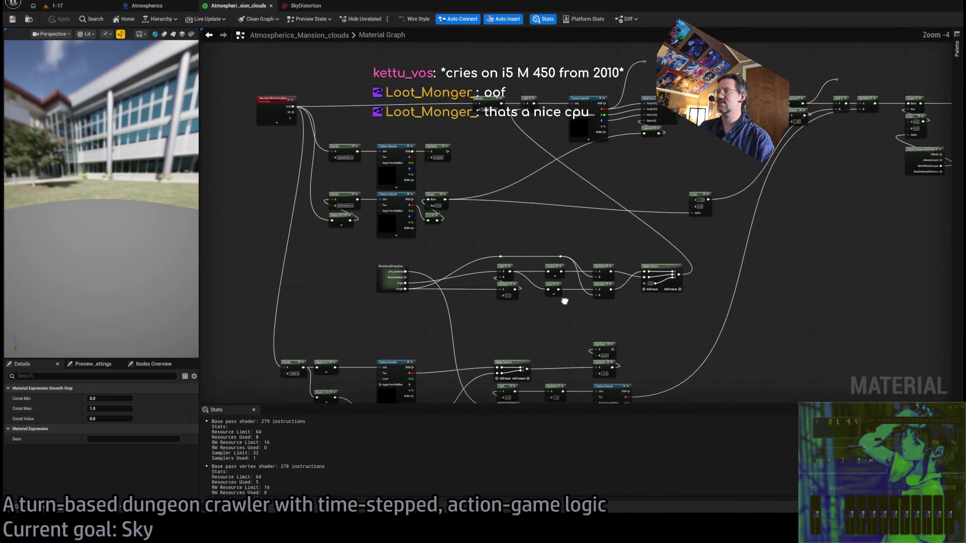
pyautogui.scroll(5, 529, 297)
pyautogui.moveTo(495, 272); pyautogui.dragTo(554, 267)
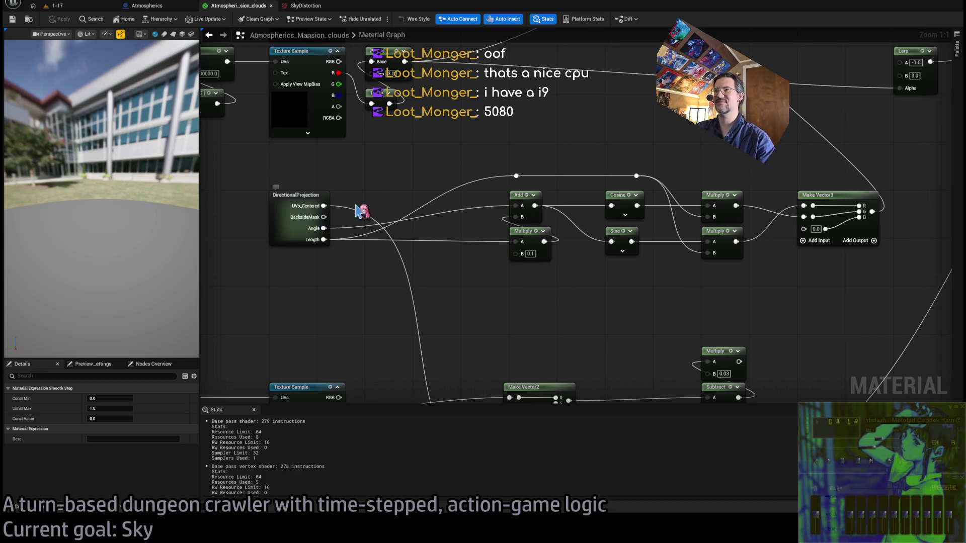
pyautogui.moveTo(360, 211)
pyautogui.mouseDown()
pyautogui.moveTo(388, 173)
pyautogui.moveTo(371, 201)
pyautogui.moveTo(450, 200)
pyautogui.mouseUp()
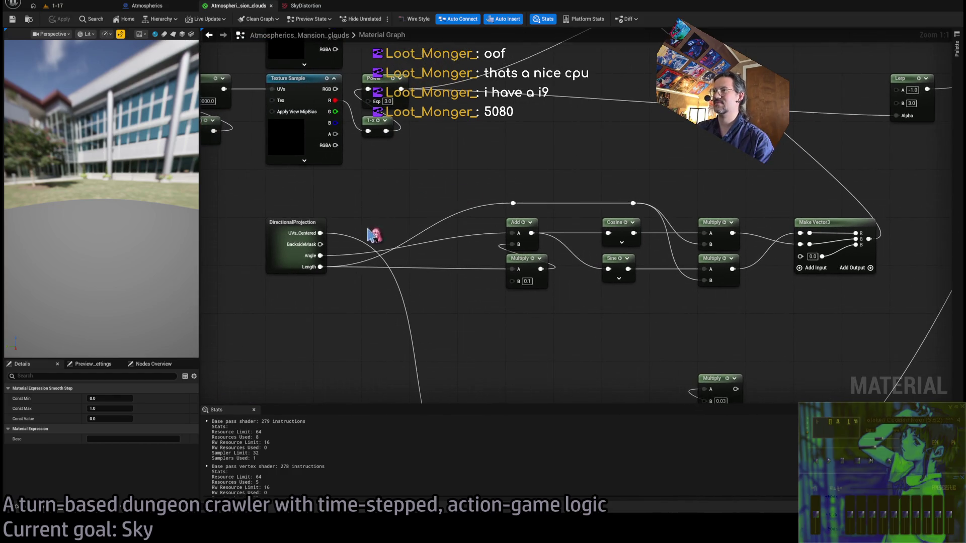
pyautogui.moveTo(497, 249); pyautogui.dragTo(501, 214)
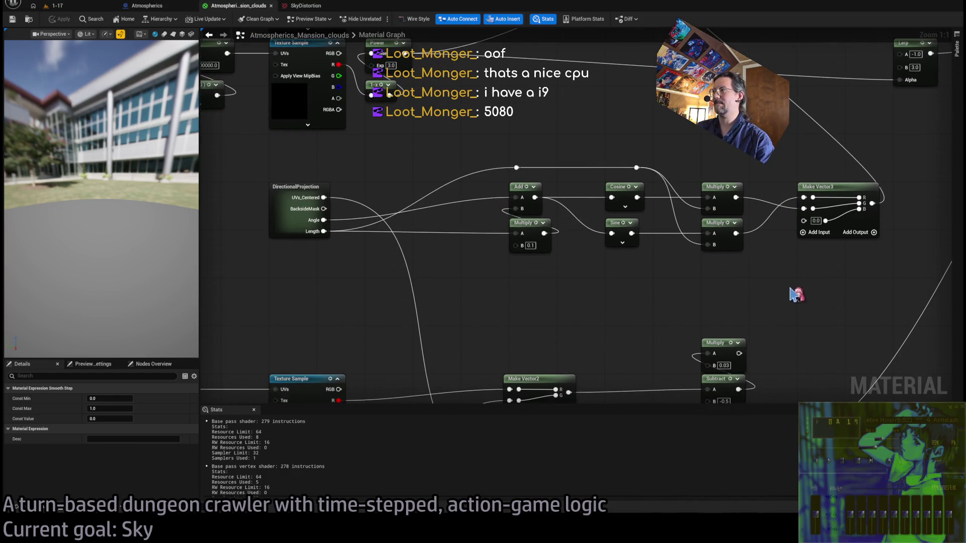
pyautogui.moveTo(796, 302)
pyautogui.mouseDown()
pyautogui.moveTo(686, 237)
pyautogui.moveTo(483, 173)
pyautogui.moveTo(506, 160)
pyautogui.mouseUp()
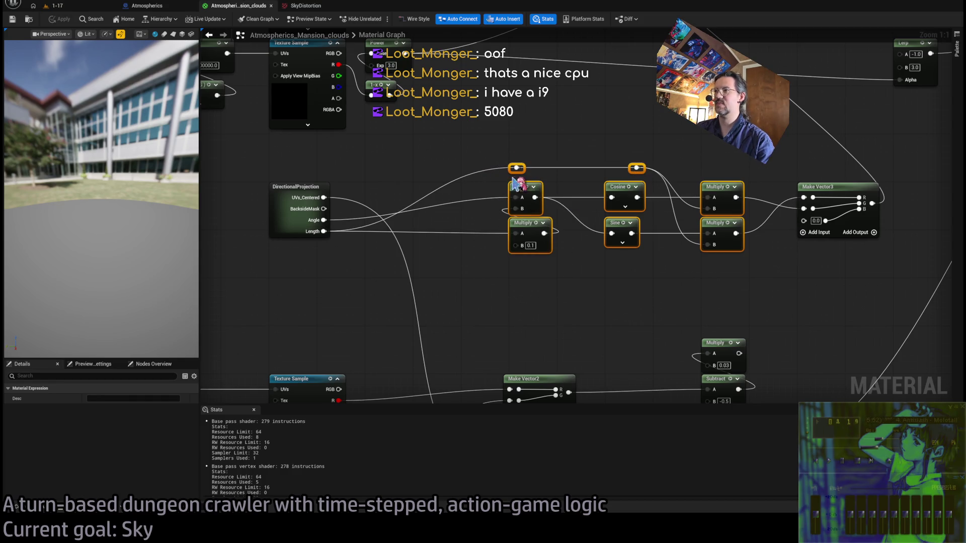
pyautogui.press('Delete')
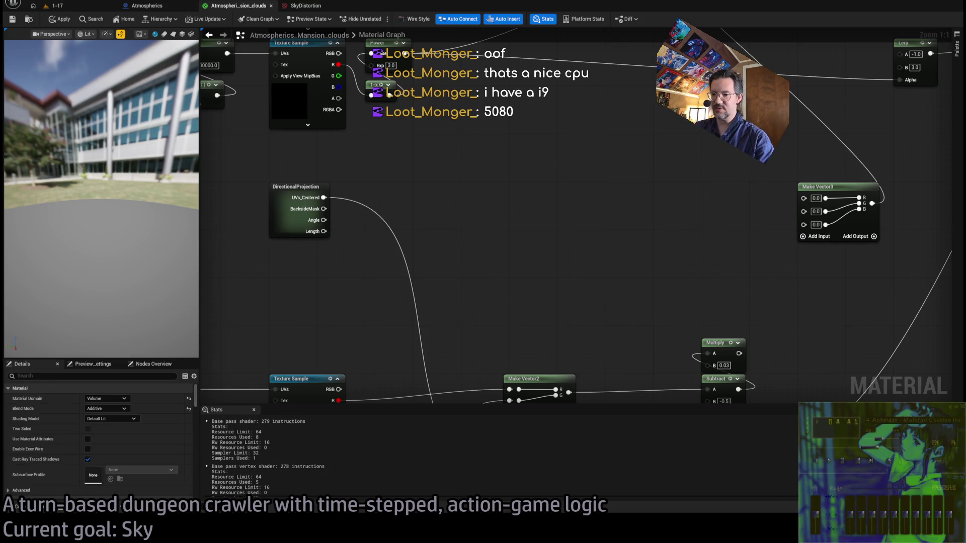
pyautogui.hotkey('alt', 'Tab')
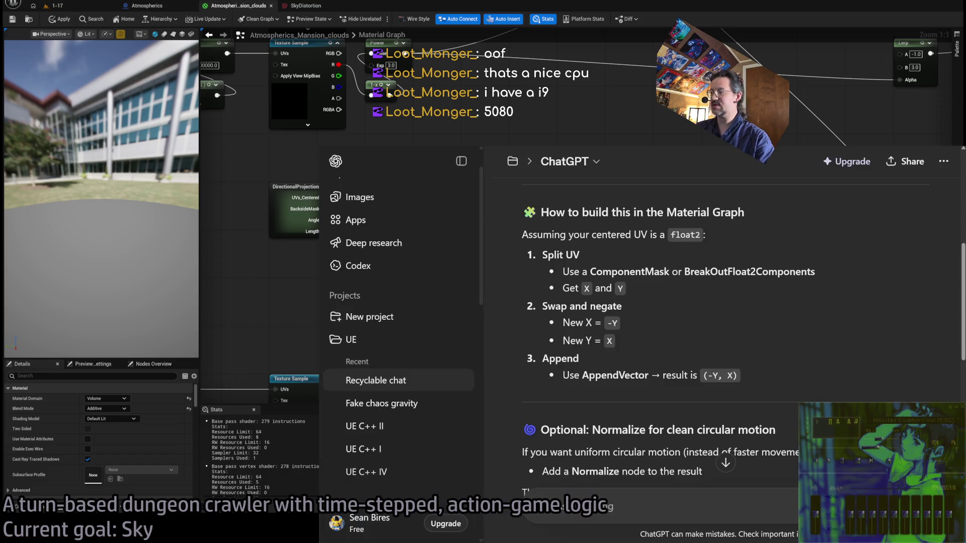
# - Split UVs_Centered with a Break Float2 node and wire its R output toward Make Vector3
pyautogui.hotkey('alt', 'Tab')
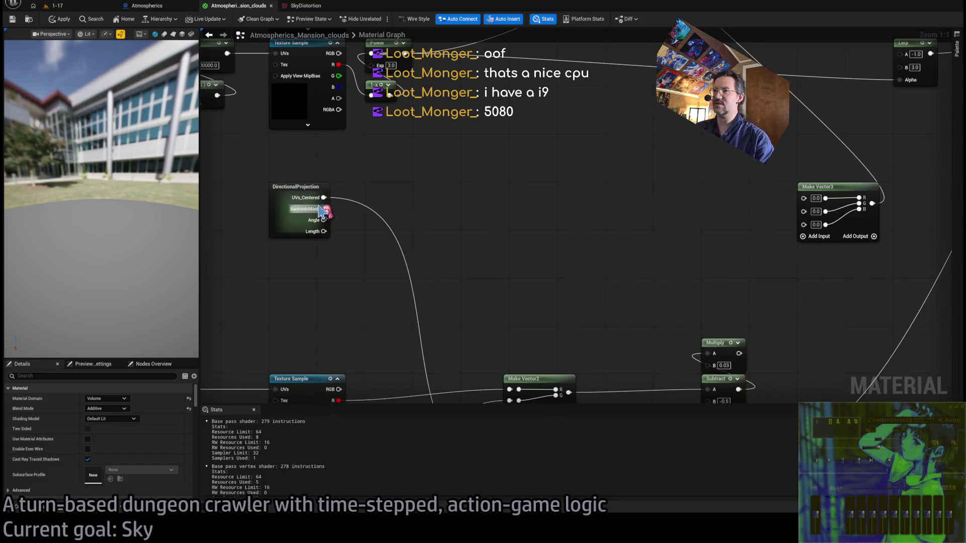
pyautogui.moveTo(324, 198)
pyautogui.mouseDown()
pyautogui.moveTo(432, 201)
pyautogui.moveTo(425, 184)
pyautogui.mouseUp()
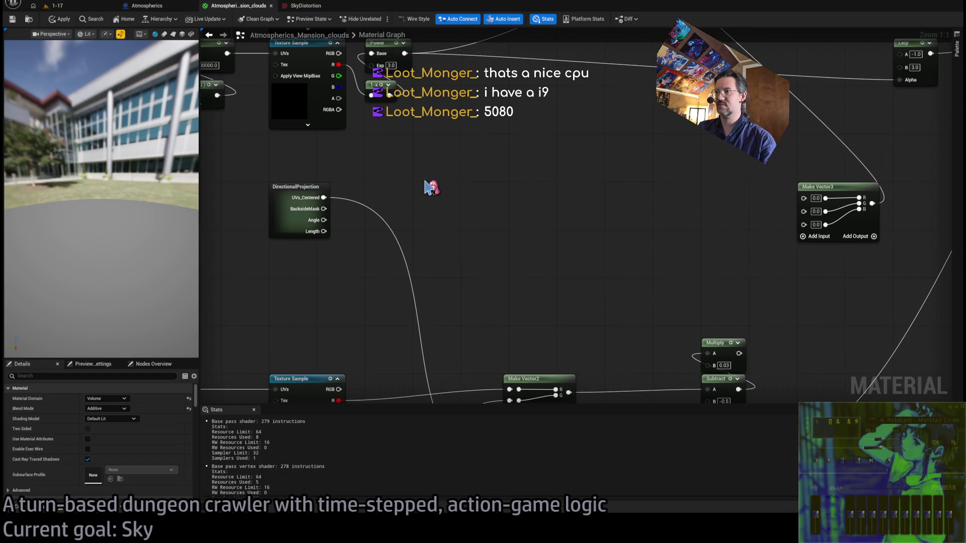
pyautogui.hotkey('ctrl', 'v')
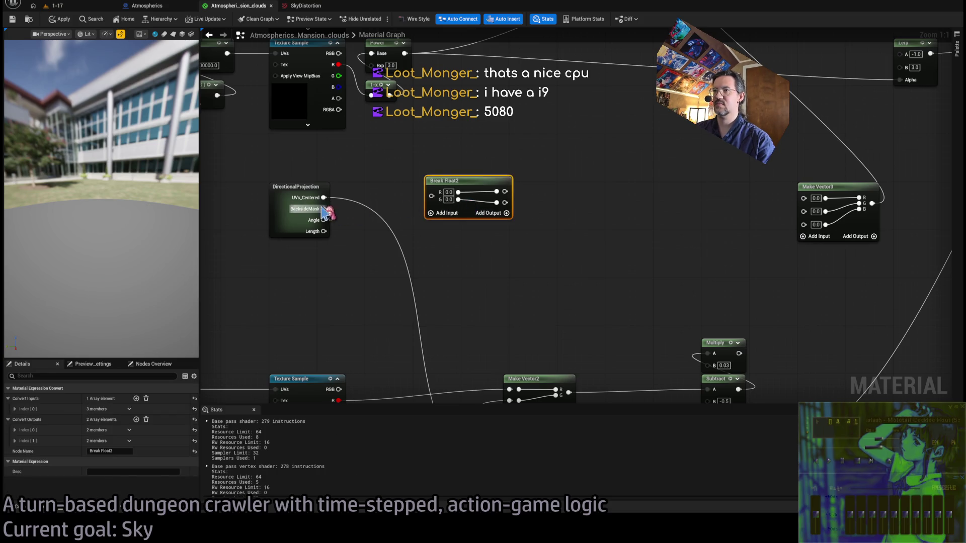
pyautogui.moveTo(324, 197)
pyautogui.mouseDown()
pyautogui.moveTo(455, 203)
pyautogui.moveTo(485, 239)
pyautogui.moveTo(494, 200)
pyautogui.mouseUp()
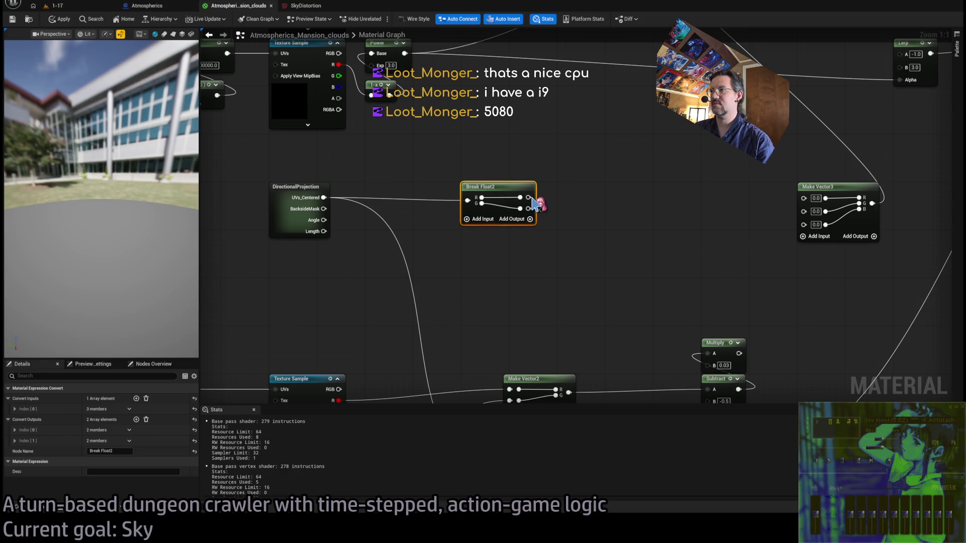
pyautogui.moveTo(606, 205); pyautogui.dragTo(504, 240)
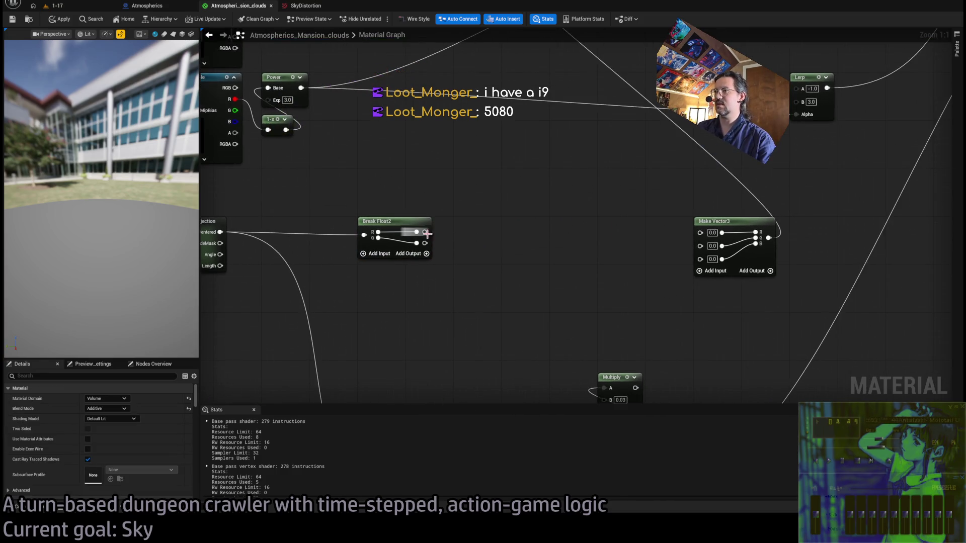
pyautogui.moveTo(425, 232); pyautogui.dragTo(705, 254)
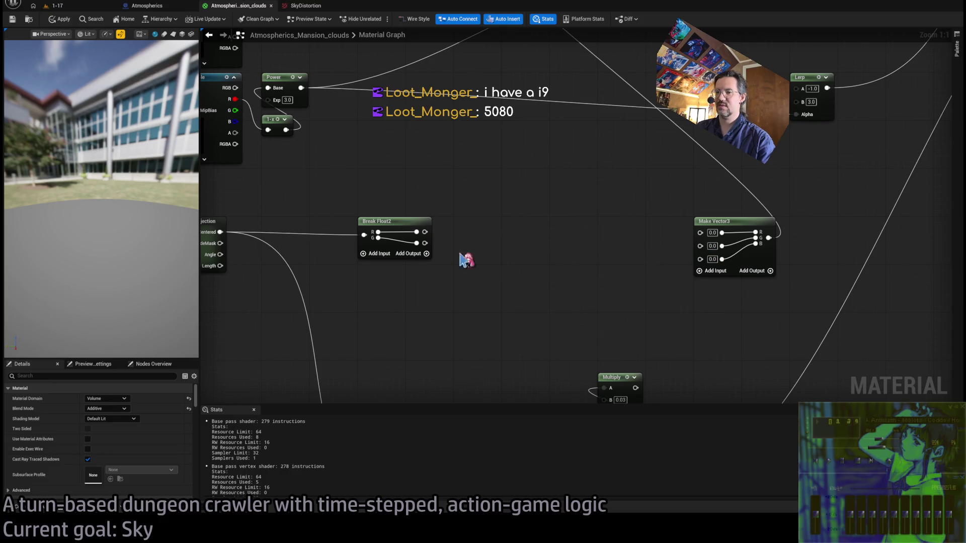
# - Negate Break Float2's G output with a Multiply by -1, then go to the 1-17 level
pyautogui.hotkey('alt', 'Tab')
pyautogui.hotkey('alt', 'Tab')
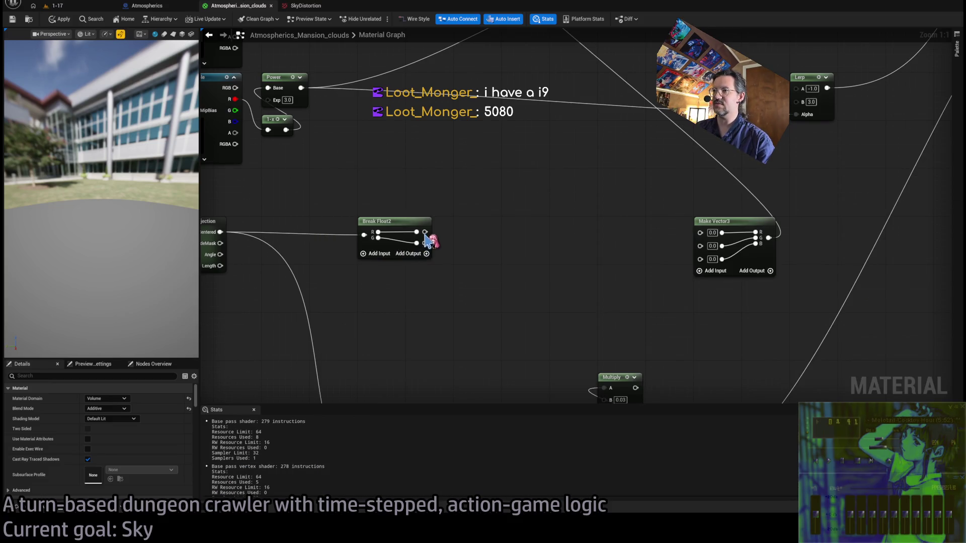
pyautogui.moveTo(425, 243)
pyautogui.mouseDown()
pyautogui.moveTo(700, 245)
pyautogui.moveTo(515, 262)
pyautogui.mouseUp()
pyautogui.click(494, 262)
pyautogui.write('-1')
pyautogui.press('Return')
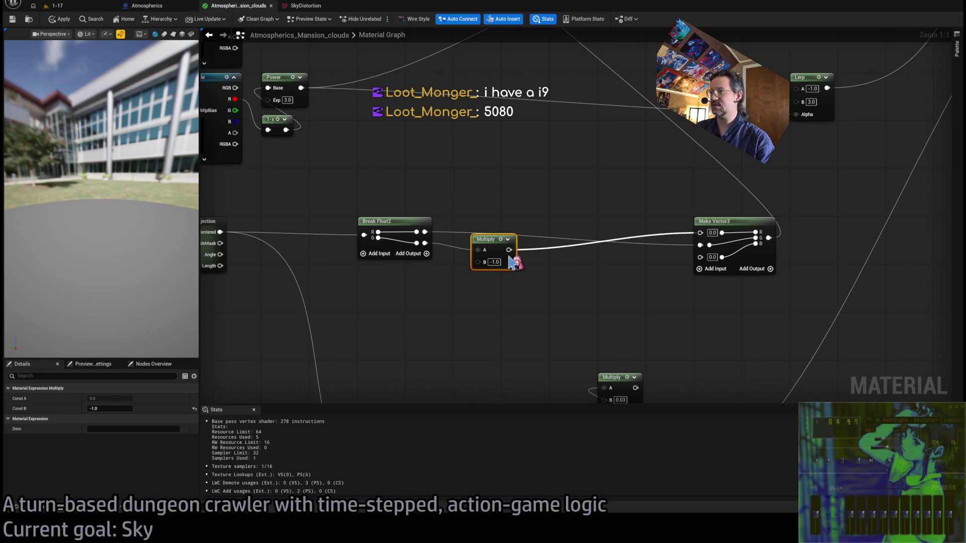
pyautogui.click(53, 6)
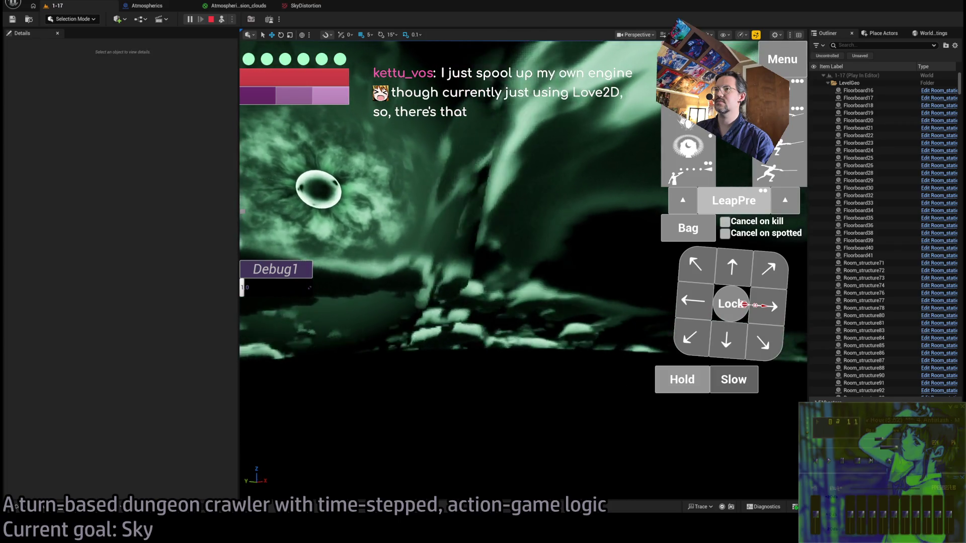
# - Stop play, wire Break Float2's outputs directly into Make Vector3, and move the -1 Multiply aside
pyautogui.press('Escape')
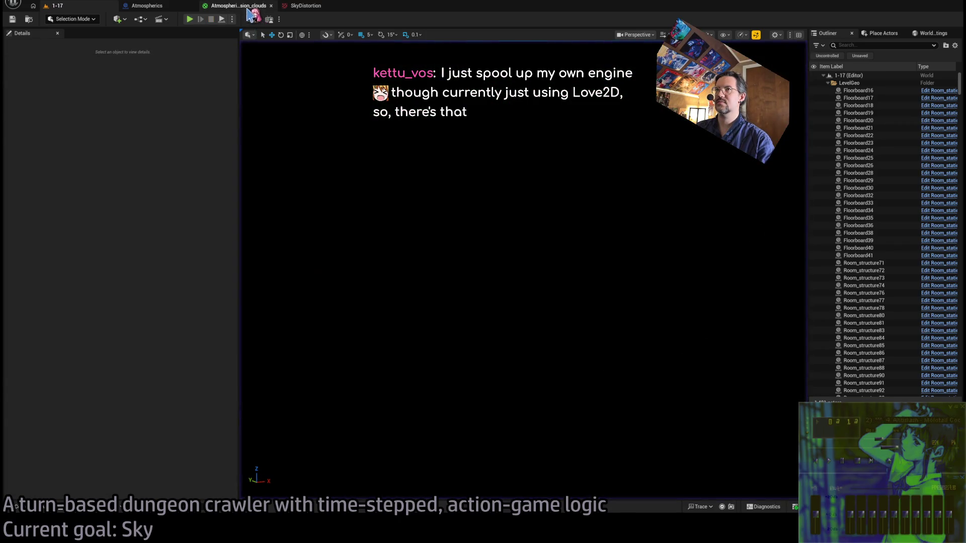
pyautogui.click(248, 7)
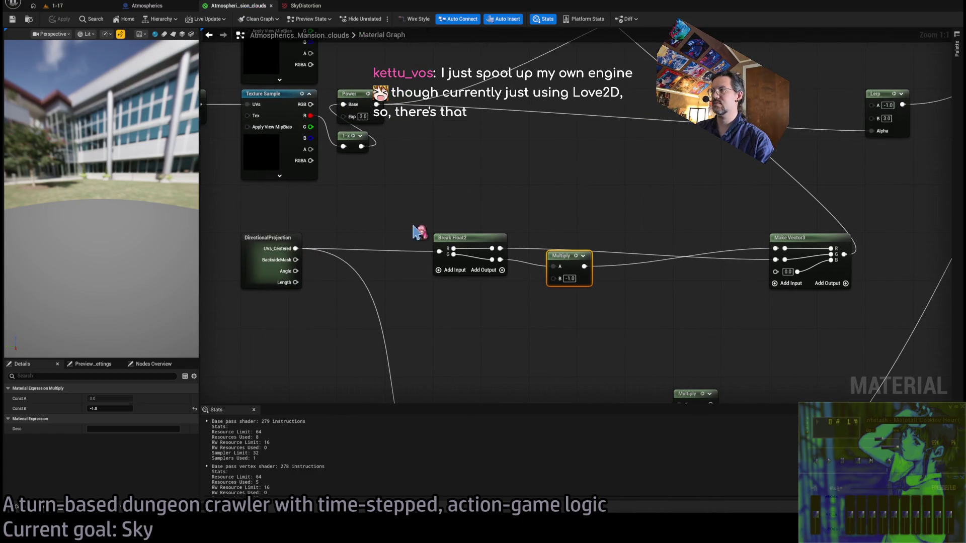
pyautogui.moveTo(500, 250); pyautogui.dragTo(776, 249)
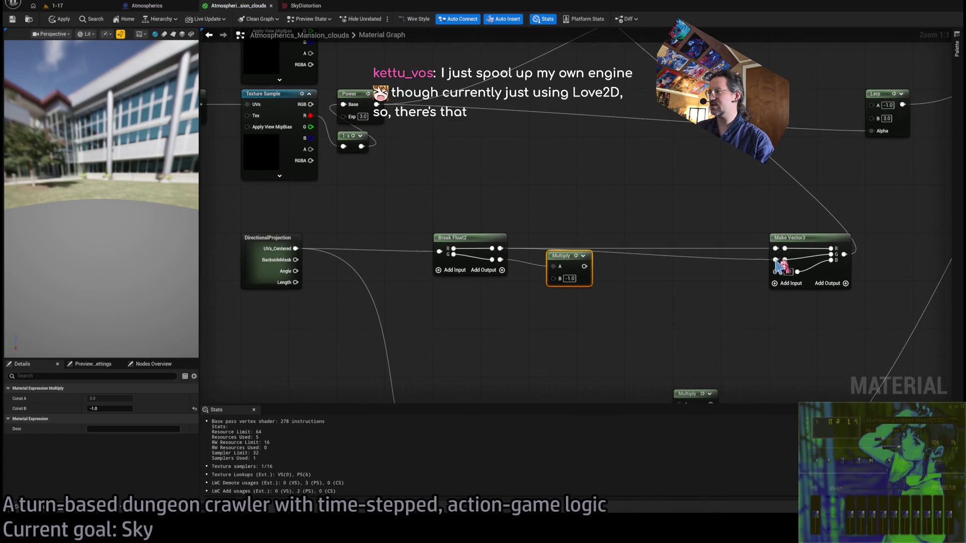
pyautogui.moveTo(597, 217); pyautogui.dragTo(504, 216)
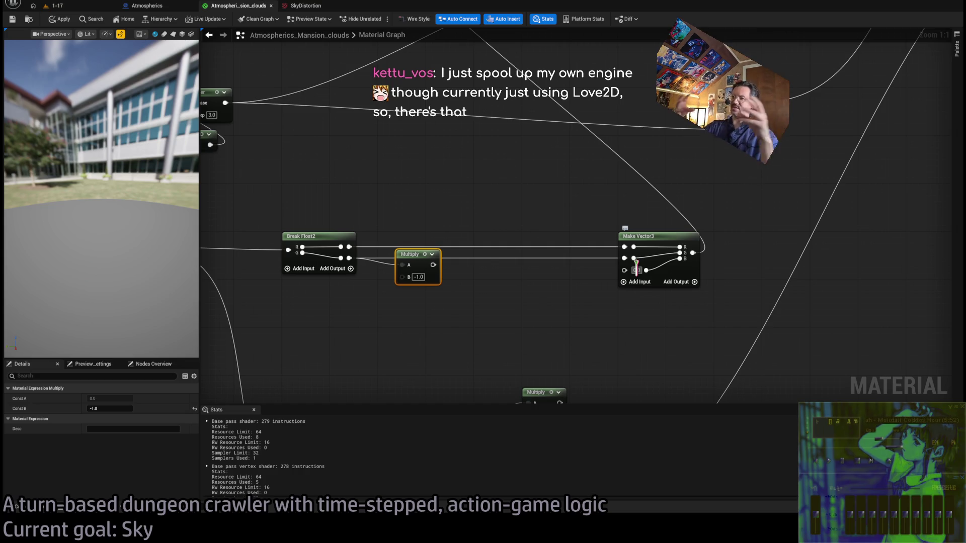
pyautogui.moveTo(414, 257)
pyautogui.mouseDown()
pyautogui.moveTo(440, 298)
pyautogui.moveTo(444, 288)
pyautogui.mouseUp()
pyautogui.click(431, 205)
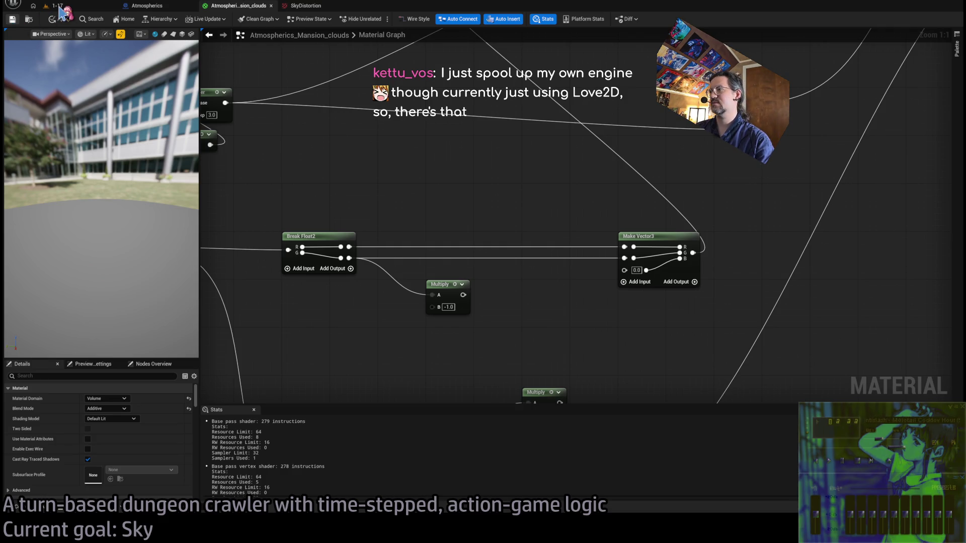
# - Play-test the clouds in the 1-17 level, then go back to the clouds graph
pyautogui.click(59, 6)
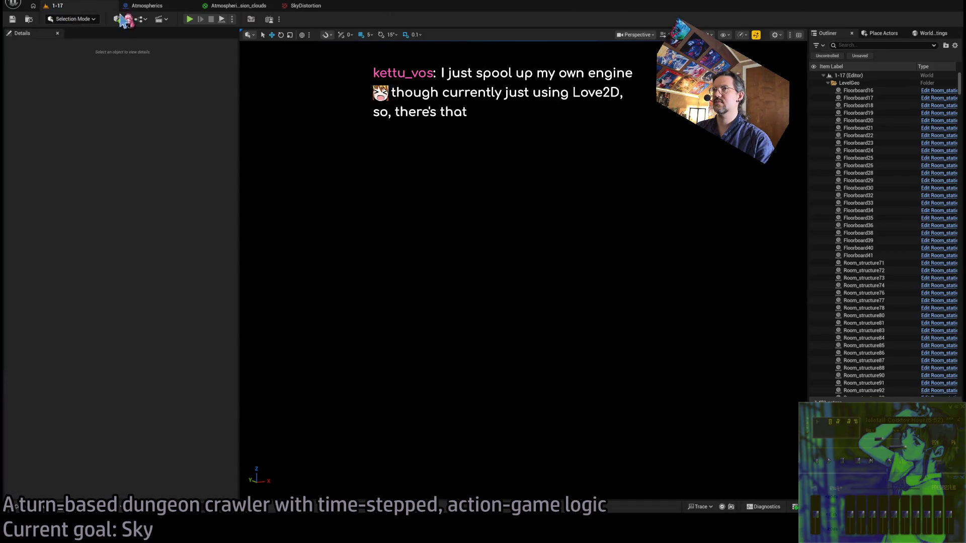
pyautogui.click(215, 24)
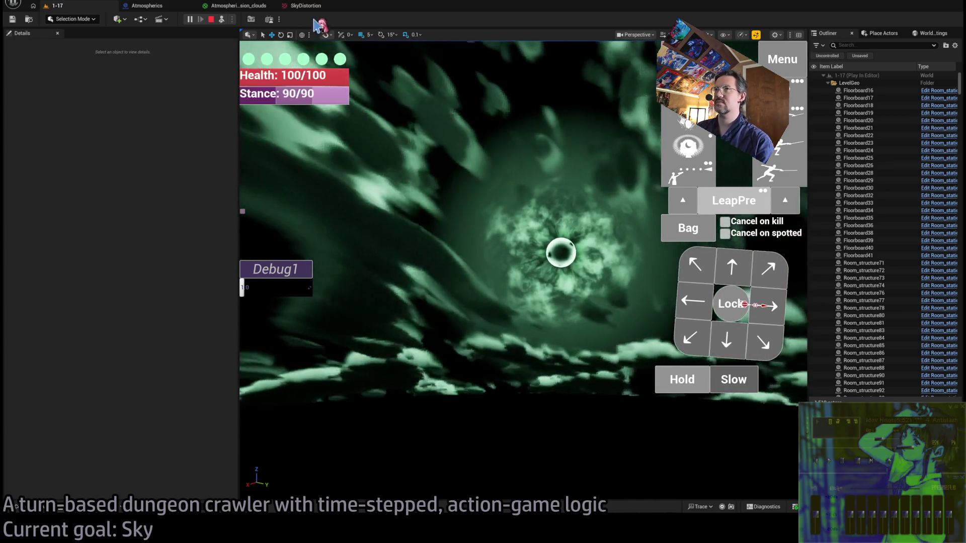
pyautogui.click(237, 5)
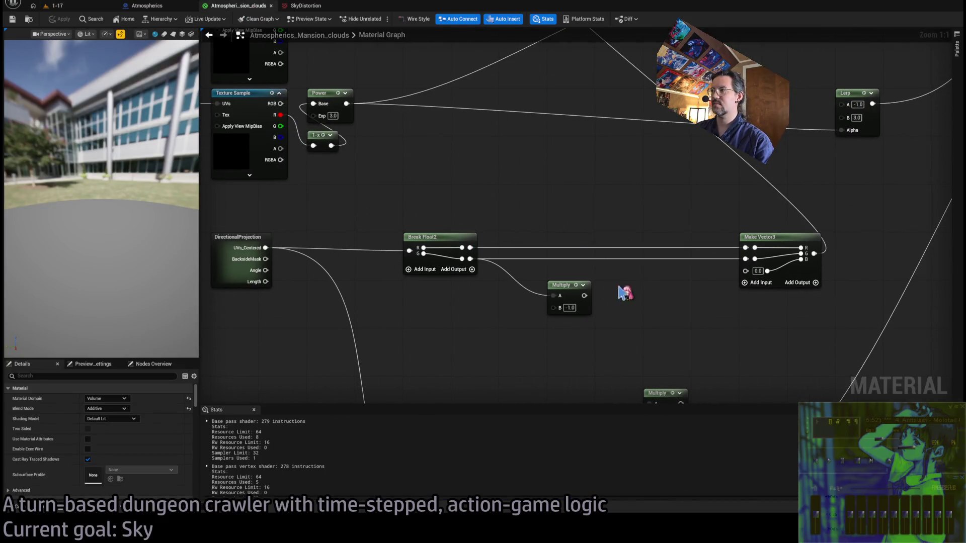
# - Feed BacksideMask into a new Multiply placed above Make Vector3, tucking the -1 Multiply lower left
pyautogui.scroll(-2, 650, 318)
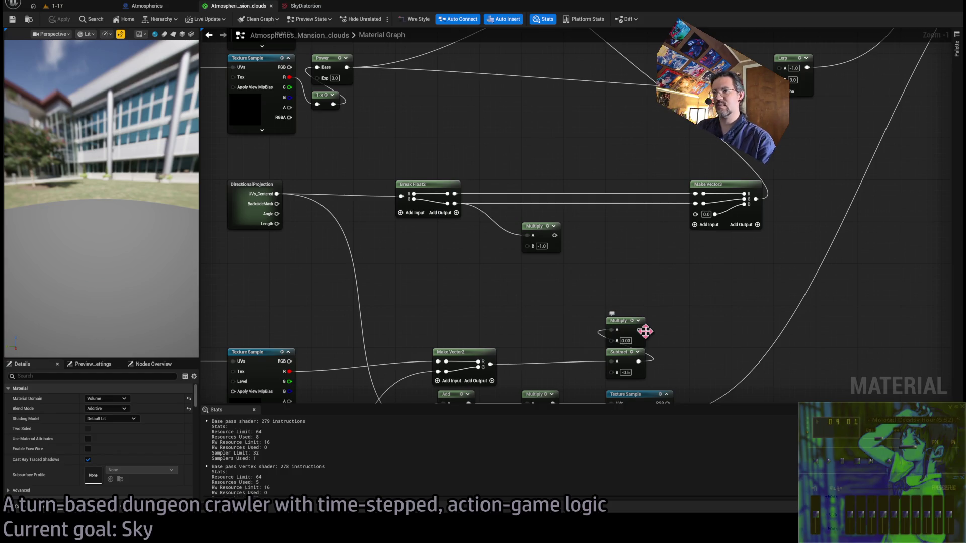
pyautogui.moveTo(247, 262)
pyautogui.mouseDown()
pyautogui.moveTo(379, 210)
pyautogui.moveTo(670, 204)
pyautogui.mouseUp()
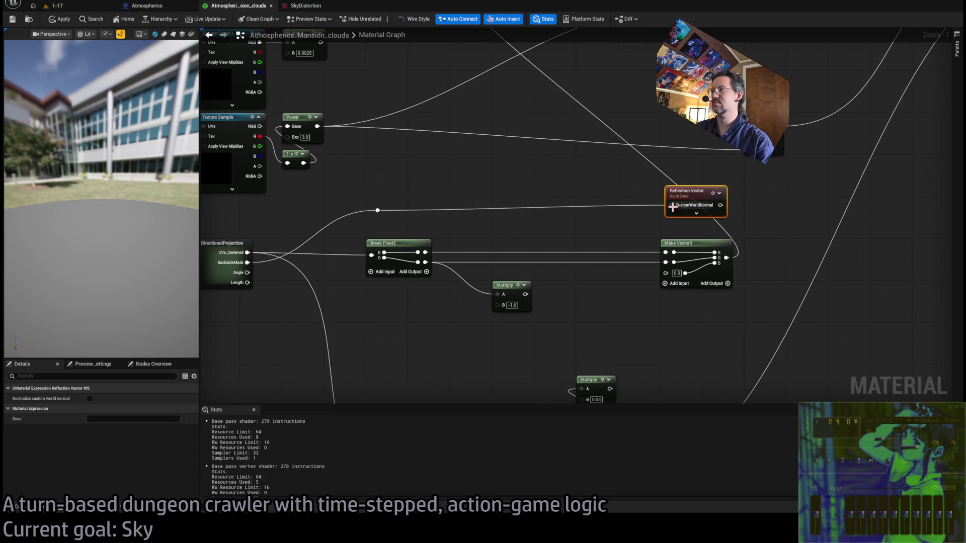
pyautogui.press('Delete')
pyautogui.moveTo(379, 211); pyautogui.dragTo(612, 210)
pyautogui.moveTo(512, 286); pyautogui.dragTo(428, 322)
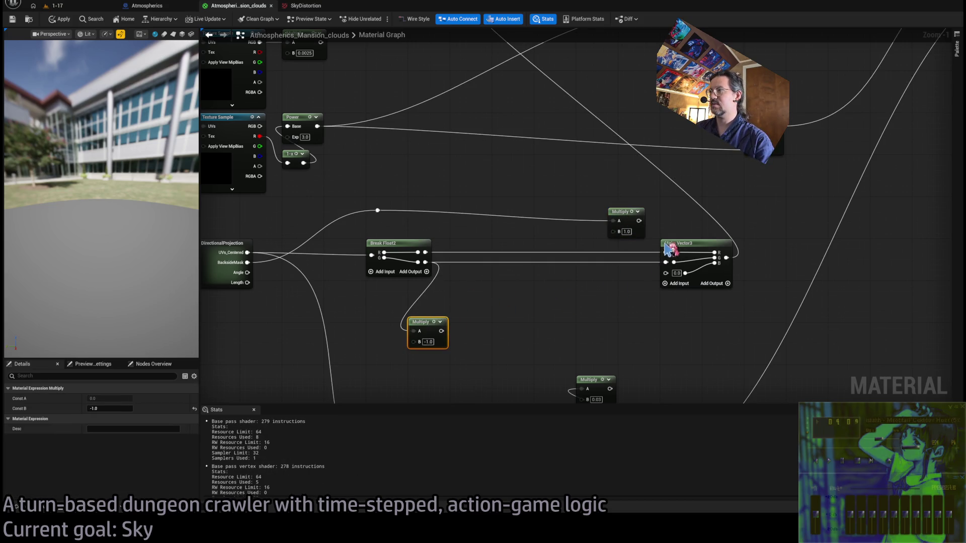
pyautogui.moveTo(627, 217)
pyautogui.mouseDown()
pyautogui.moveTo(695, 198)
pyautogui.moveTo(675, 191)
pyautogui.mouseUp()
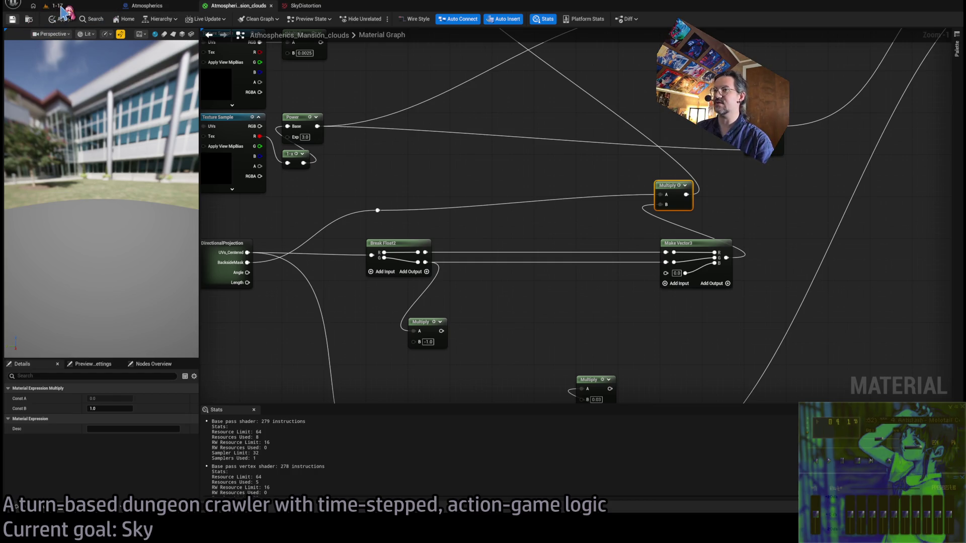
pyautogui.click(61, 7)
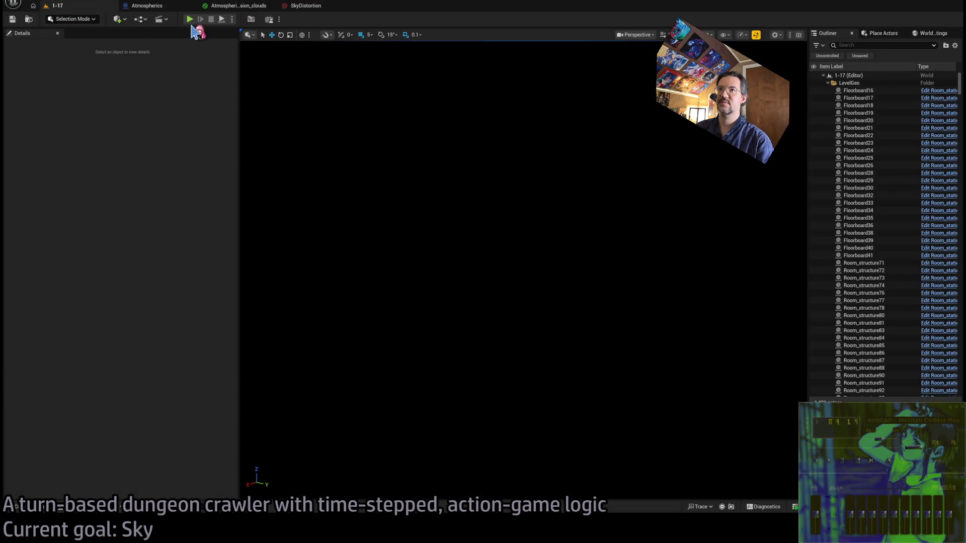
# - Play-test the sky in the 1-17 level, then open the SkyDistortion texture
pyautogui.hotkey('alt', 'p')
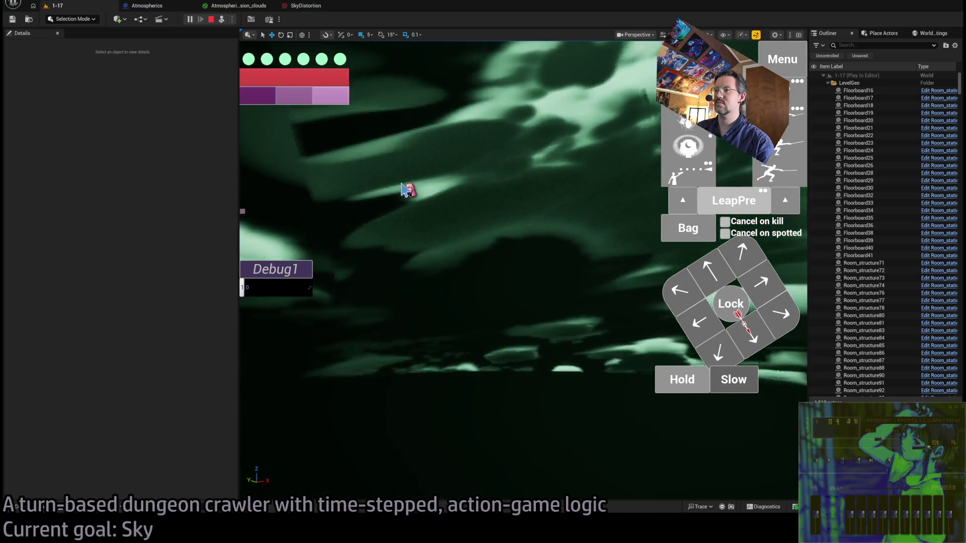
pyautogui.click(307, 6)
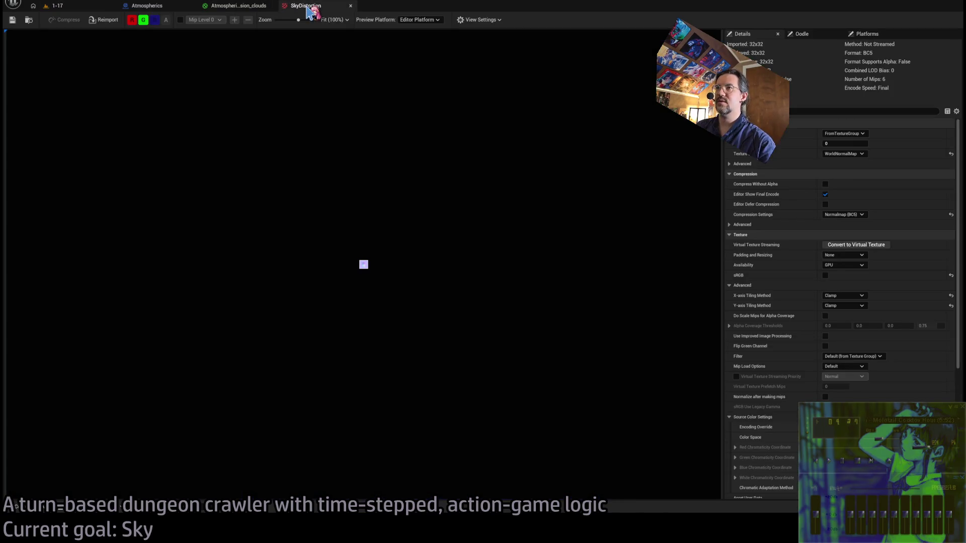
# - In the DirectionalProjection subgraph, delete the Saturate and Multiply nodes and wire Dot into Arctangent2Fast X
pyautogui.click(259, 7)
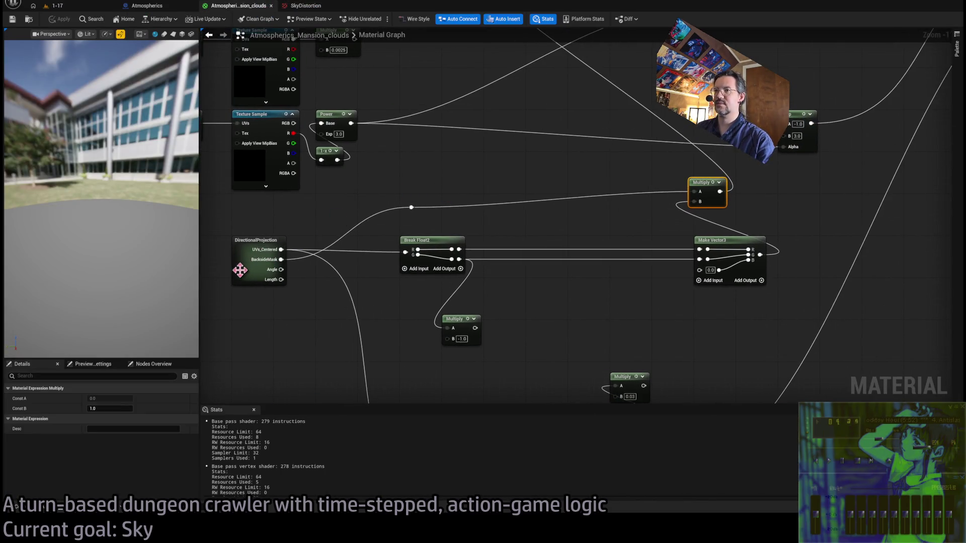
pyautogui.doubleClick(246, 277)
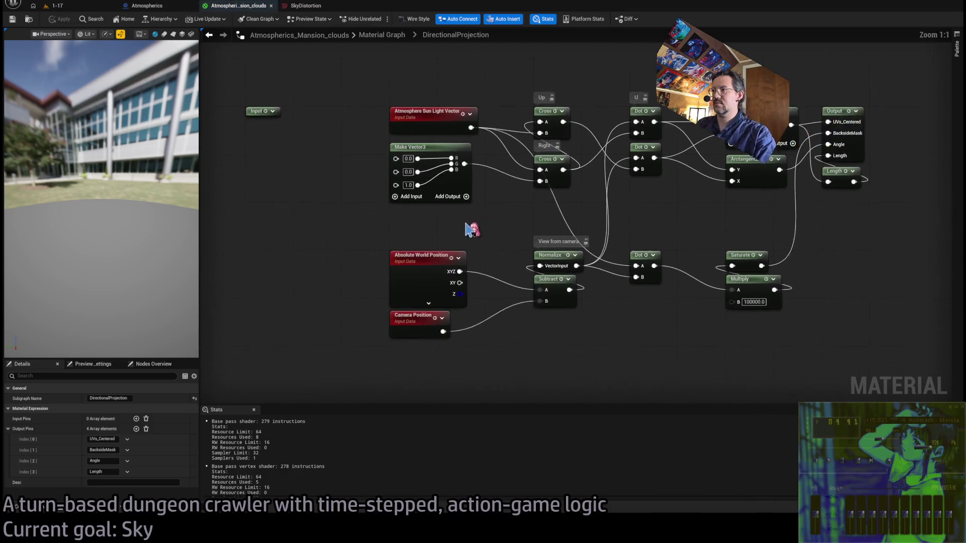
pyautogui.moveTo(563, 259); pyautogui.dragTo(650, 347)
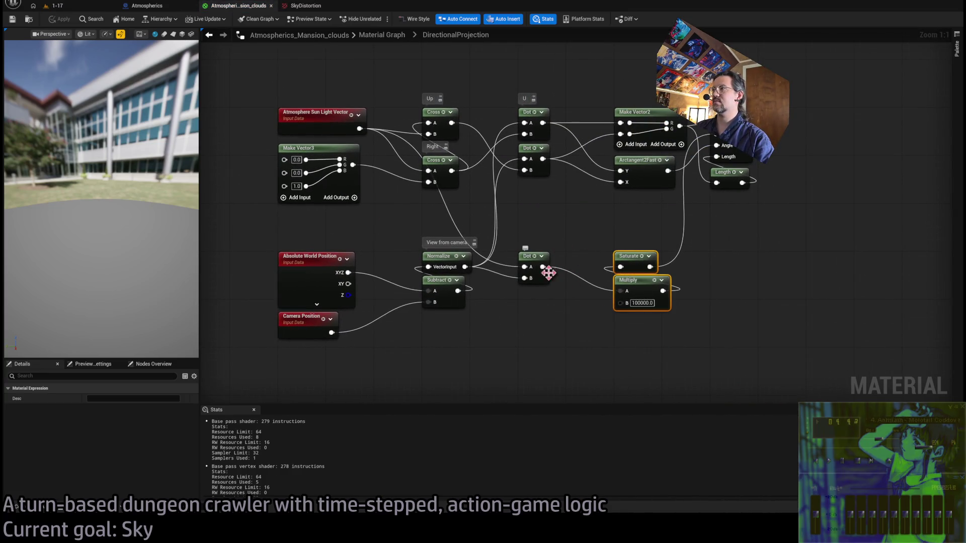
pyautogui.press('Delete')
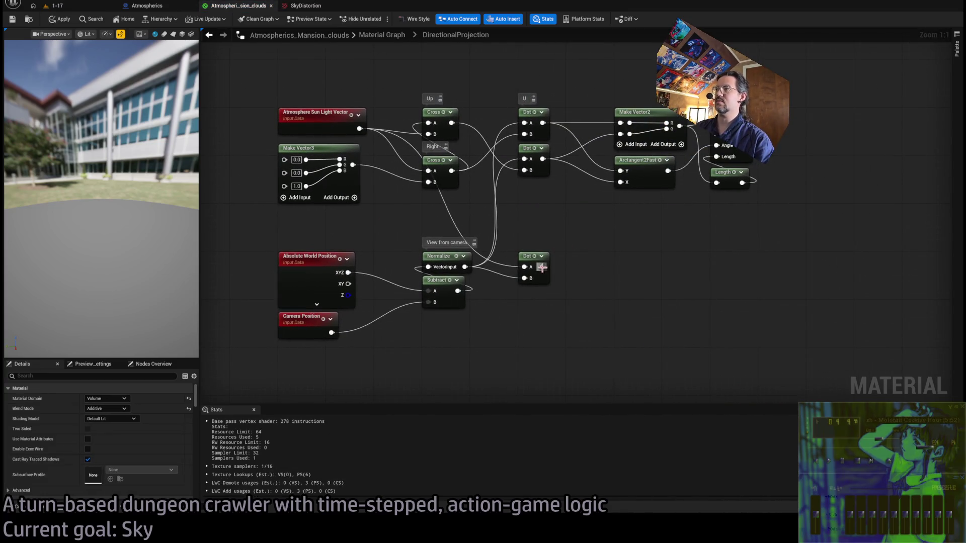
pyautogui.moveTo(543, 267); pyautogui.dragTo(621, 182)
# - Back in the clouds graph, locate DirectionalProjection's outputs and reopen its subgraph
pyautogui.click(381, 35)
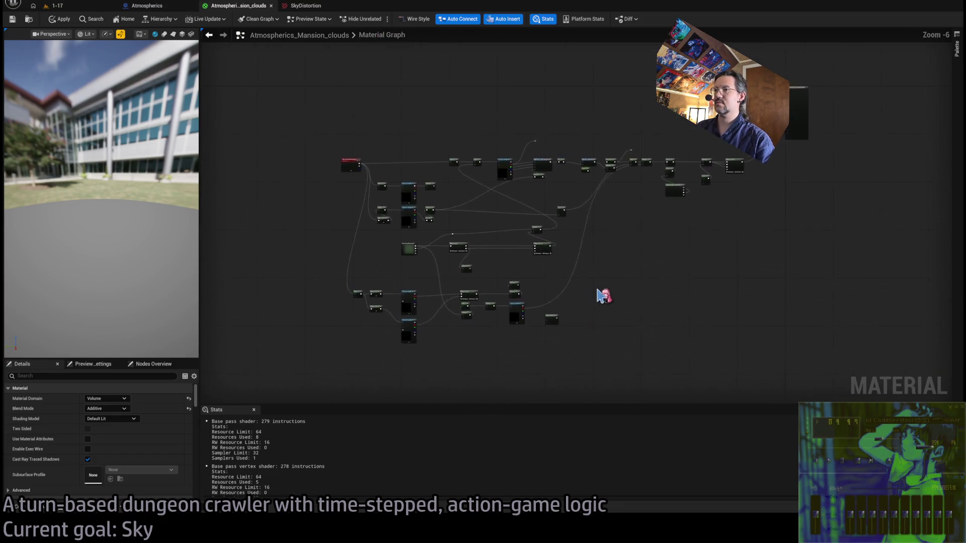
pyautogui.scroll(5, 510, 237)
pyautogui.scroll(1, 476, 202)
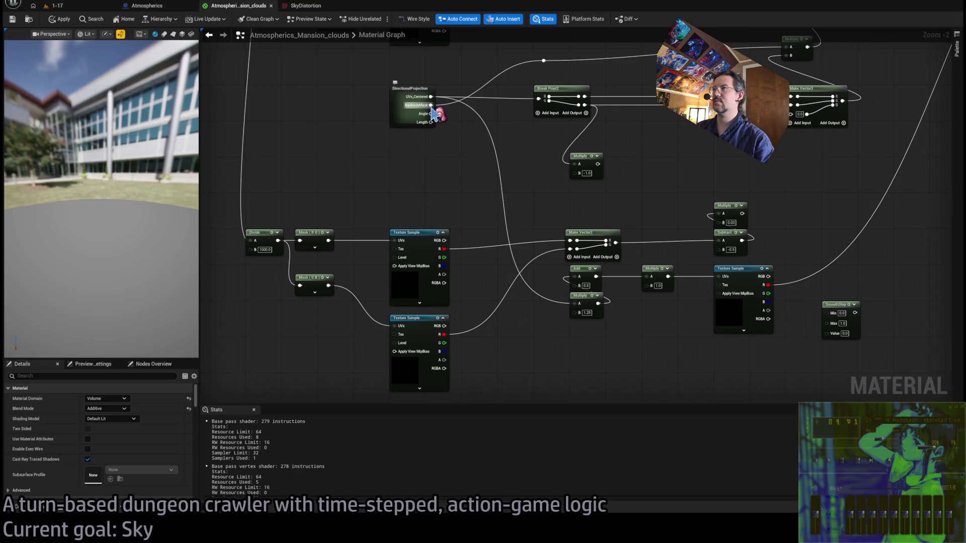
pyautogui.moveTo(442, 126)
pyautogui.mouseDown()
pyautogui.moveTo(342, 361)
pyautogui.moveTo(498, 180)
pyautogui.mouseUp()
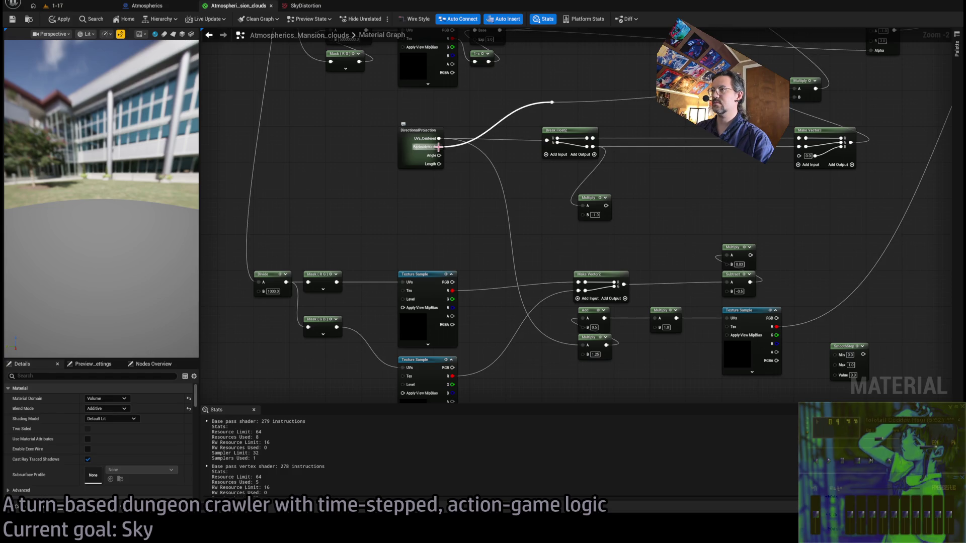
pyautogui.moveTo(725, 226)
pyautogui.mouseDown()
pyautogui.moveTo(650, 259)
pyautogui.moveTo(614, 293)
pyautogui.moveTo(645, 329)
pyautogui.mouseUp()
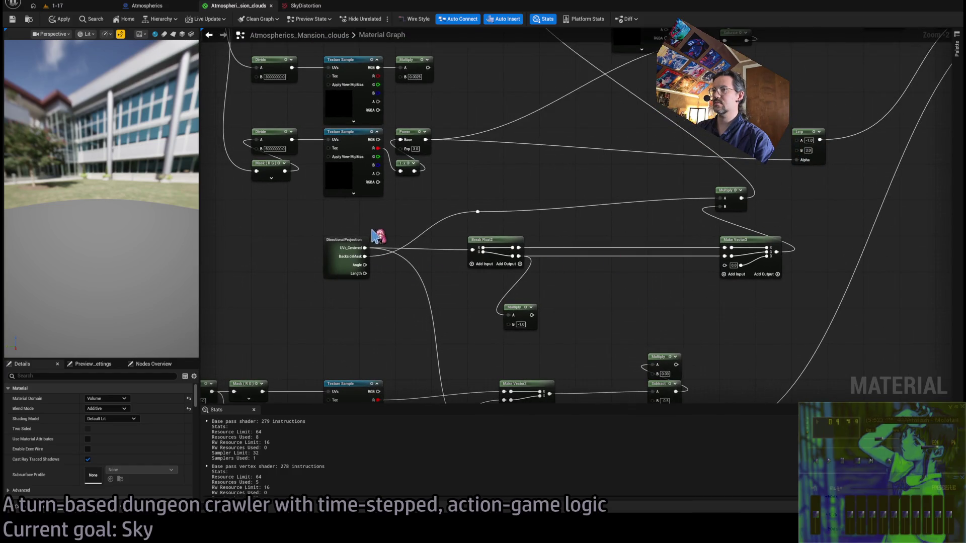
pyautogui.doubleClick(338, 254)
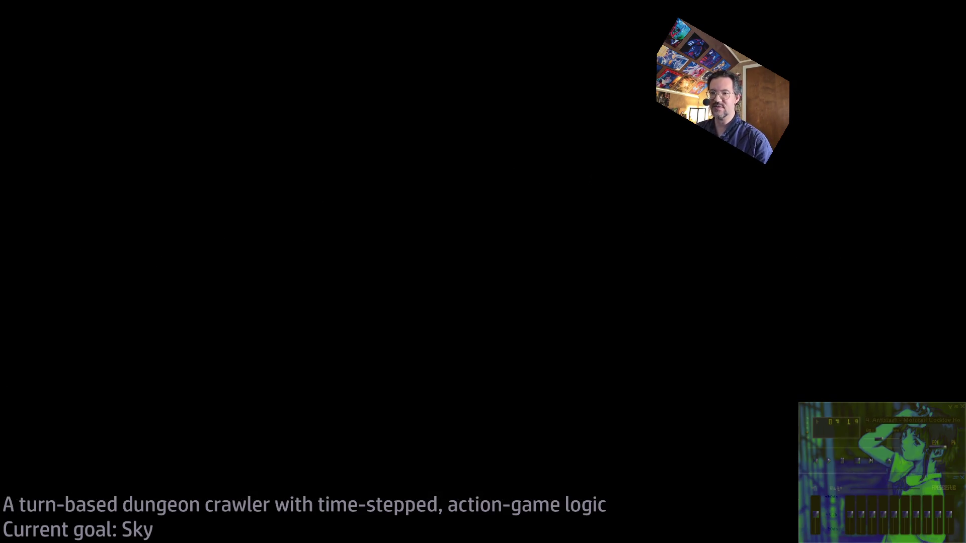
# - Search the web for 'love2d', visit love2d.org, and return to the results
pyautogui.write('love2d')
pyautogui.press('Return')
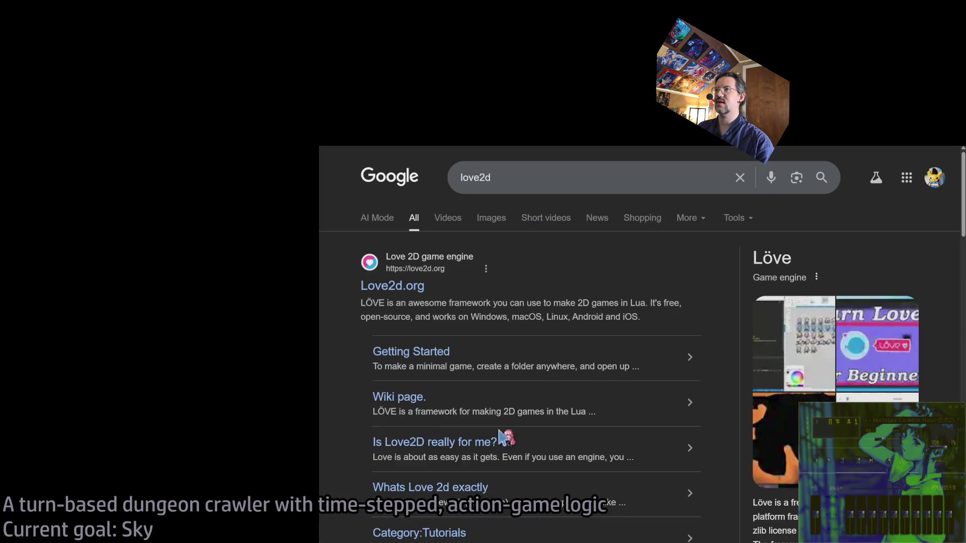
pyautogui.click(412, 291)
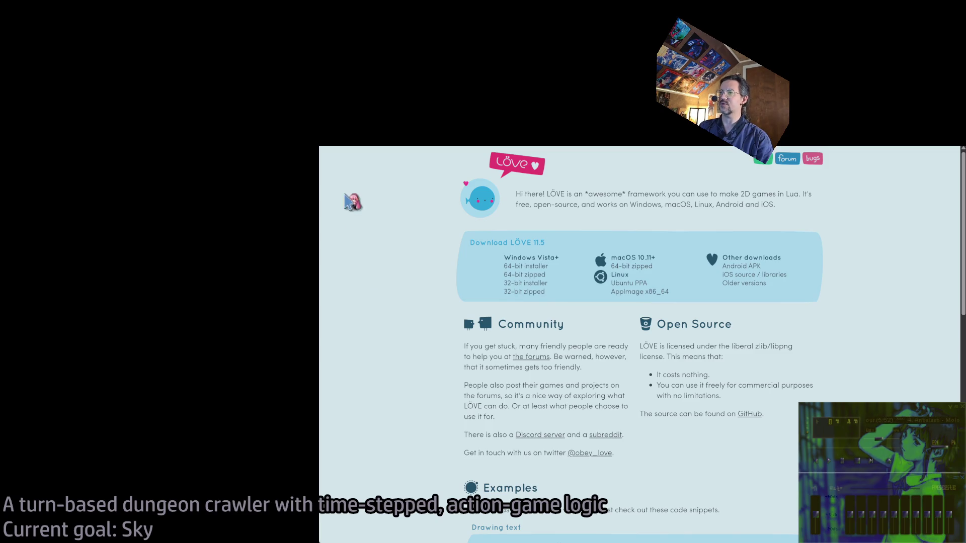
pyautogui.hotkey('alt', 'Left')
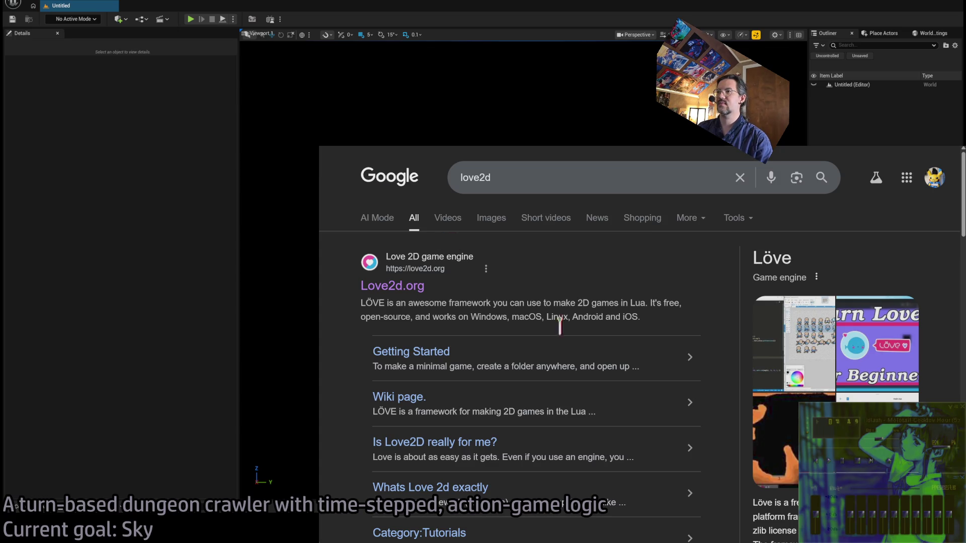
pyautogui.scroll(-2, 583, 330)
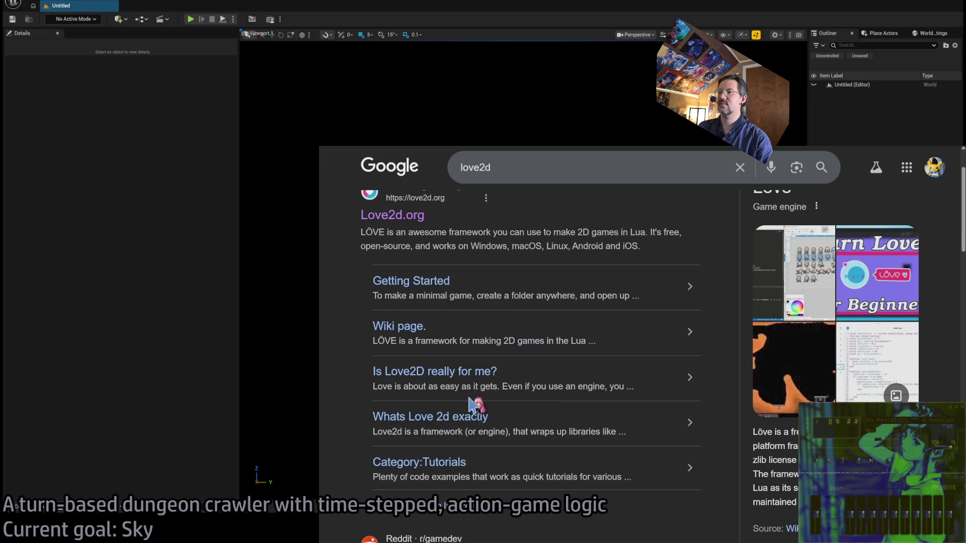
# - Read the 'Is Love2D really for me?' forum thread enlarged, check ChatGPT, then hide the browser
pyautogui.click(445, 375)
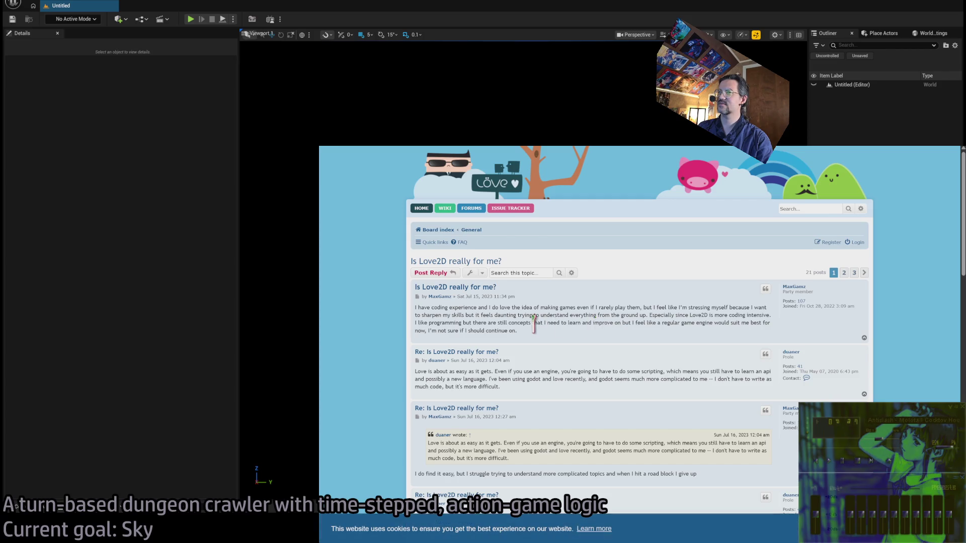
pyautogui.hotkey('ctrl', '+')
pyautogui.hotkey('ctrl', '+')
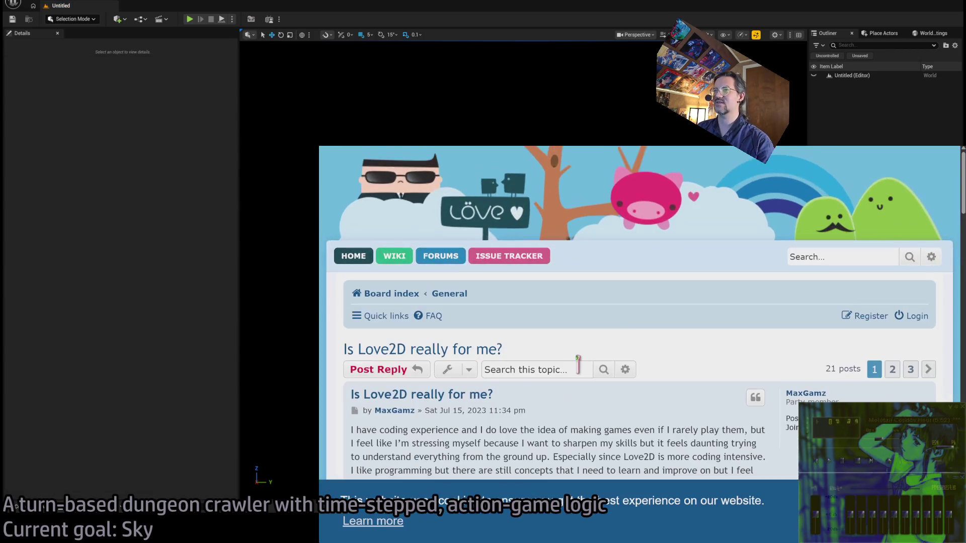
pyautogui.scroll(-3, 591, 355)
pyautogui.scroll(-3, 592, 336)
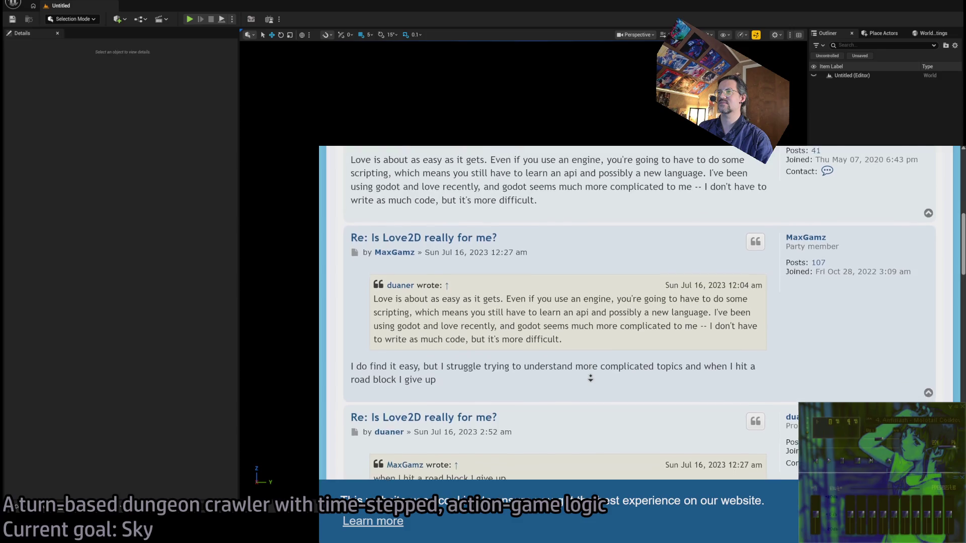
pyautogui.hotkey('ctrl', 'Tab')
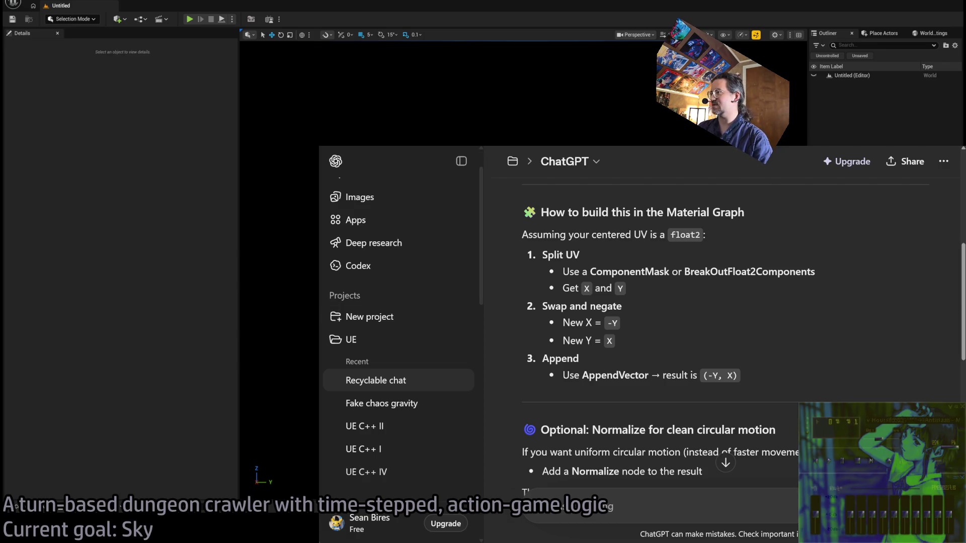
pyautogui.hotkey('alt', 'Tab')
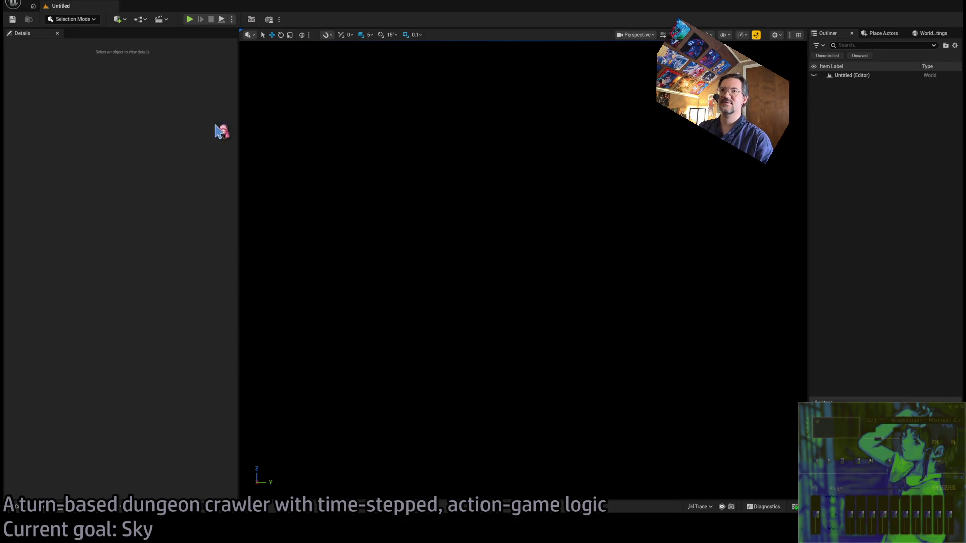
# - Switch to the Atmospherics_Mansion_clouds material and frame DirectionalProjection with Break Float2 and Make Vector3
pyautogui.hotkey('alt', 'Tab')
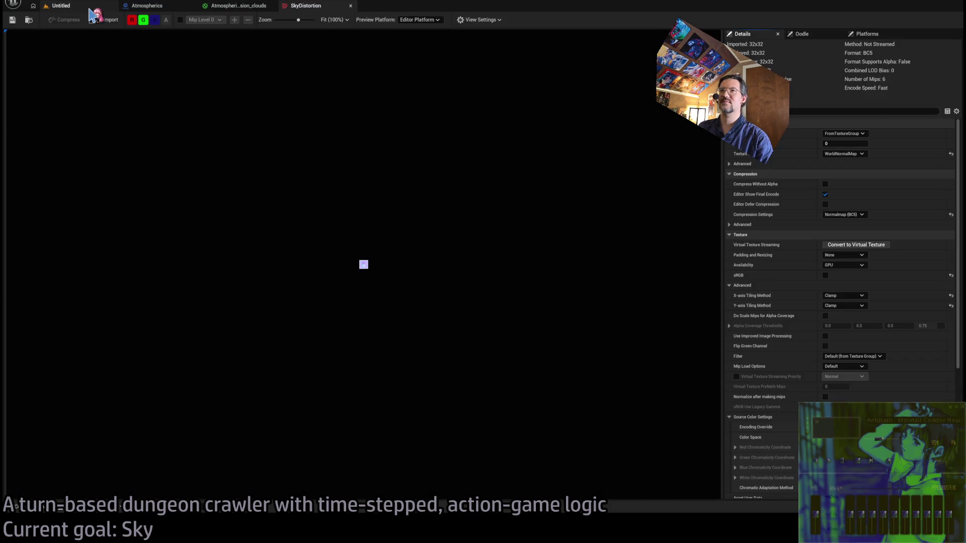
pyautogui.click(247, 6)
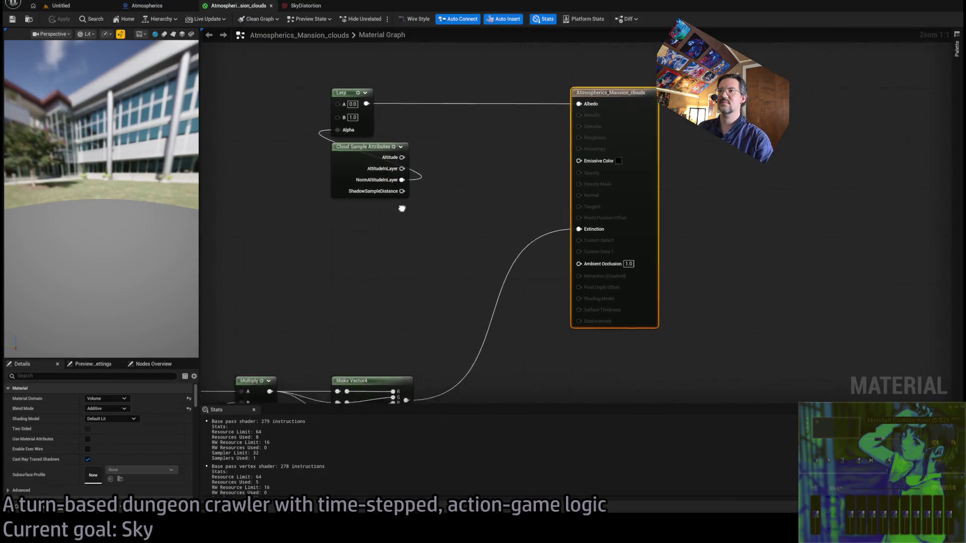
pyautogui.moveTo(402, 209); pyautogui.dragTo(571, 167)
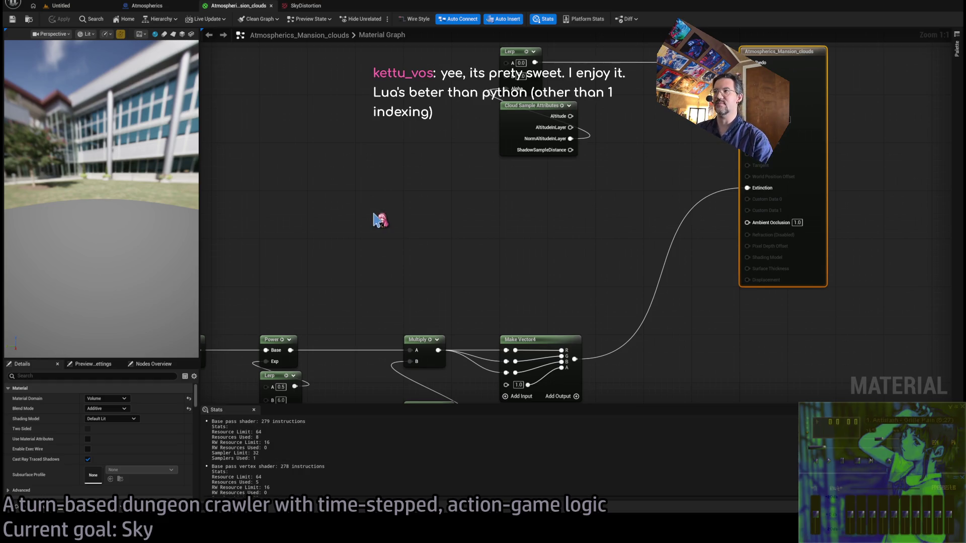
pyautogui.scroll(-4, 427, 246)
pyautogui.moveTo(502, 267)
pyautogui.mouseDown()
pyautogui.moveTo(556, 222)
pyautogui.moveTo(826, 79)
pyautogui.mouseUp()
pyautogui.moveTo(607, 265); pyautogui.dragTo(619, 215)
pyautogui.scroll(4, 619, 215)
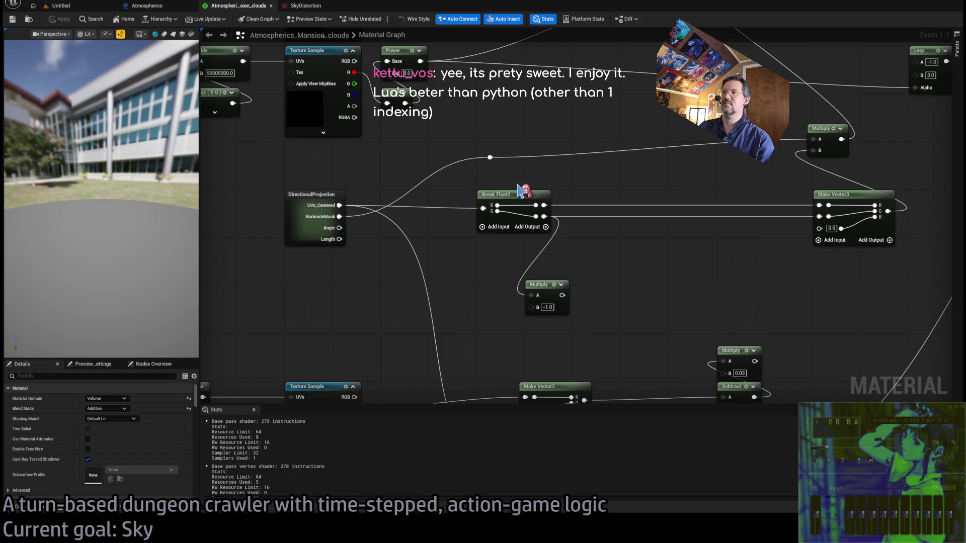
pyautogui.moveTo(526, 192); pyautogui.dragTo(502, 220)
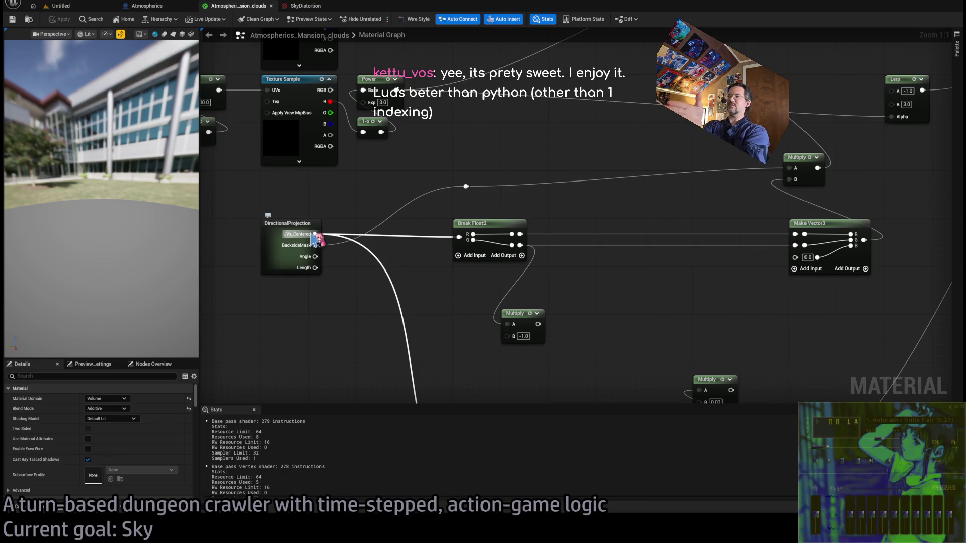
pyautogui.scroll(-4, 315, 239)
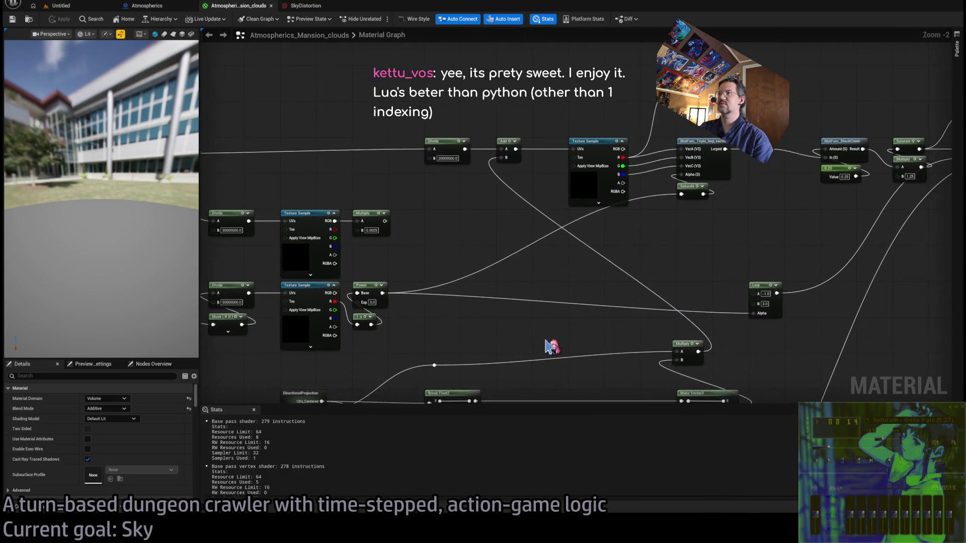
pyautogui.scroll(2, 559, 312)
pyautogui.moveTo(513, 120)
pyautogui.mouseDown()
pyautogui.moveTo(544, 258)
pyautogui.moveTo(571, 168)
pyautogui.mouseUp()
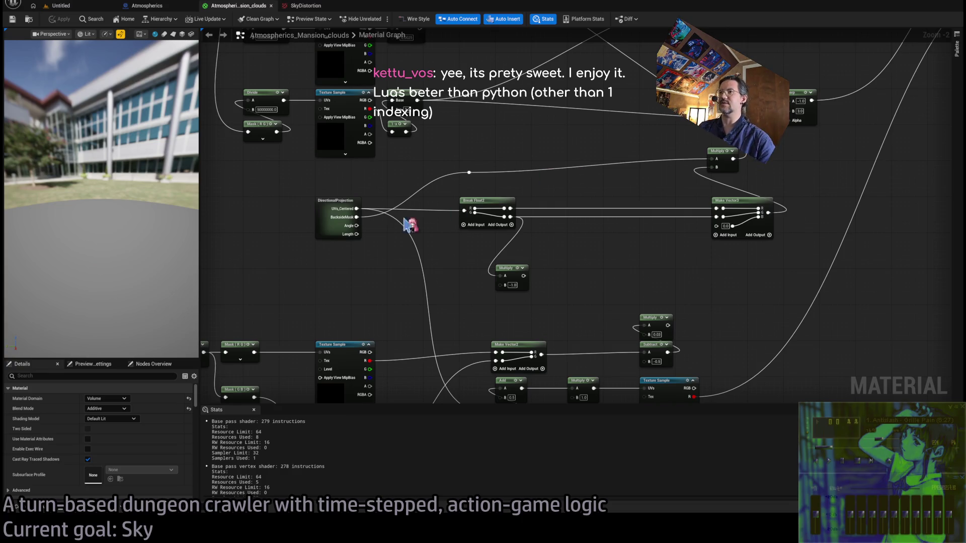
# - Open the DirectionalProjection subgraph and try an Add node off the Dot output, then remove it
pyautogui.doubleClick(332, 231)
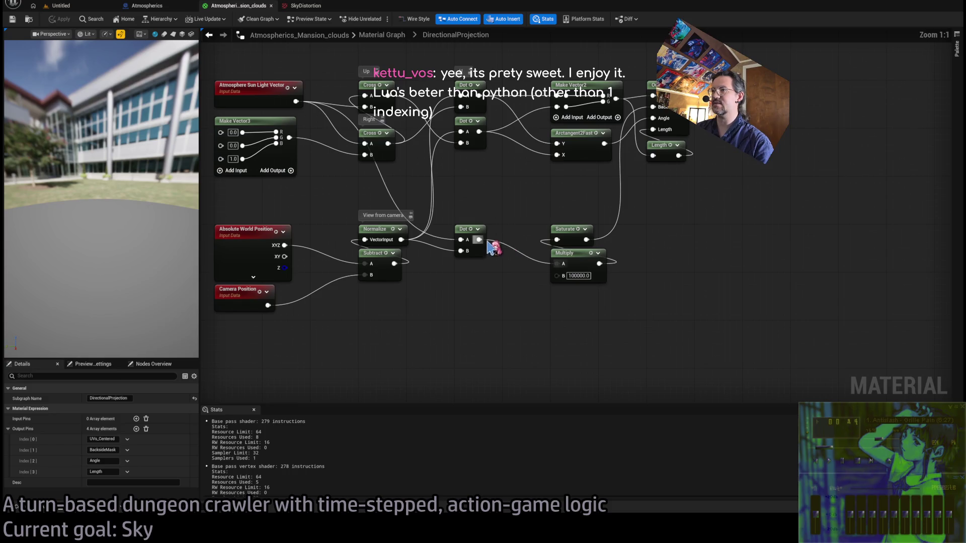
pyautogui.moveTo(479, 239)
pyautogui.mouseDown()
pyautogui.moveTo(506, 329)
pyautogui.moveTo(524, 345)
pyautogui.mouseUp()
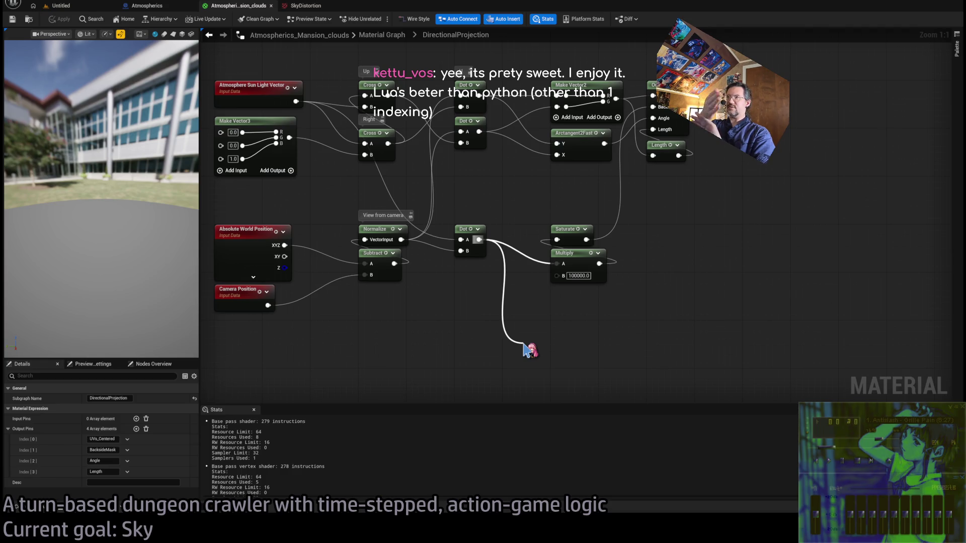
pyautogui.moveTo(526, 350)
pyautogui.mouseDown()
pyautogui.moveTo(528, 281)
pyautogui.moveTo(480, 249)
pyautogui.mouseUp()
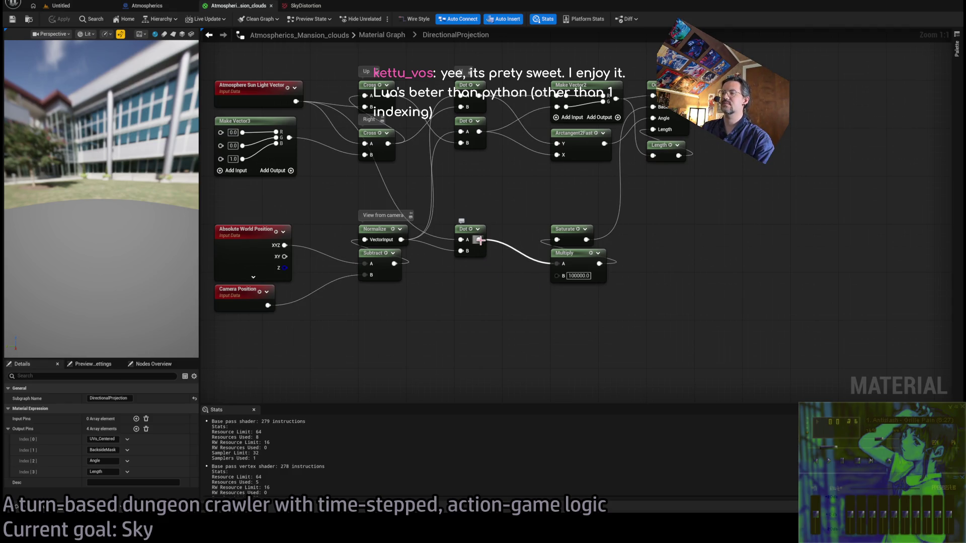
pyautogui.moveTo(481, 246); pyautogui.dragTo(566, 372)
pyautogui.press('a')
pyautogui.click(566, 377)
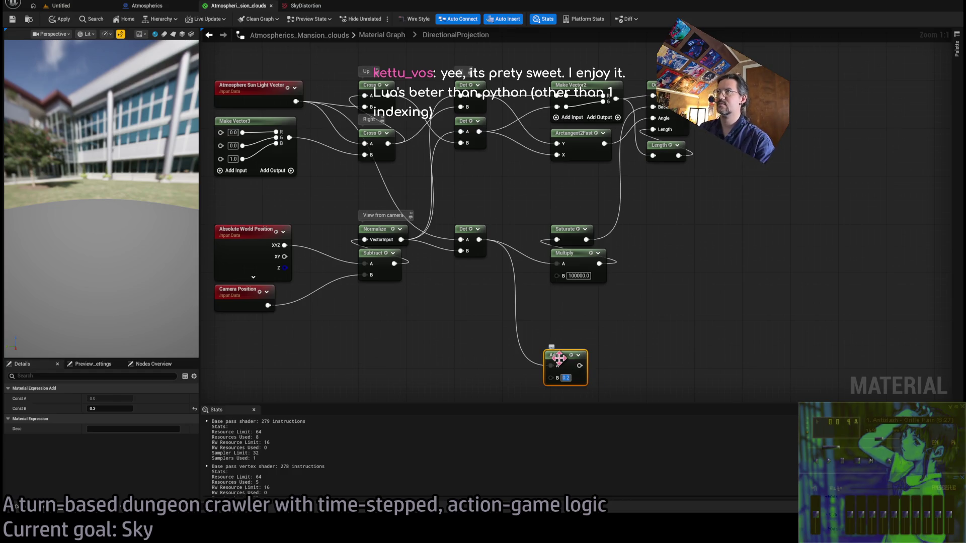
pyautogui.press('Delete')
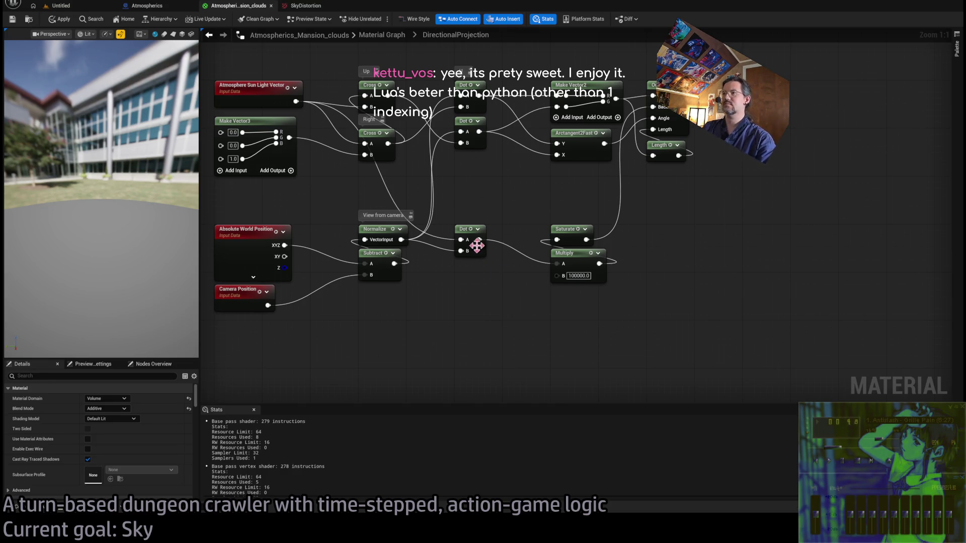
# - Subtract 0.8 from the Dot result with a new Subtract node
pyautogui.moveTo(478, 240); pyautogui.dragTo(522, 377)
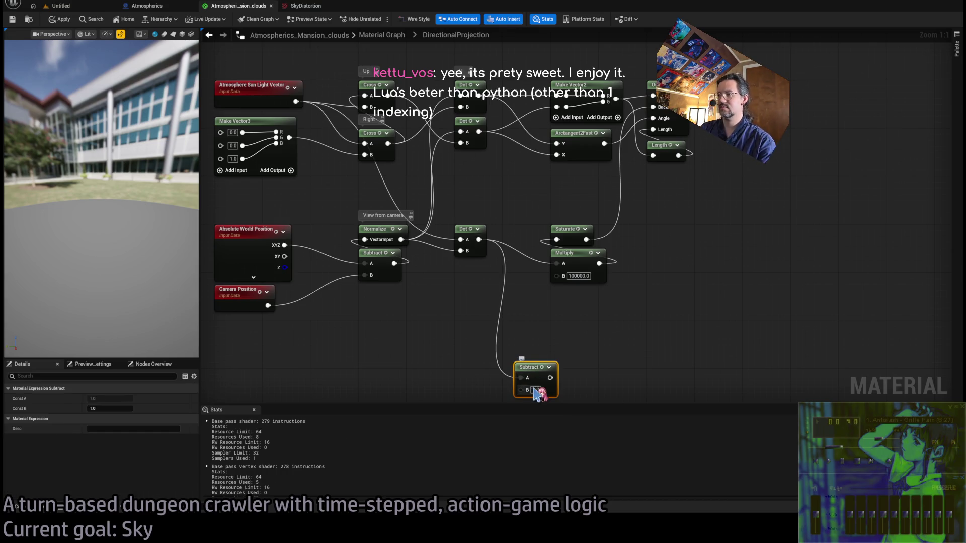
pyautogui.write('0.8')
pyautogui.press('Return')
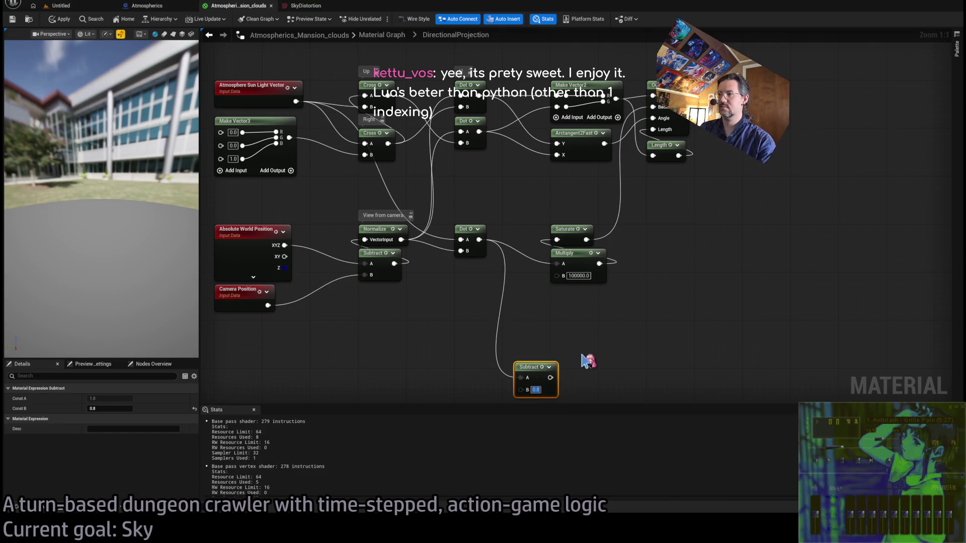
pyautogui.moveTo(587, 360); pyautogui.dragTo(548, 244)
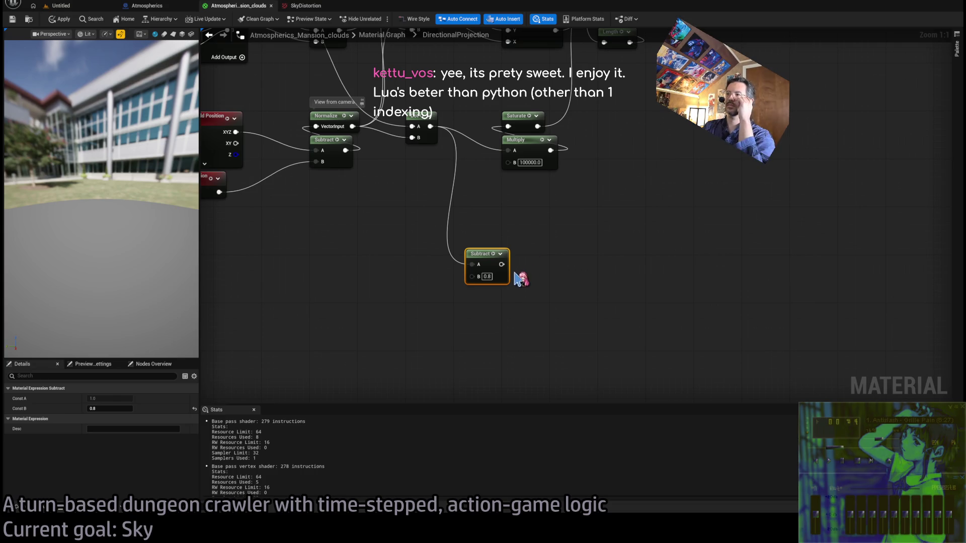
pyautogui.moveTo(484, 254)
pyautogui.mouseDown()
pyautogui.moveTo(512, 281)
pyautogui.moveTo(520, 308)
pyautogui.moveTo(522, 274)
pyautogui.moveTo(509, 258)
pyautogui.mouseUp()
# - Add a Multiply by 5.0 and a pasted Saturate, feeding the Saturate into BacksideMask
pyautogui.press('m')
pyautogui.click(518, 116)
pyautogui.hotkey('ctrl', 'c')
pyautogui.hotkey('ctrl', 'v')
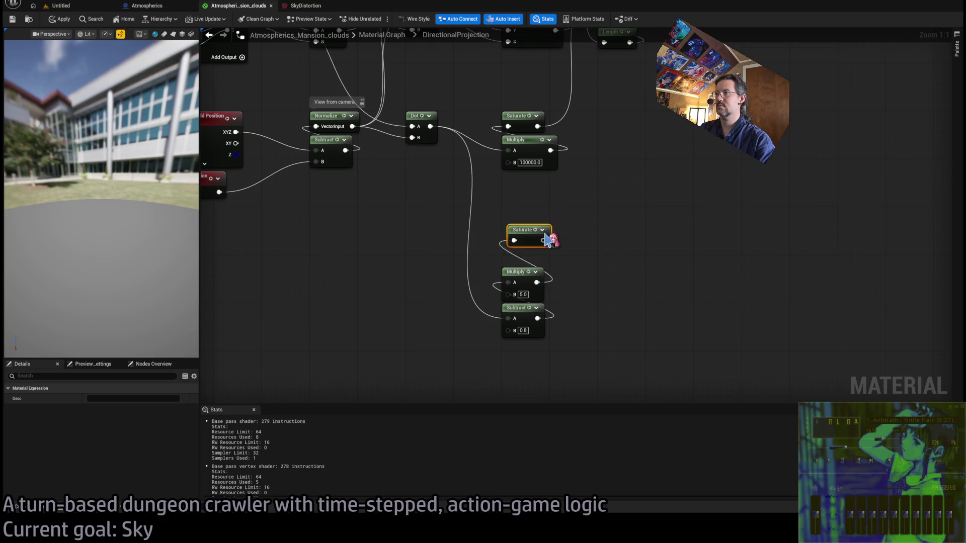
pyautogui.moveTo(516, 322); pyautogui.dragTo(583, 56)
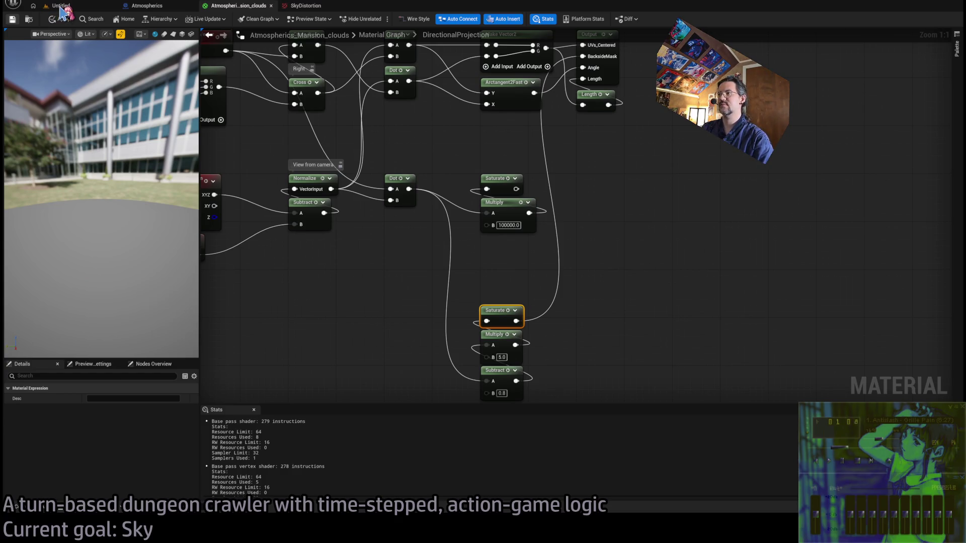
# - Widen the level viewport, then run a short Play In Editor test and stop it
pyautogui.click(61, 6)
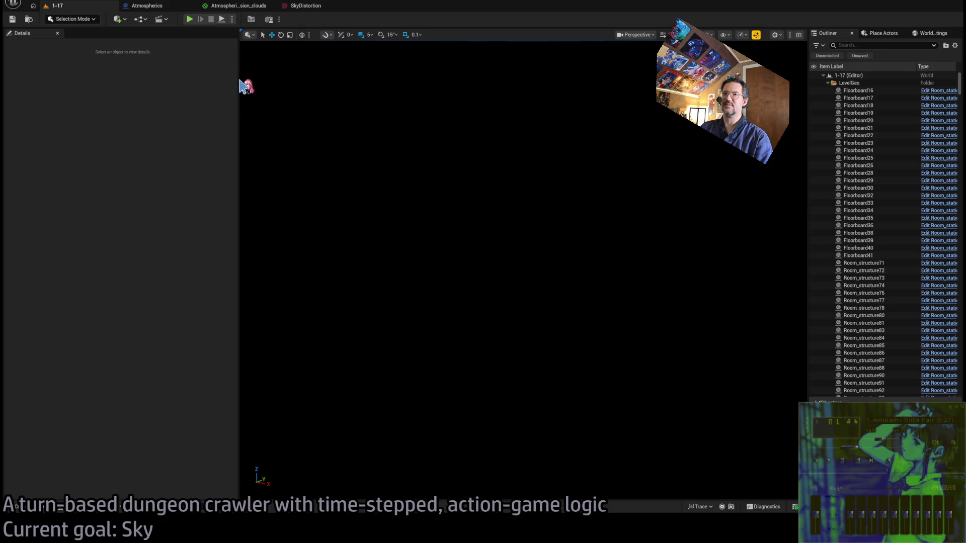
pyautogui.moveTo(239, 80); pyautogui.dragTo(120, 86)
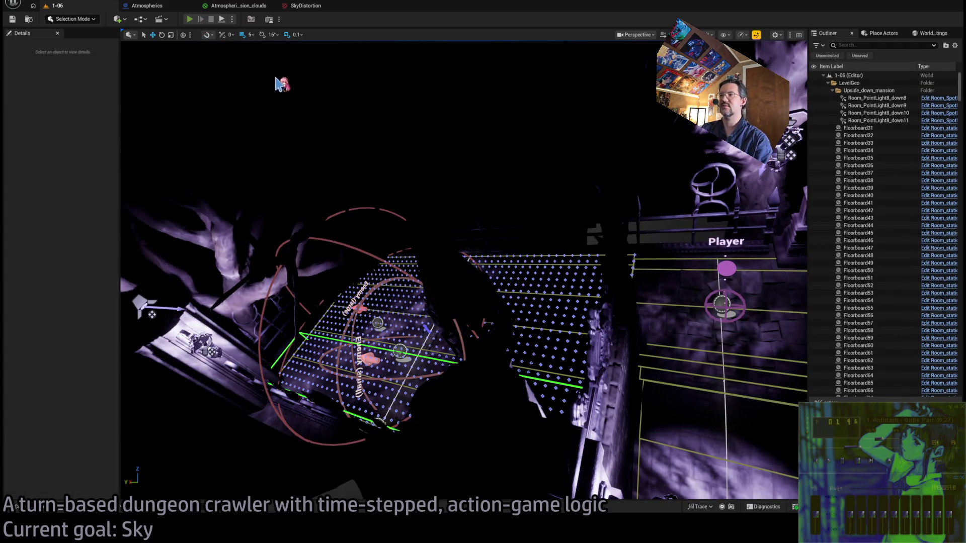
pyautogui.hotkey('alt', 'p')
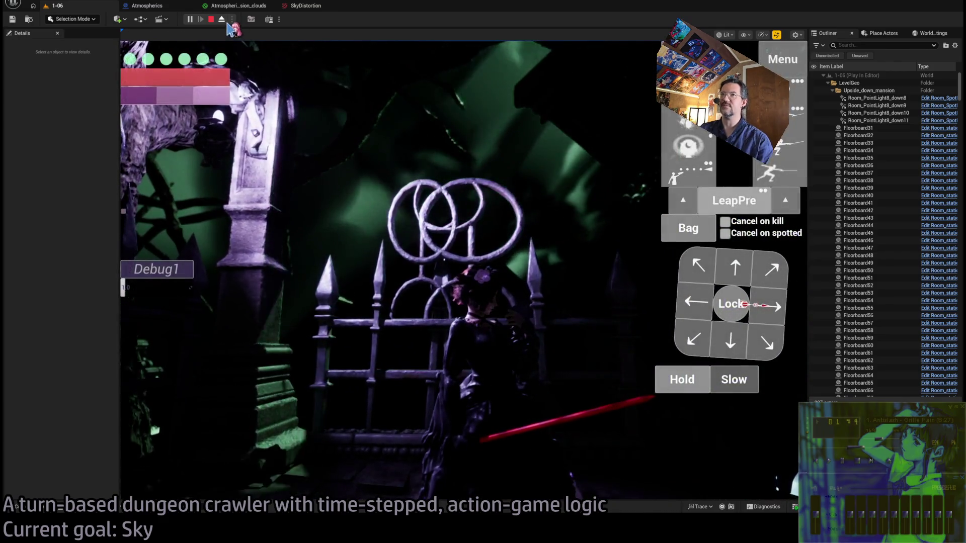
pyautogui.click(211, 20)
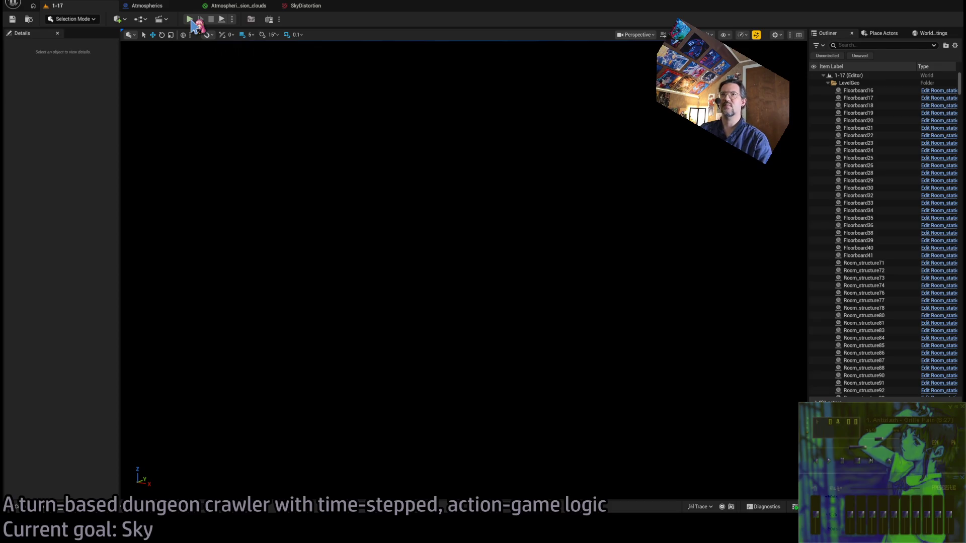
pyautogui.click(219, 20)
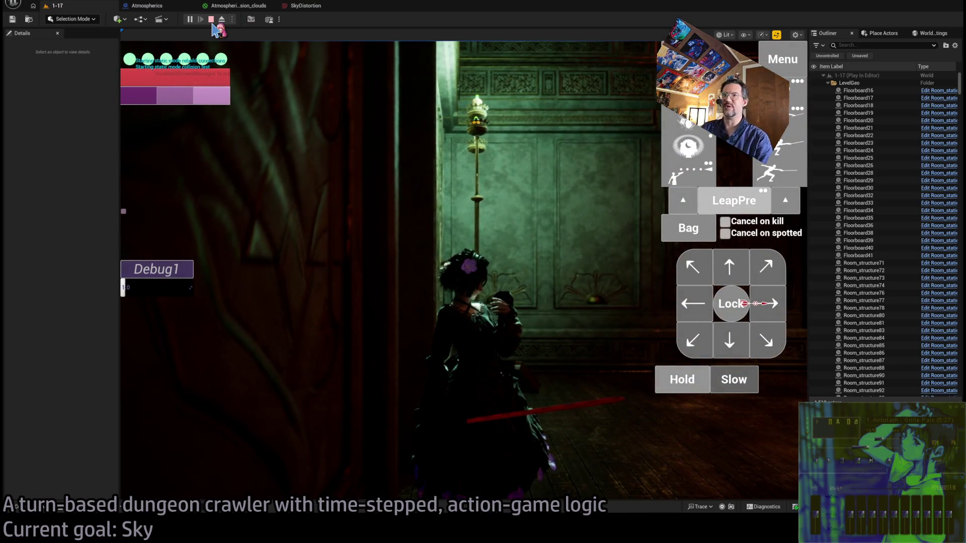
pyautogui.click(221, 20)
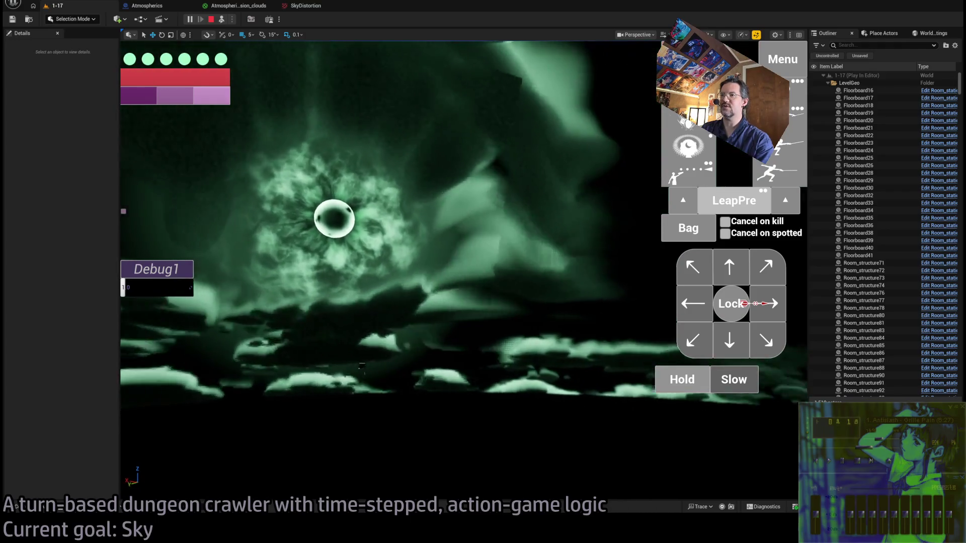
pyautogui.press('Escape')
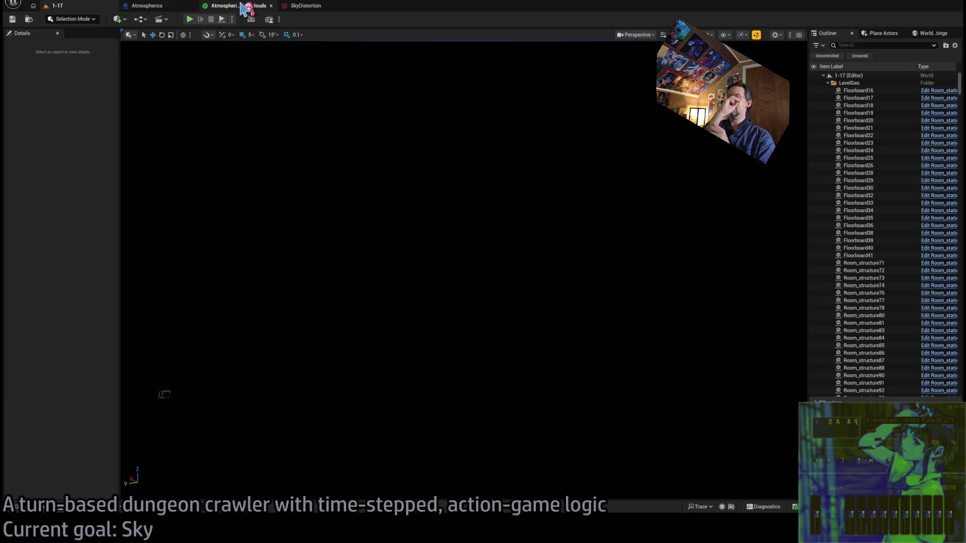
# - Bring up the Atmospherics_Mansion_clouds main material graph around the DirectionalProjection node
pyautogui.click(244, 6)
pyautogui.scroll(-2, 424, 165)
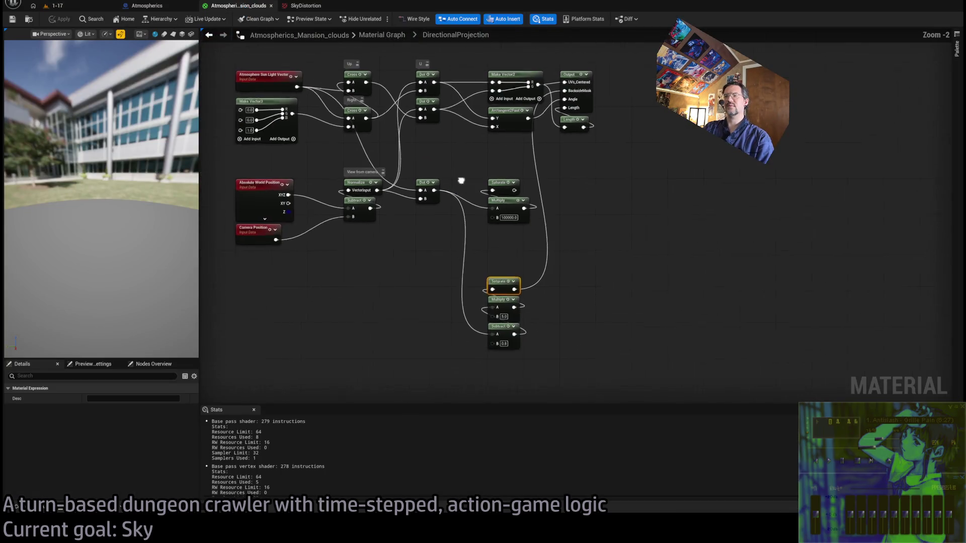
pyautogui.click(382, 34)
pyautogui.scroll(4, 501, 255)
pyautogui.scroll(-1, 604, 209)
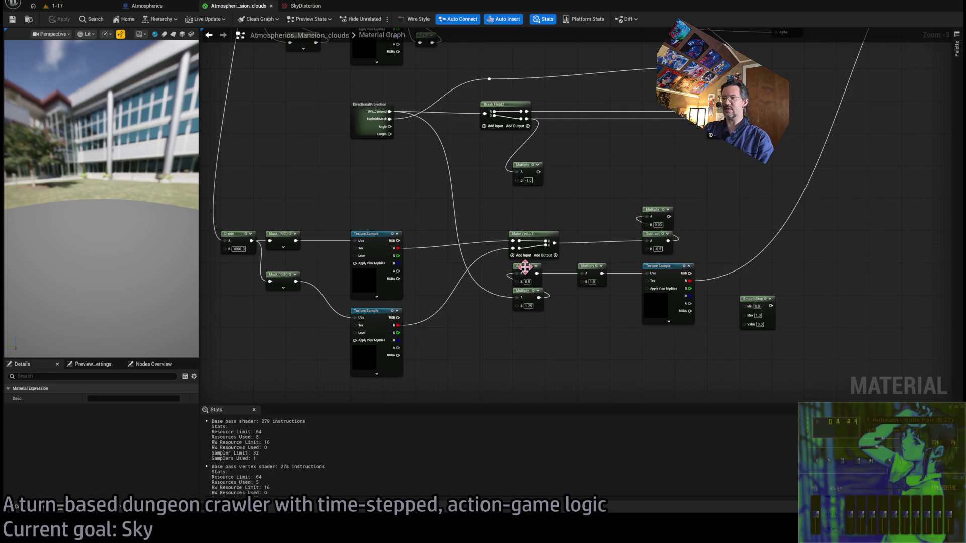
pyautogui.scroll(3, 579, 234)
pyautogui.scroll(-2, 565, 237)
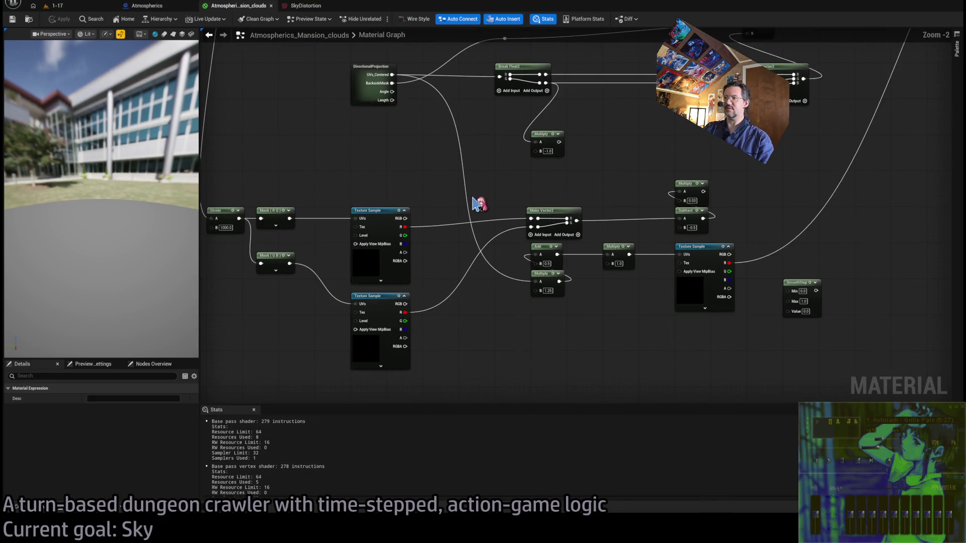
pyautogui.moveTo(515, 227); pyautogui.dragTo(514, 227)
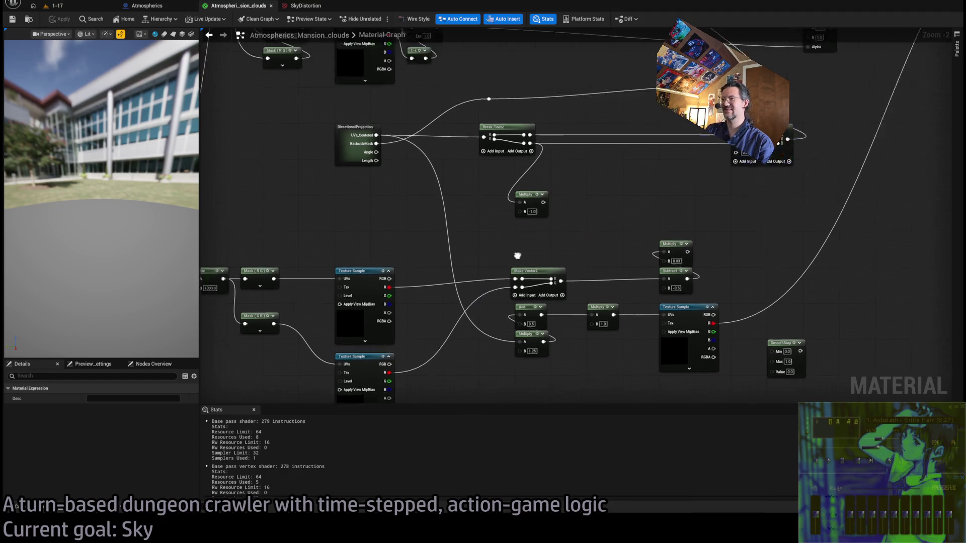
pyautogui.scroll(2, 428, 272)
pyautogui.click(327, 239)
pyautogui.click(407, 316)
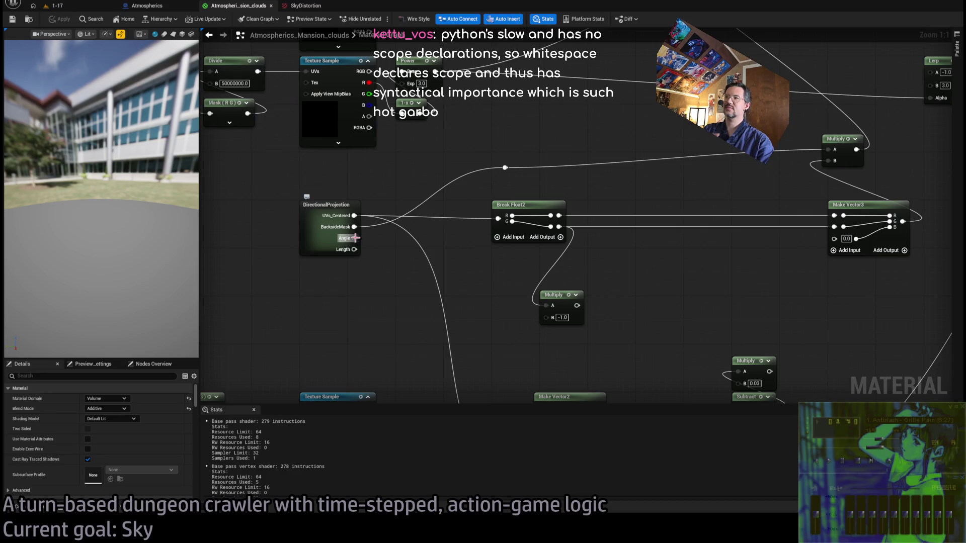
# - Replace the Break Float2 R and G inputs on Make Vector3 with DirectionalProjection's Angle output
pyautogui.keyDown('alt'); pyautogui.click(835, 227); pyautogui.keyUp('alt')
pyautogui.keyDown('alt'); pyautogui.click(835, 216); pyautogui.keyUp('alt')
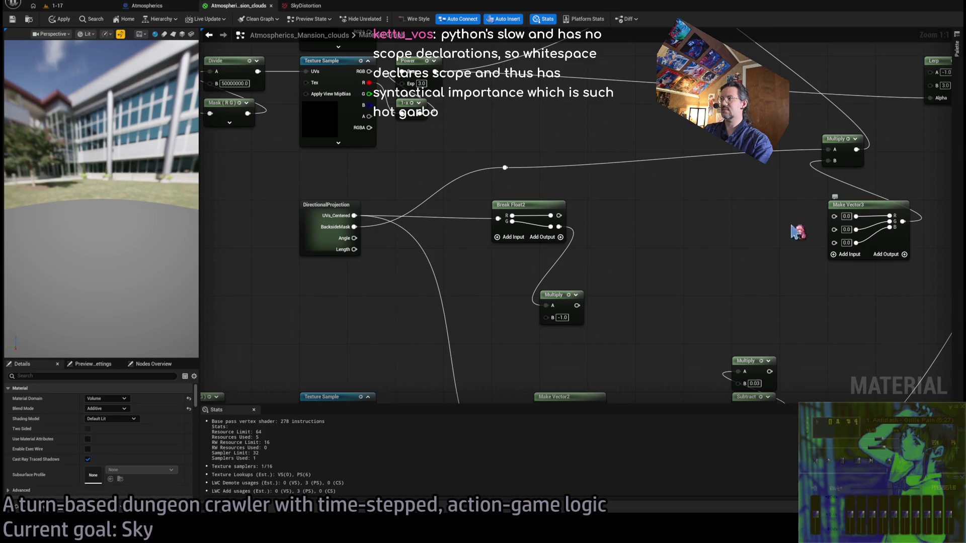
pyautogui.moveTo(354, 238); pyautogui.dragTo(880, 230)
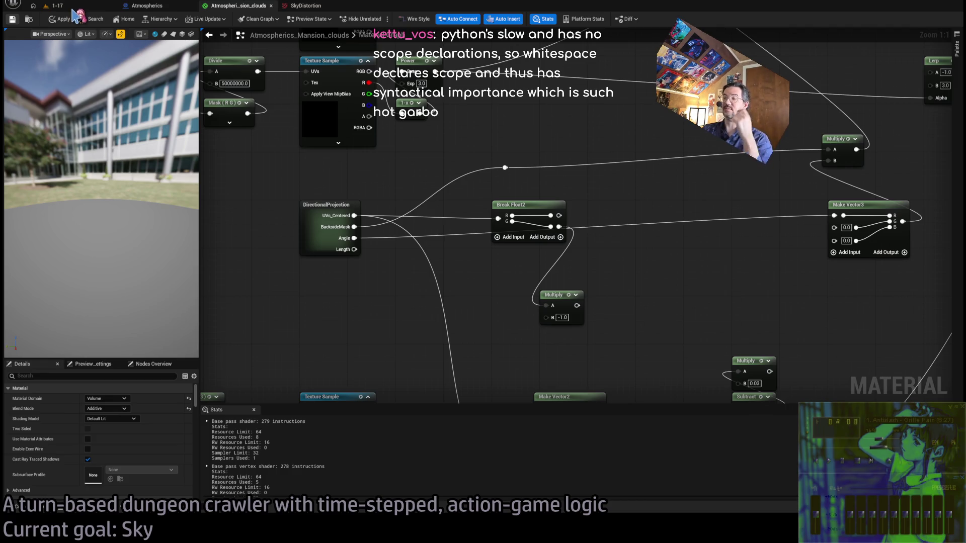
pyautogui.click(55, 5)
# - Play-test level 1-17 to view the cloud swirl, then reopen the Atmospherics_Mansion_clouds material graph
pyautogui.click(191, 21)
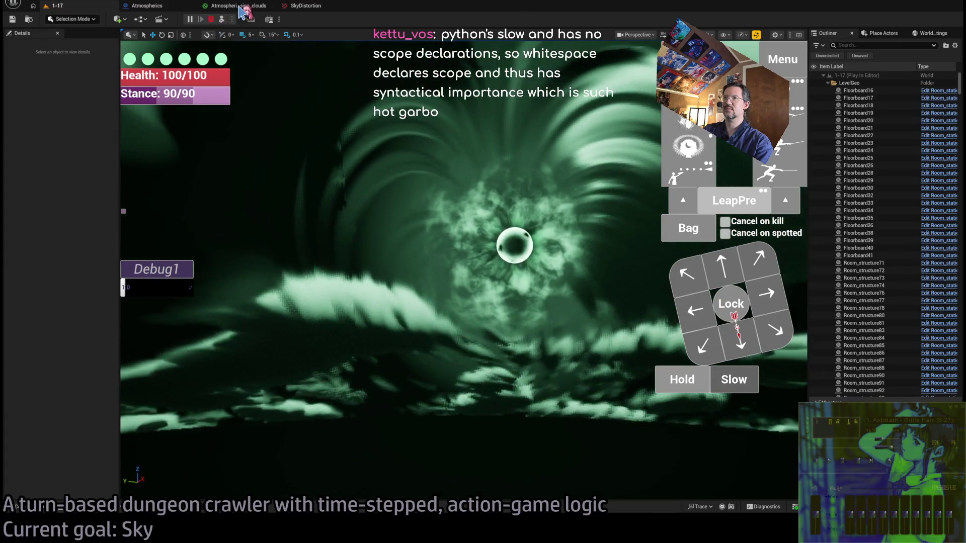
pyautogui.click(239, 6)
pyautogui.scroll(-2, 523, 264)
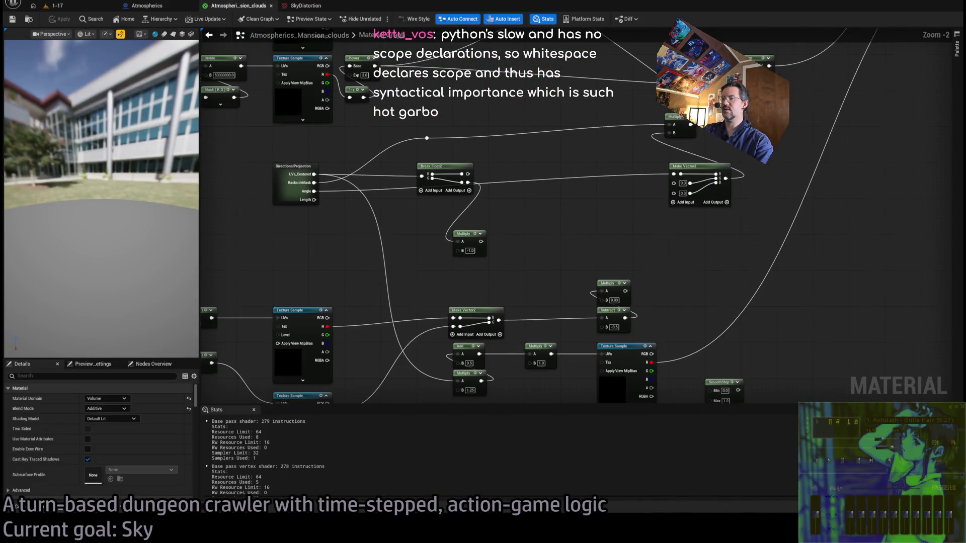
# - Set the sun timer's modulo to 64.0 in the Atmospherics blueprint EventGraph
pyautogui.moveTo(522, 227); pyautogui.dragTo(652, 213)
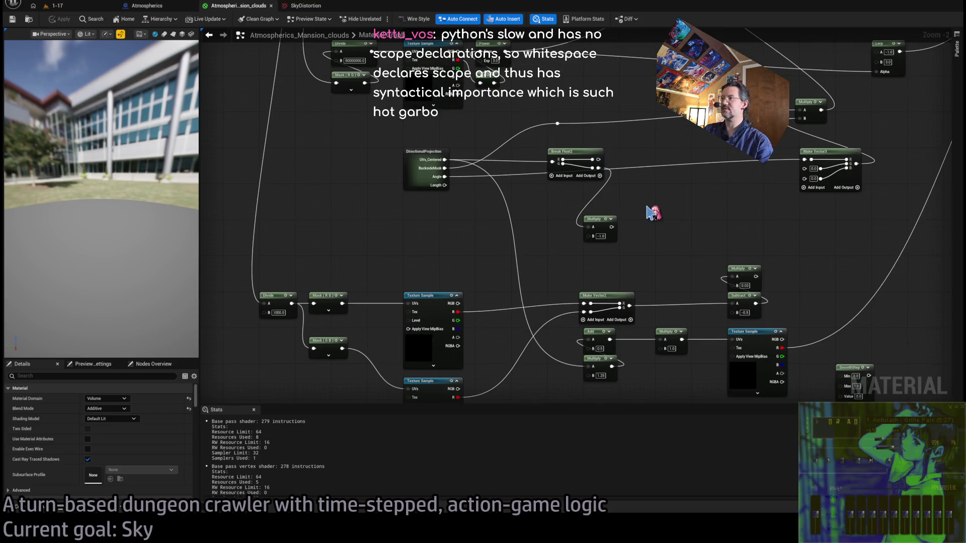
pyautogui.moveTo(454, 270); pyautogui.dragTo(460, 196)
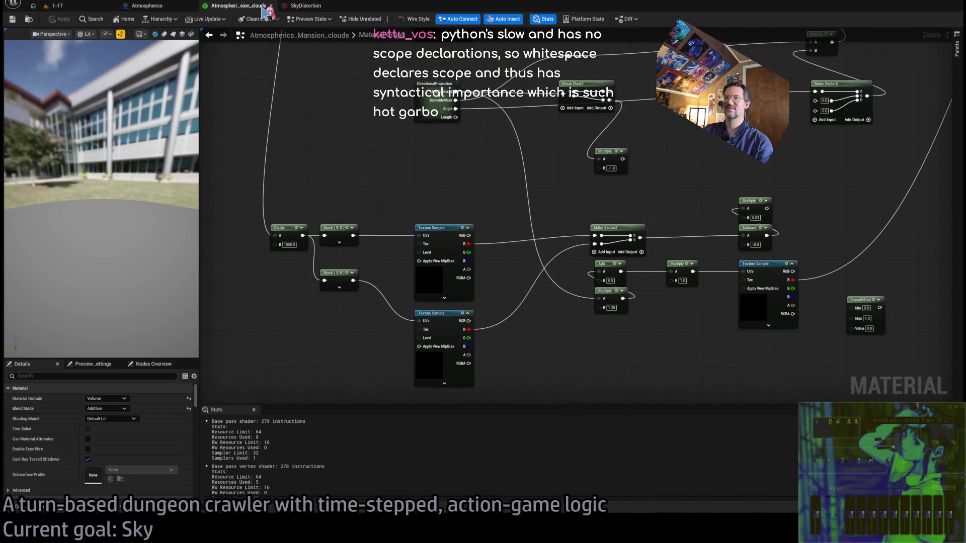
pyautogui.click(151, 5)
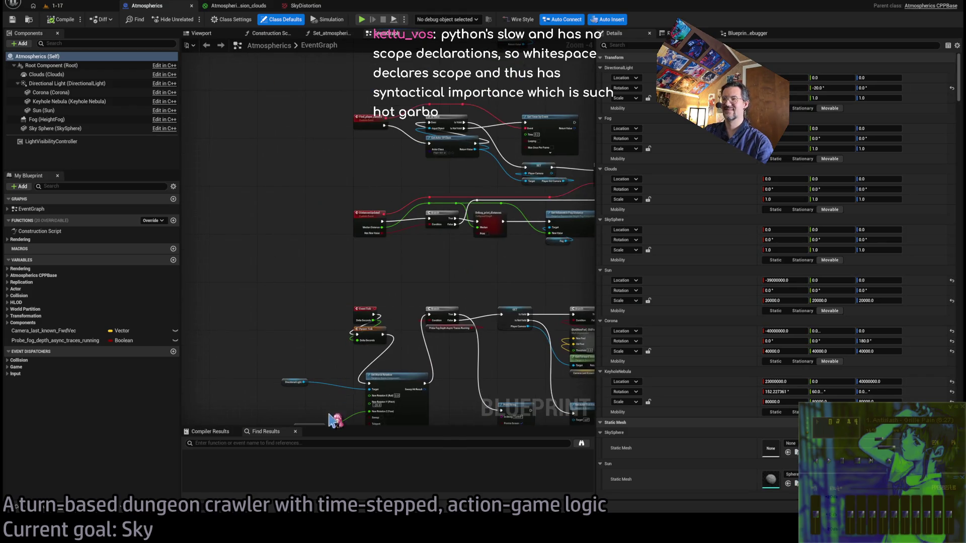
pyautogui.scroll(2, 354, 374)
pyautogui.scroll(2, 355, 272)
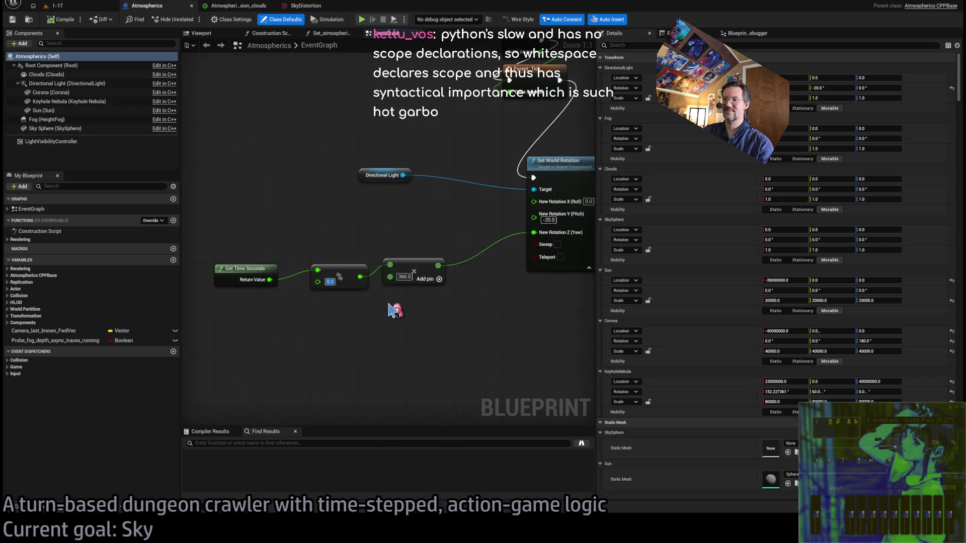
pyautogui.write('64')
pyautogui.press('Return')
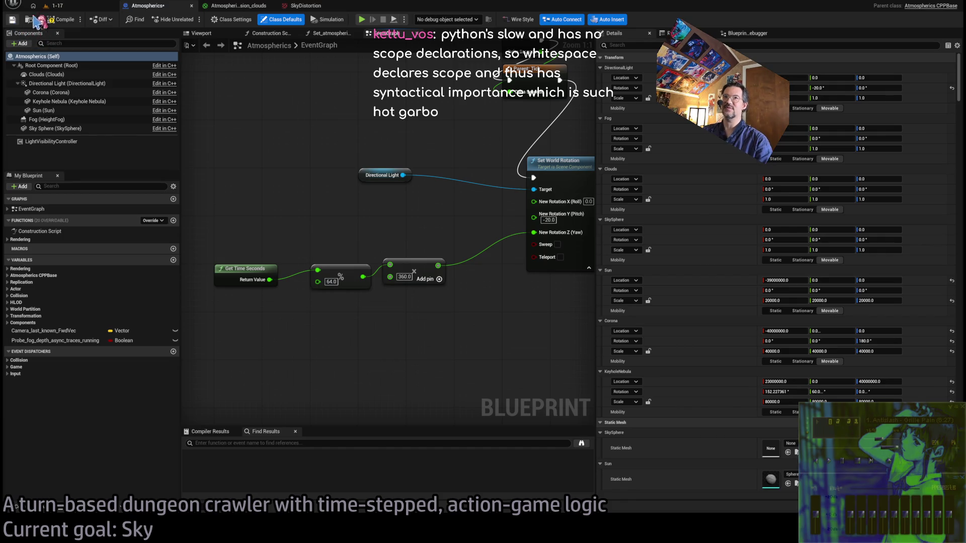
# - Play-test level 1-17, glancing at the clouds material and SkyDistortion texture editors
pyautogui.click(83, 7)
pyautogui.click(197, 20)
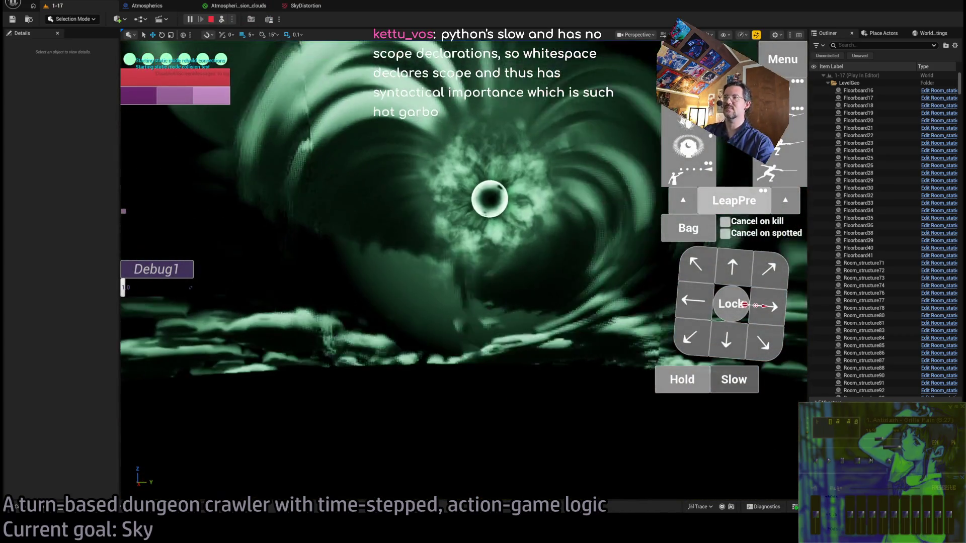
pyautogui.click(238, 6)
pyautogui.click(307, 6)
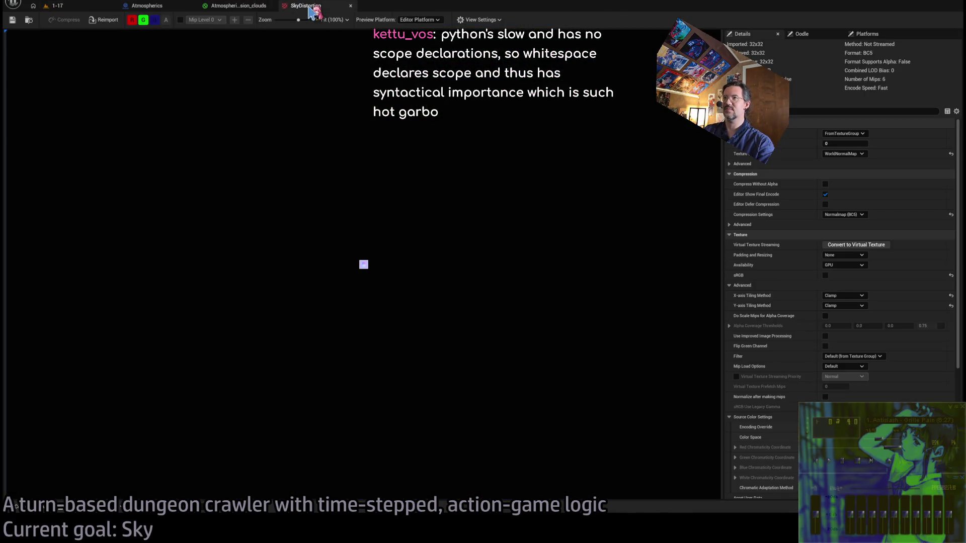
pyautogui.click(176, 7)
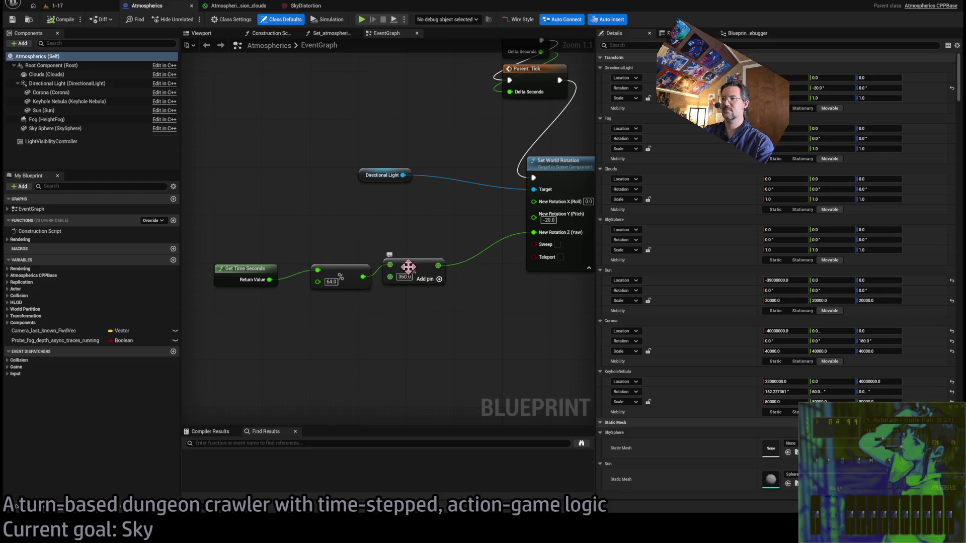
# - Change the multiply node's 360.0 to 5.625 and save the Atmospherics blueprint
pyautogui.moveTo(408, 267); pyautogui.dragTo(419, 272)
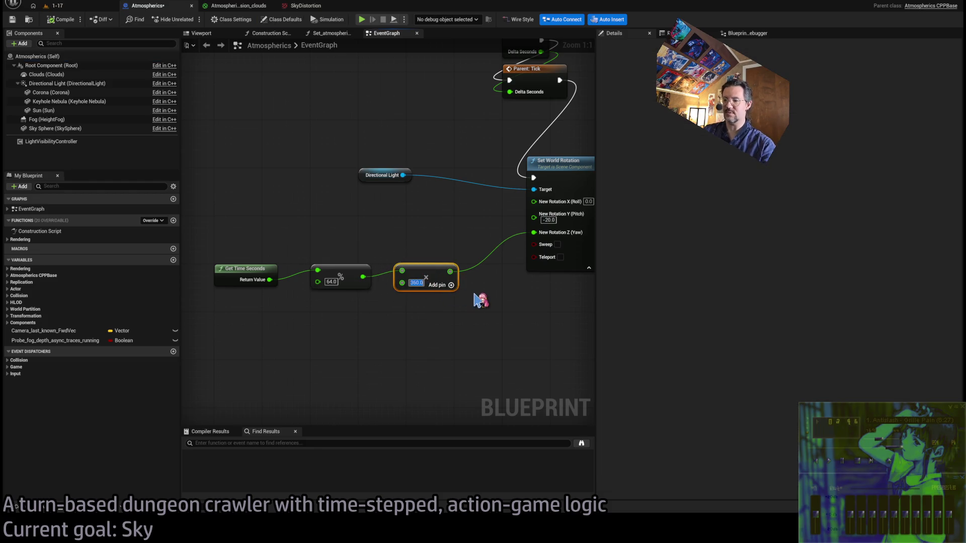
pyautogui.press('BackSpace')
pyautogui.write('5.625')
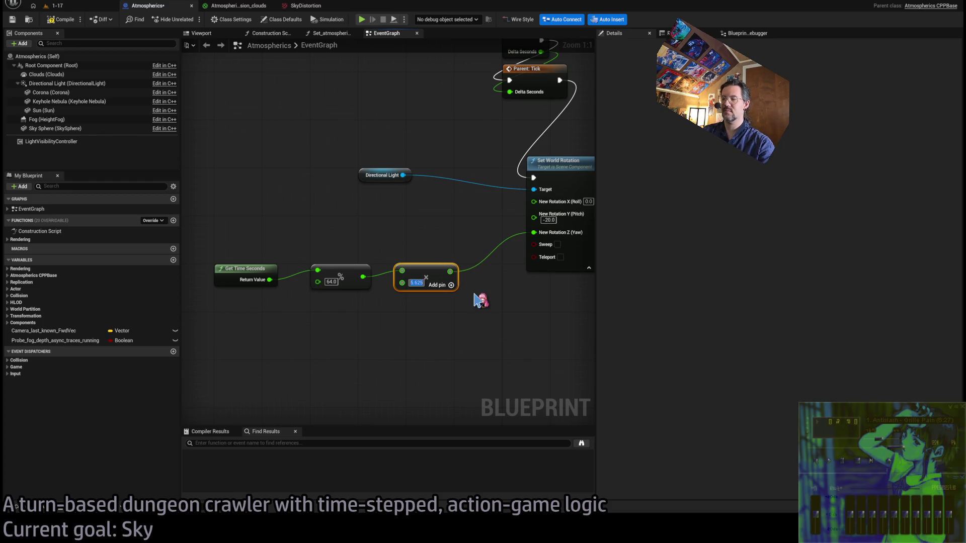
pyautogui.click(12, 19)
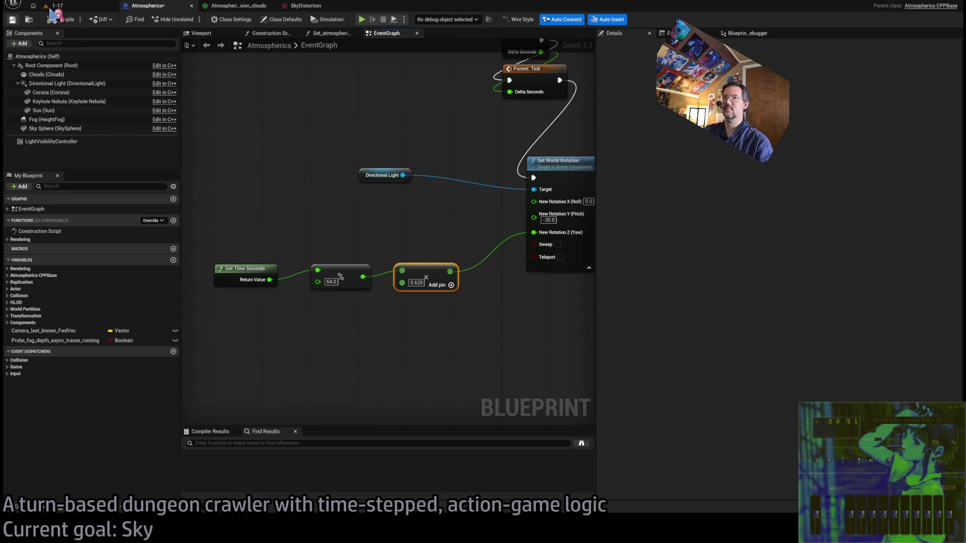
pyautogui.click(78, 7)
# - Play level 1-17 and eject with F8 to look up at the sun and clouds
pyautogui.click(190, 20)
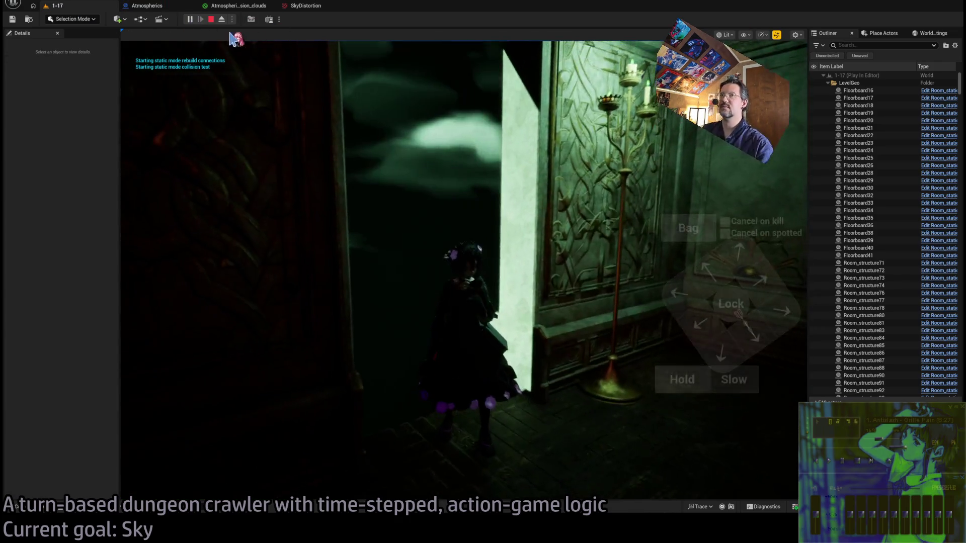
pyautogui.press('F8')
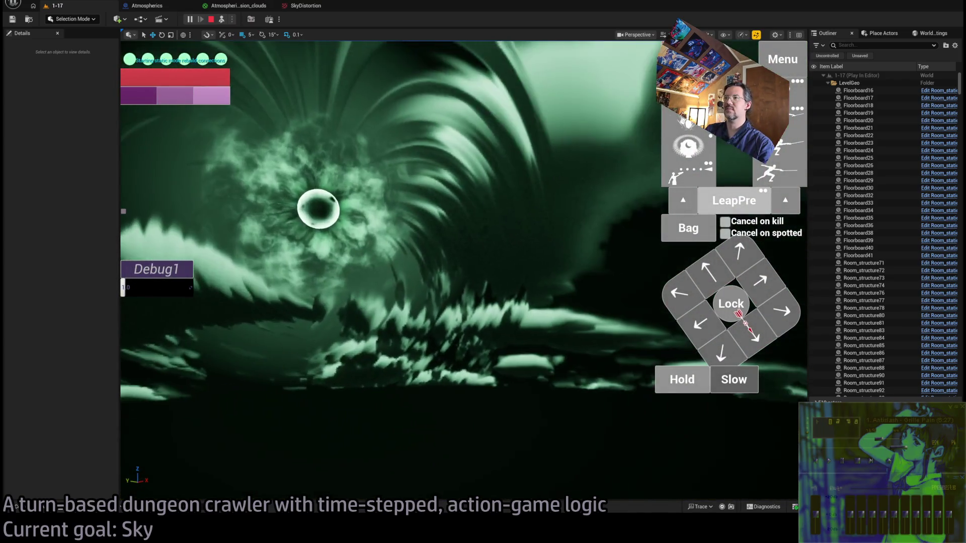
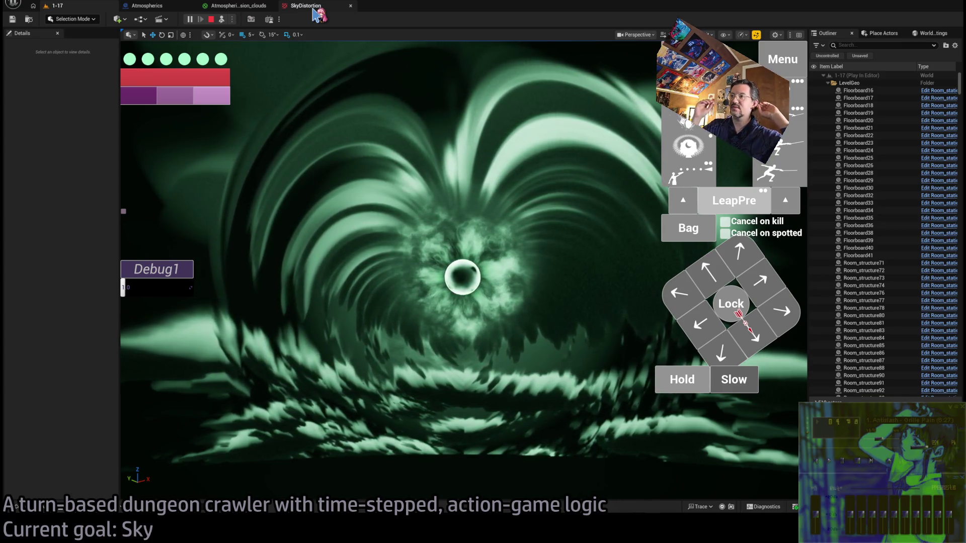
# - Pan and zoom around the Atmospherics_Mansion_clouds material graph to inspect the cloud texture nodes
pyautogui.click(236, 5)
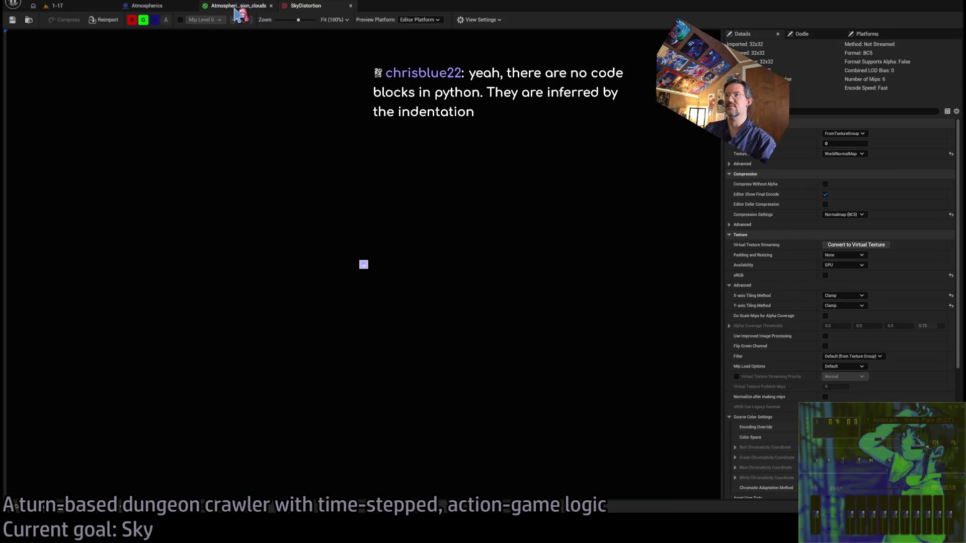
pyautogui.scroll(2, 510, 162)
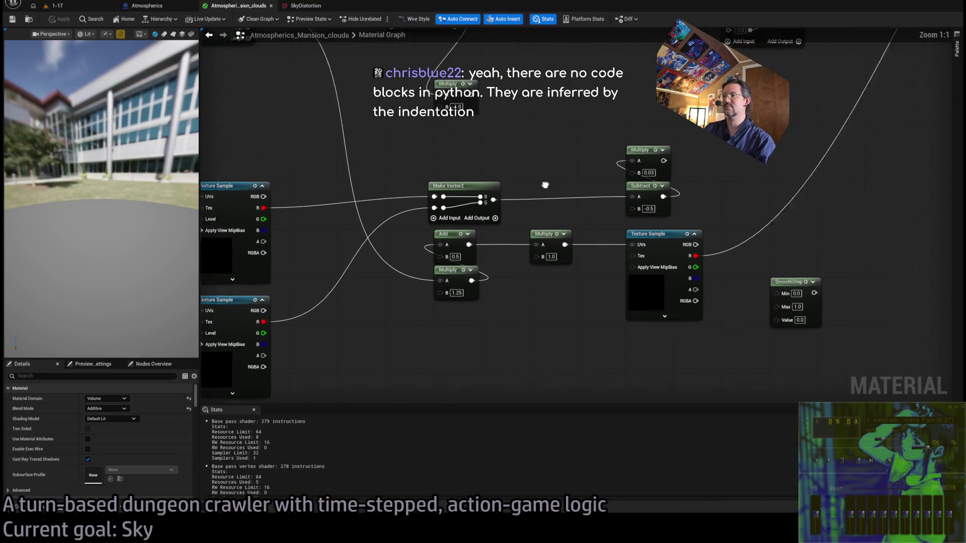
pyautogui.moveTo(485, 190); pyautogui.dragTo(463, 201)
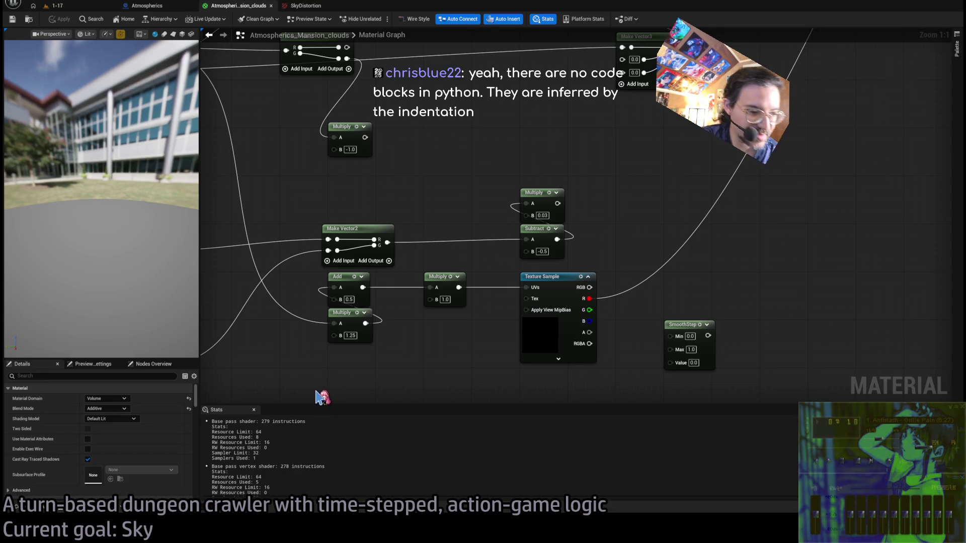
pyautogui.moveTo(390, 351); pyautogui.dragTo(459, 329)
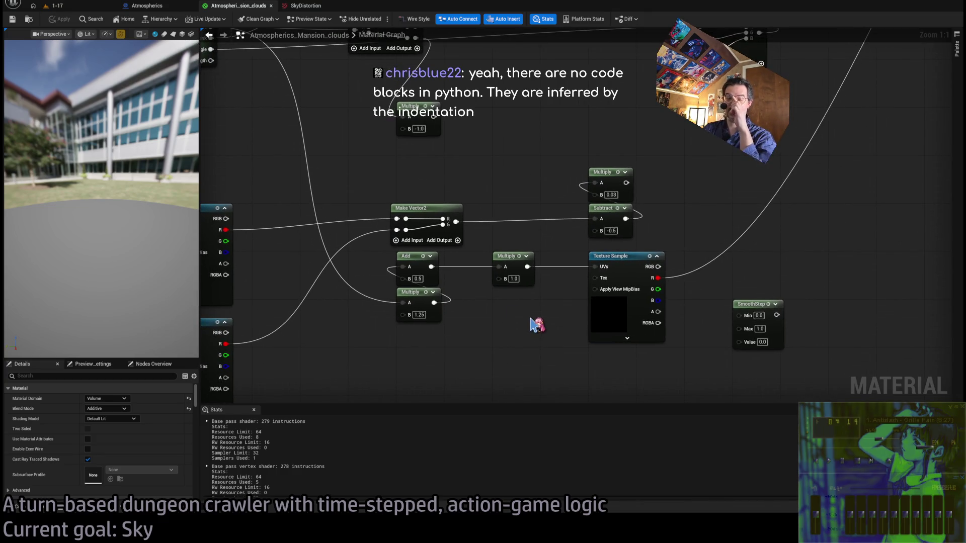
pyautogui.scroll(-2, 514, 313)
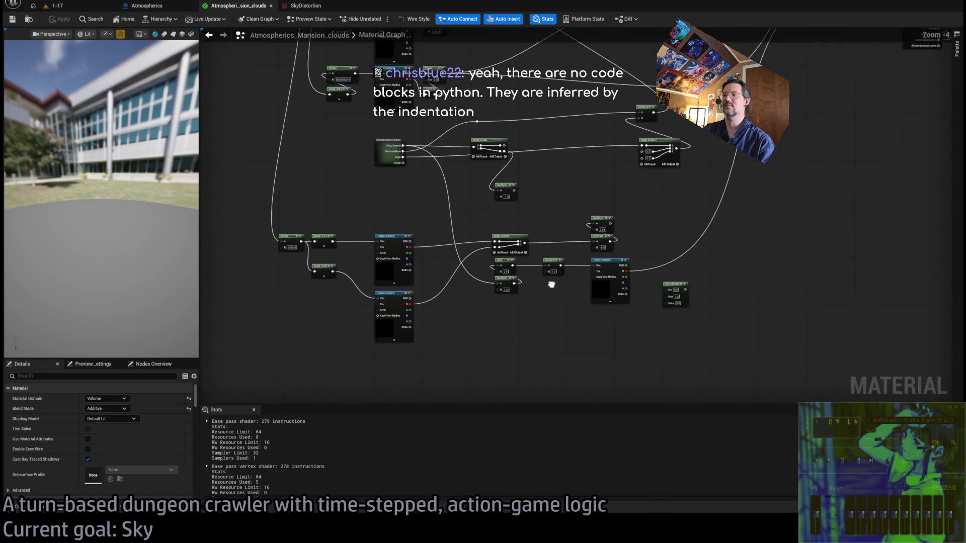
pyautogui.scroll(2, 587, 246)
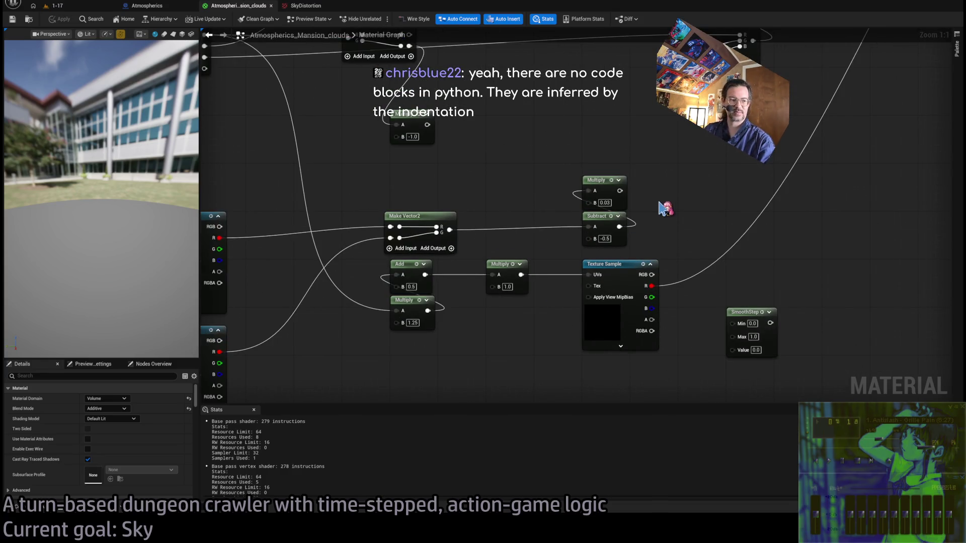
pyautogui.moveTo(664, 209); pyautogui.dragTo(699, 200)
pyautogui.scroll(-4, 698, 200)
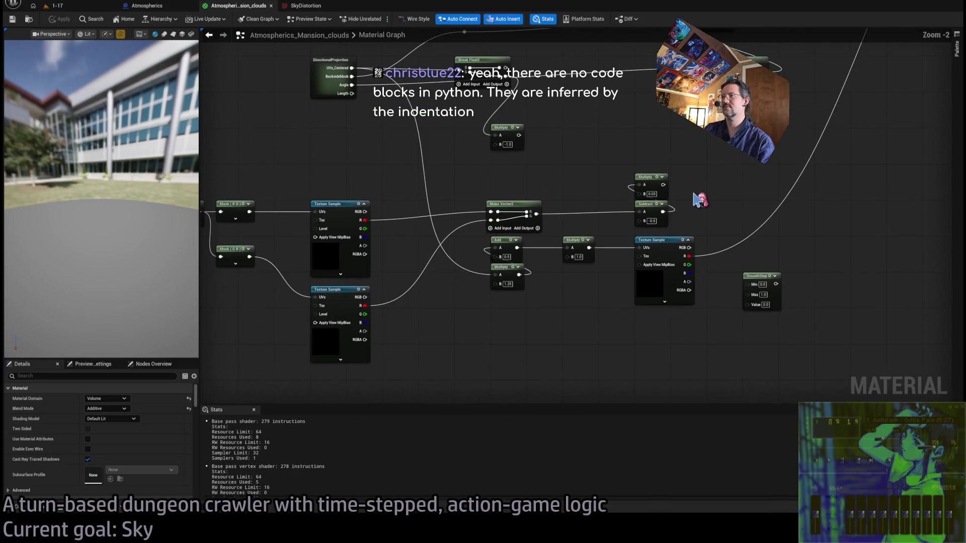
# - Glance at the clouds in the running 1-17 game, then bring the DirectionalProjection node into view
pyautogui.click(81, 6)
pyautogui.click(246, 6)
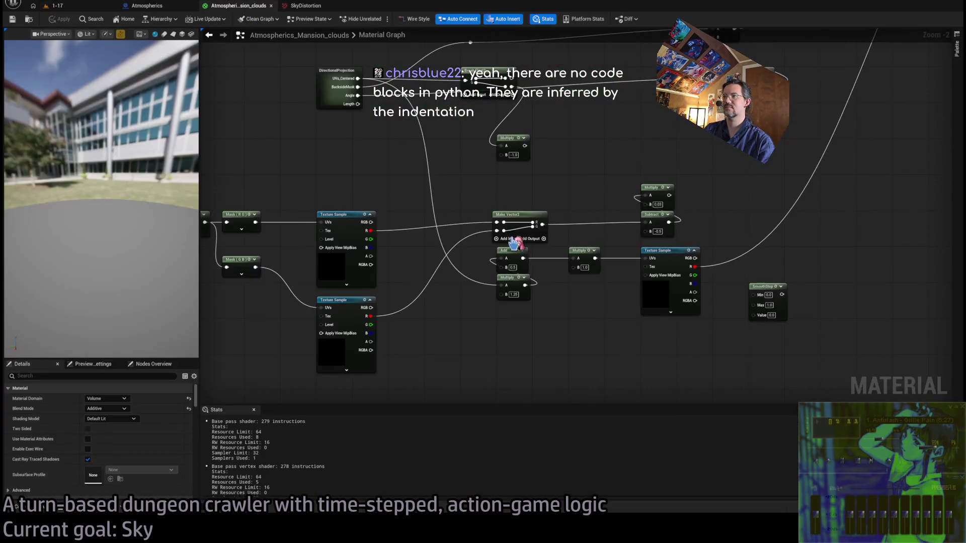
pyautogui.moveTo(456, 225)
pyautogui.mouseDown()
pyautogui.moveTo(549, 198)
pyautogui.moveTo(453, 228)
pyautogui.mouseUp()
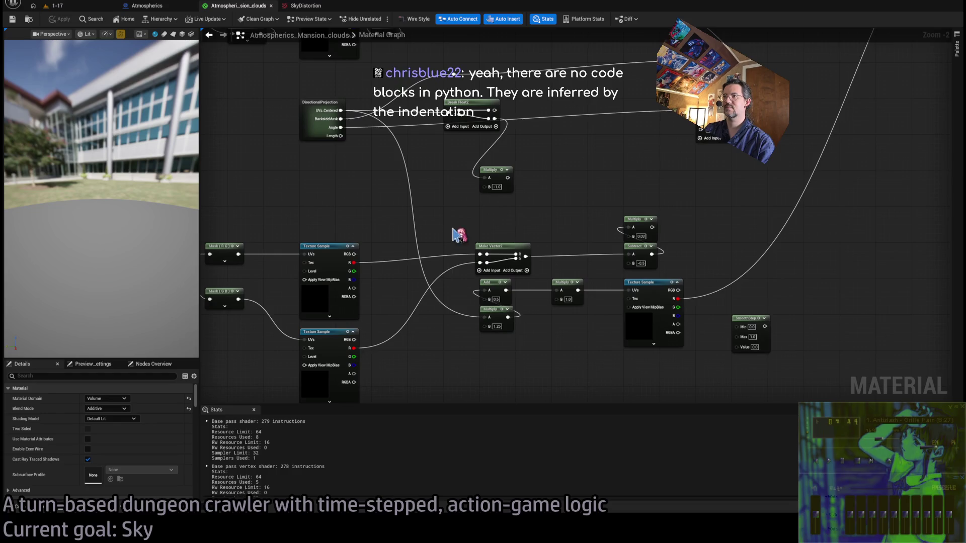
pyautogui.scroll(2, 528, 225)
pyautogui.hotkey('alt', 'Tab')
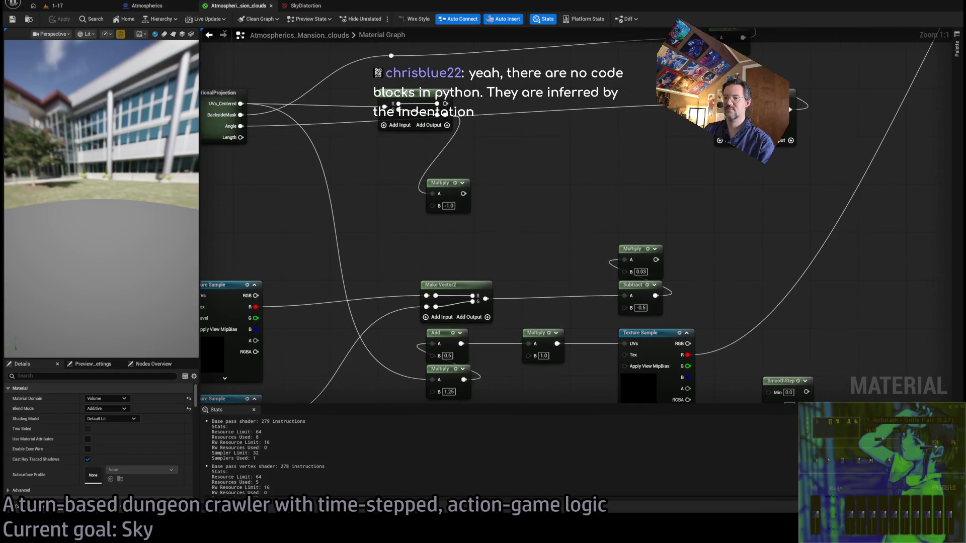
# - Show ChatGPT's response 1/2 and read through its polar-coordinate swirl node breakdown
pyautogui.scroll(5, 661, 309)
pyautogui.scroll(-2, 864, 201)
pyautogui.scroll(2, 865, 201)
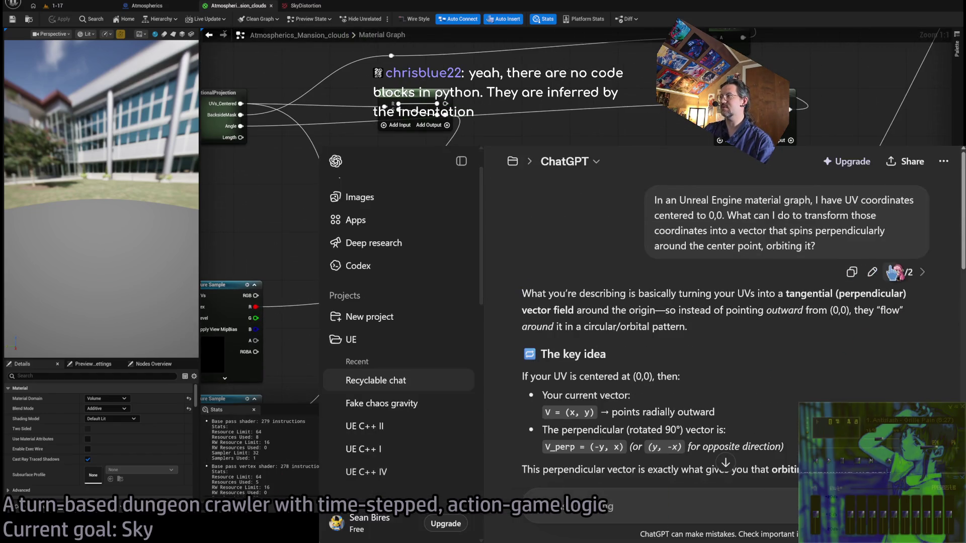
pyautogui.click(891, 273)
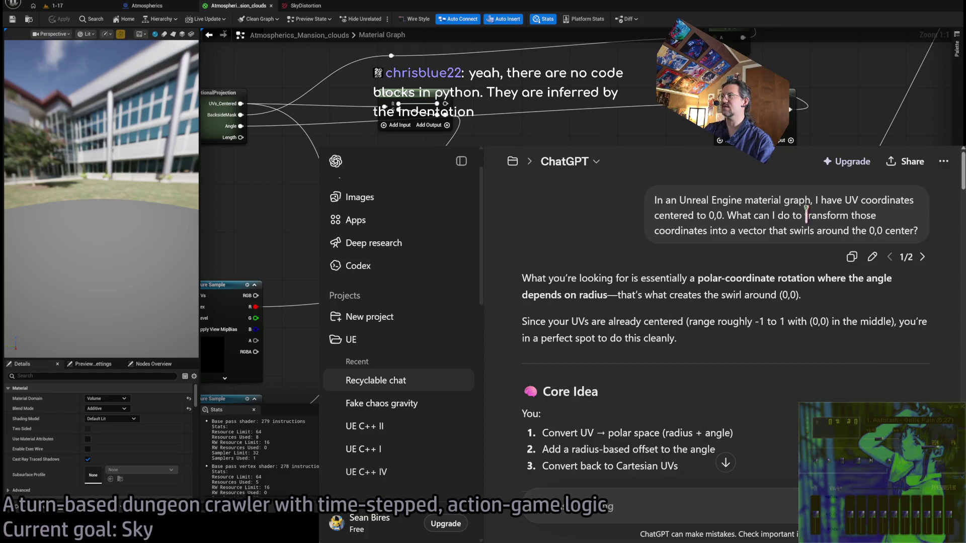
pyautogui.scroll(-10, 783, 385)
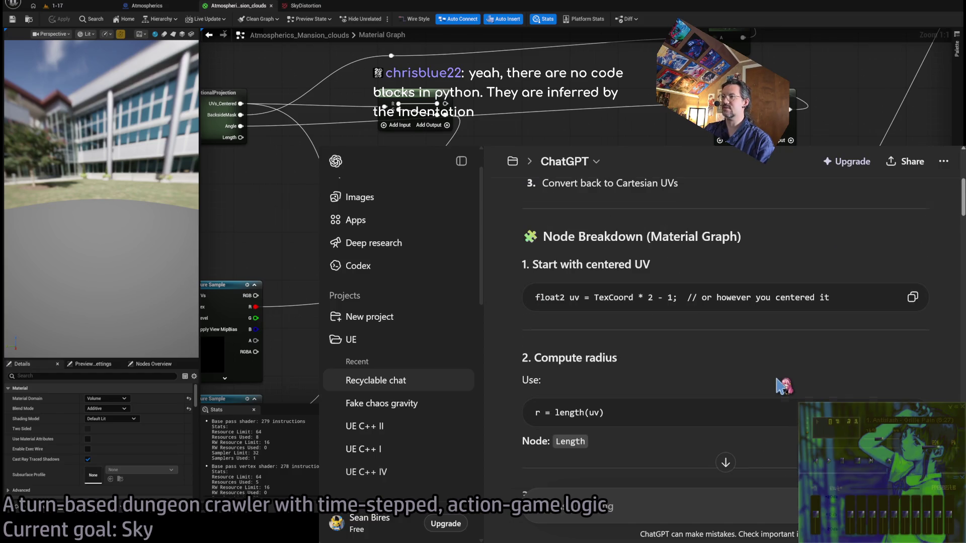
pyautogui.scroll(-2, 644, 395)
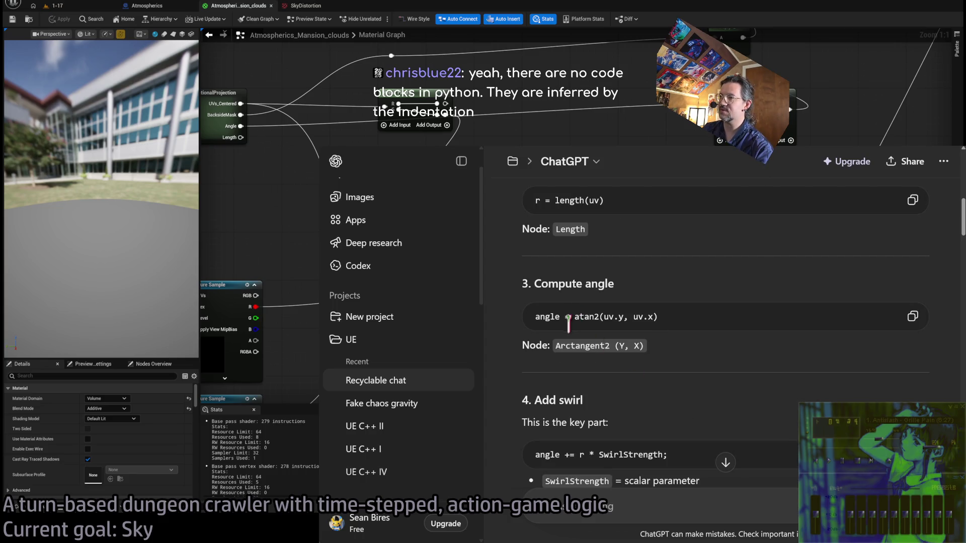
pyautogui.scroll(-2, 644, 377)
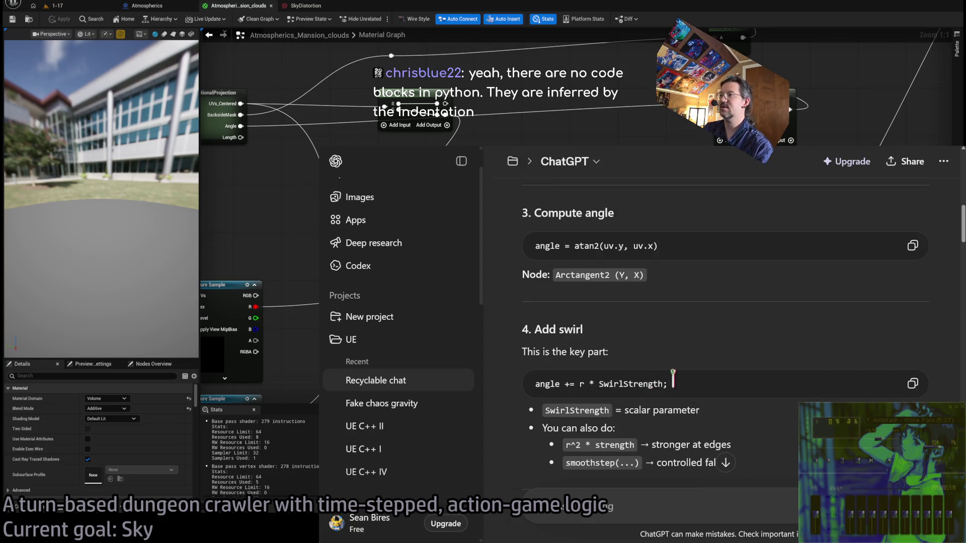
pyautogui.scroll(-2, 633, 358)
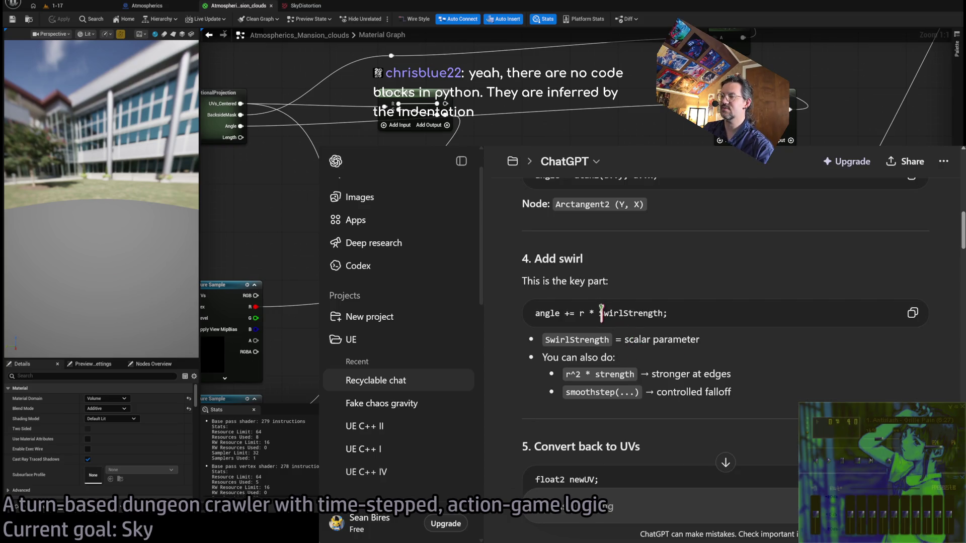
pyautogui.scroll(-2, 704, 341)
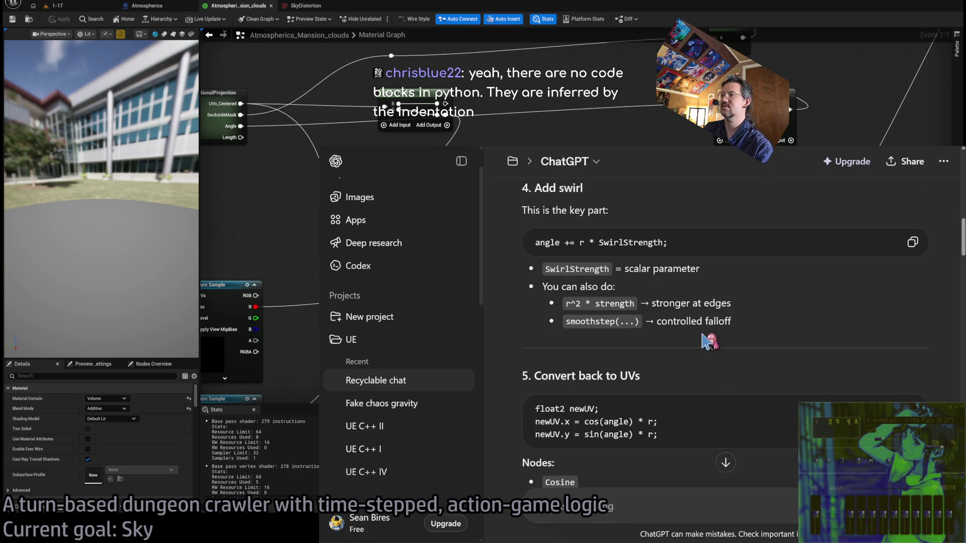
pyautogui.scroll(-4, 705, 341)
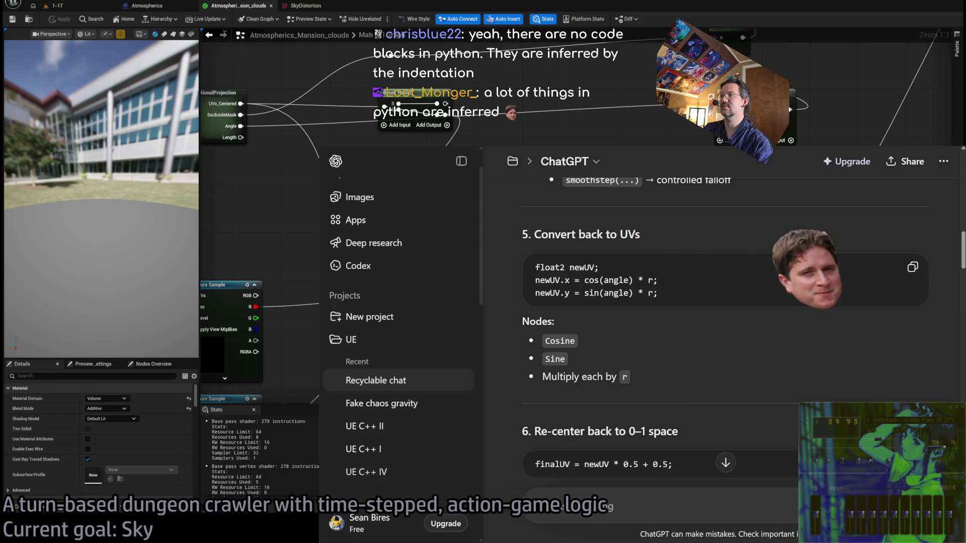
# - Wire DirectionalProjection's Angle through pasted Cosine and Sine nodes into Make Vector3 G and B, then preview
pyautogui.hotkey('alt', 'Tab')
pyautogui.moveTo(553, 251); pyautogui.dragTo(523, 224)
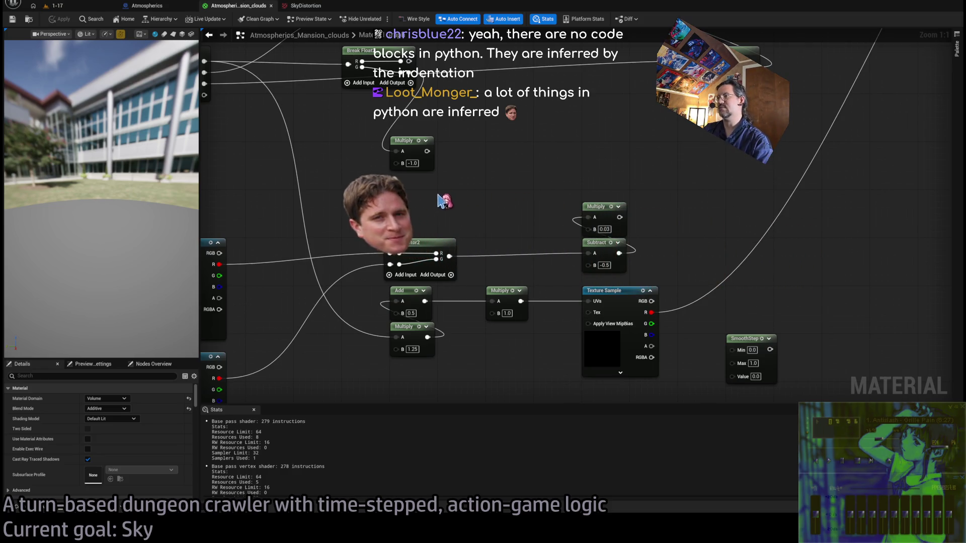
pyautogui.scroll(-1, 473, 215)
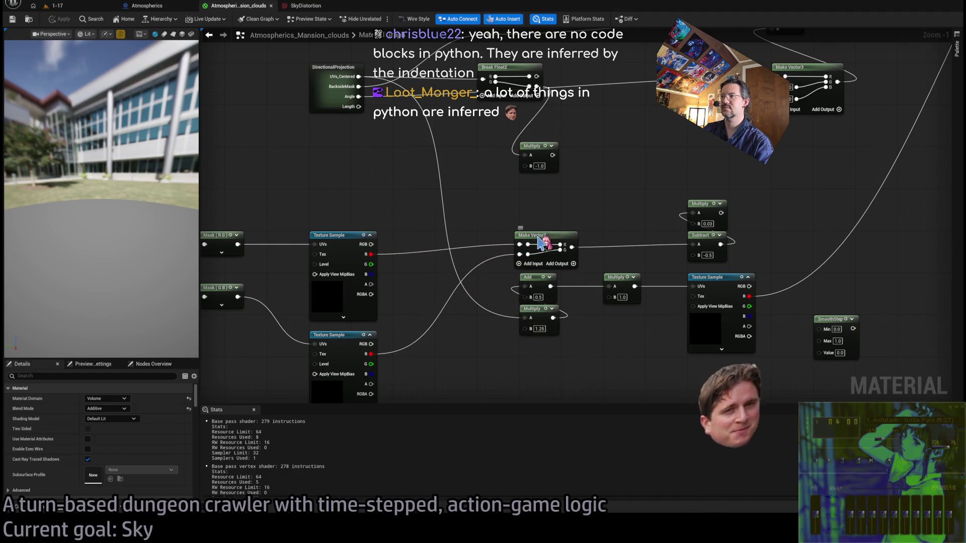
pyautogui.moveTo(604, 209)
pyautogui.mouseDown()
pyautogui.moveTo(671, 209)
pyautogui.moveTo(710, 345)
pyautogui.moveTo(589, 419)
pyautogui.moveTo(592, 350)
pyautogui.mouseUp()
pyautogui.scroll(1, 470, 312)
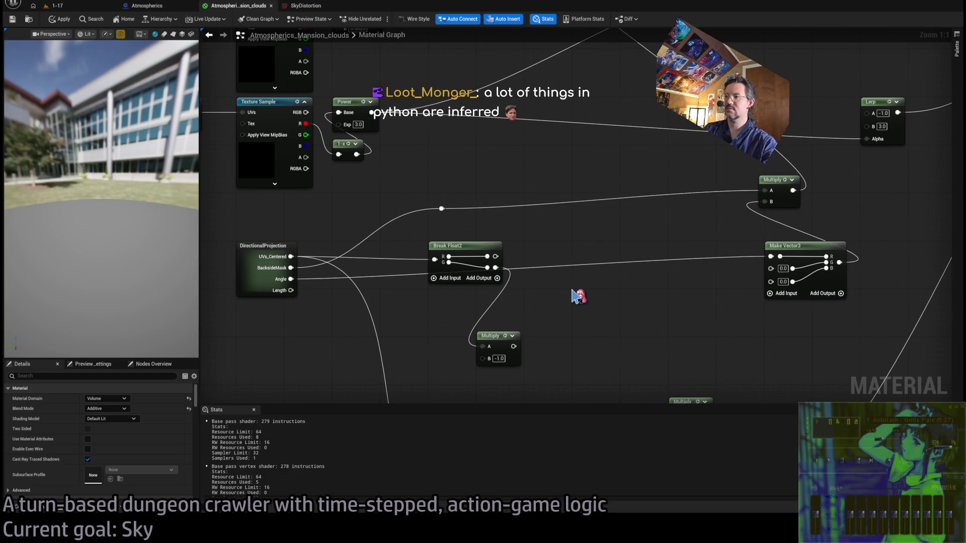
pyautogui.hotkey('ctrl', 'v')
pyautogui.hotkey('ctrl', 'v')
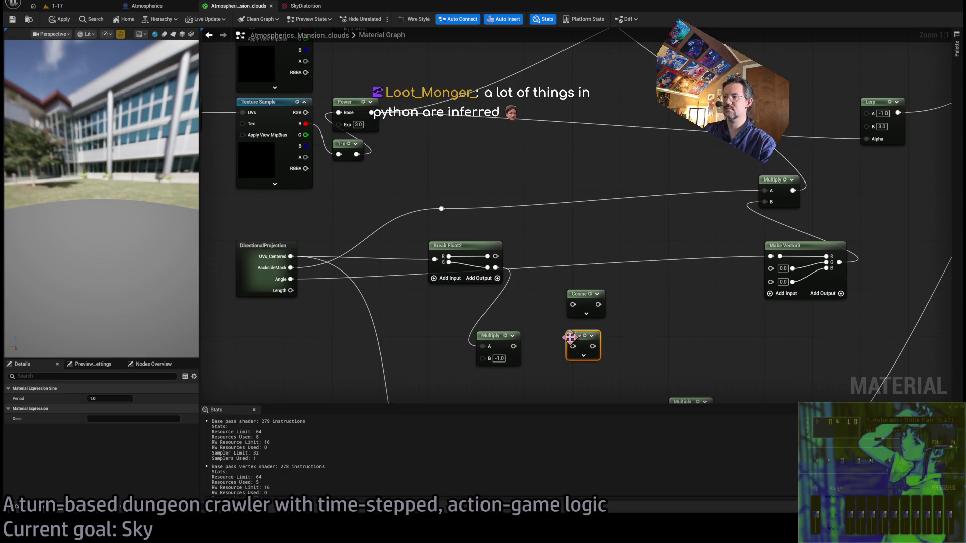
pyautogui.moveTo(291, 279); pyautogui.dragTo(576, 308)
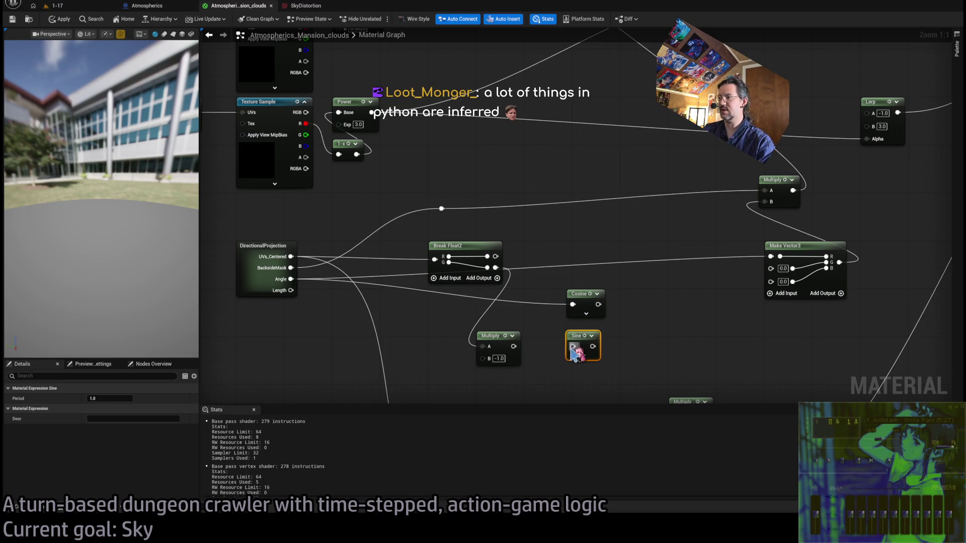
pyautogui.moveTo(291, 279)
pyautogui.mouseDown()
pyautogui.moveTo(480, 333)
pyautogui.moveTo(573, 347)
pyautogui.mouseUp()
pyautogui.moveTo(598, 306)
pyautogui.mouseDown()
pyautogui.moveTo(771, 268)
pyautogui.moveTo(593, 346)
pyautogui.mouseUp()
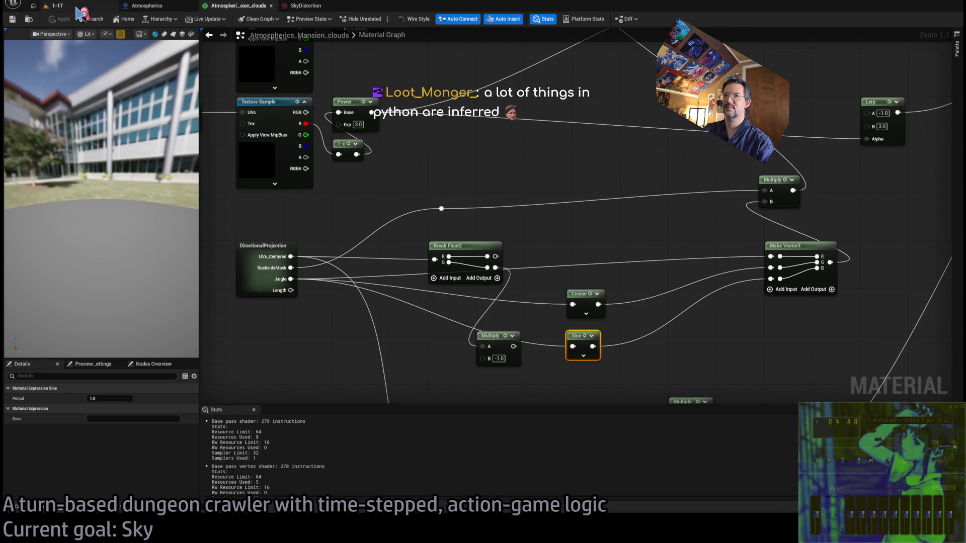
pyautogui.click(71, 5)
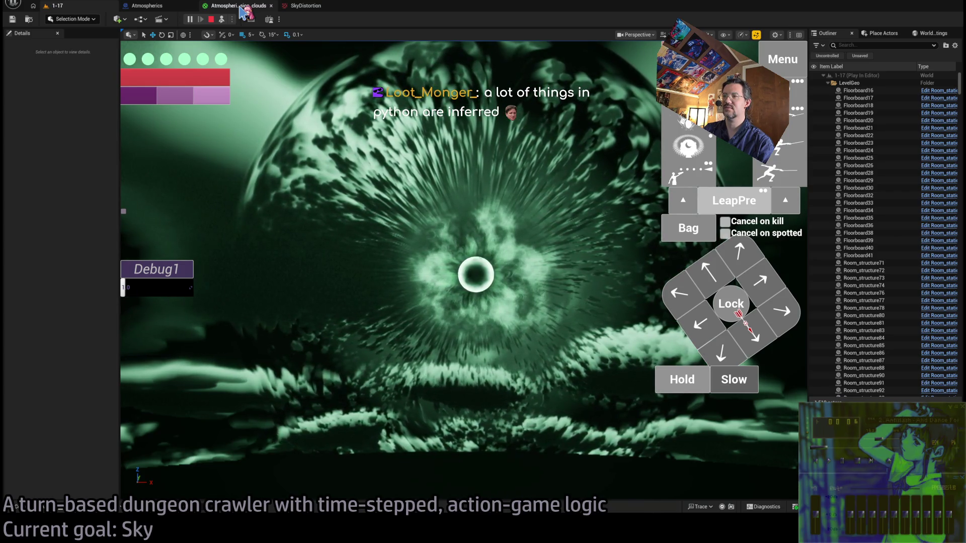
# - Rewire Cosine and Sine into Make Vector3's R and G, apply, and check the game
pyautogui.click(241, 11)
pyautogui.moveTo(599, 305); pyautogui.dragTo(664, 311)
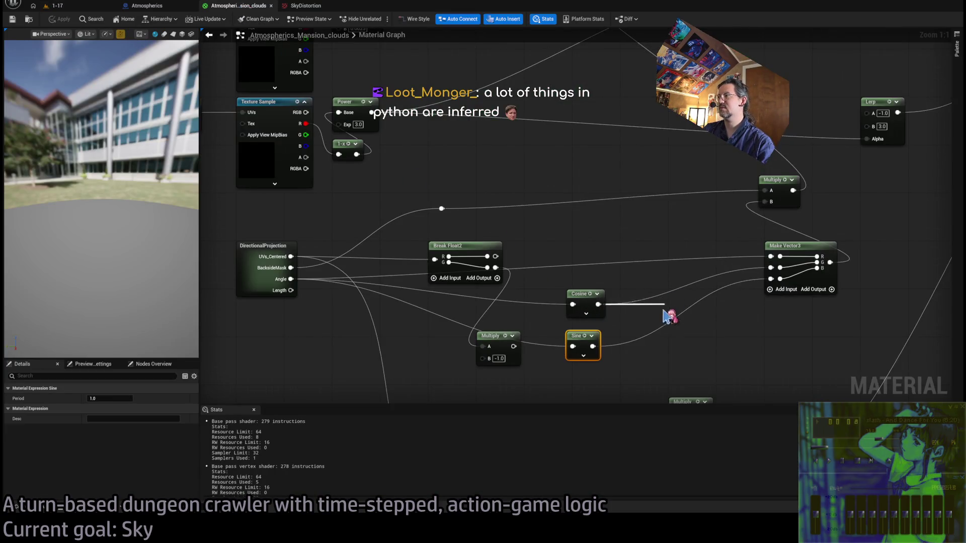
pyautogui.click(661, 274)
pyautogui.keyDown('alt'); pyautogui.click(771, 279); pyautogui.keyUp('alt')
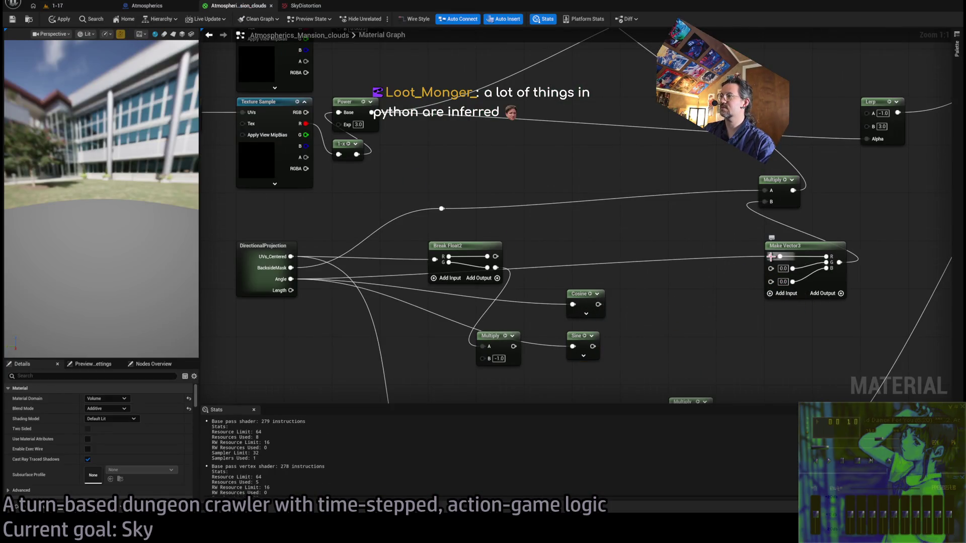
pyautogui.keyDown('alt'); pyautogui.click(771, 267); pyautogui.keyUp('alt')
pyautogui.keyDown('alt'); pyautogui.click(771, 256); pyautogui.keyUp('alt')
pyautogui.moveTo(598, 304)
pyautogui.mouseDown()
pyautogui.moveTo(763, 269)
pyautogui.moveTo(771, 257)
pyautogui.moveTo(592, 346)
pyautogui.mouseUp()
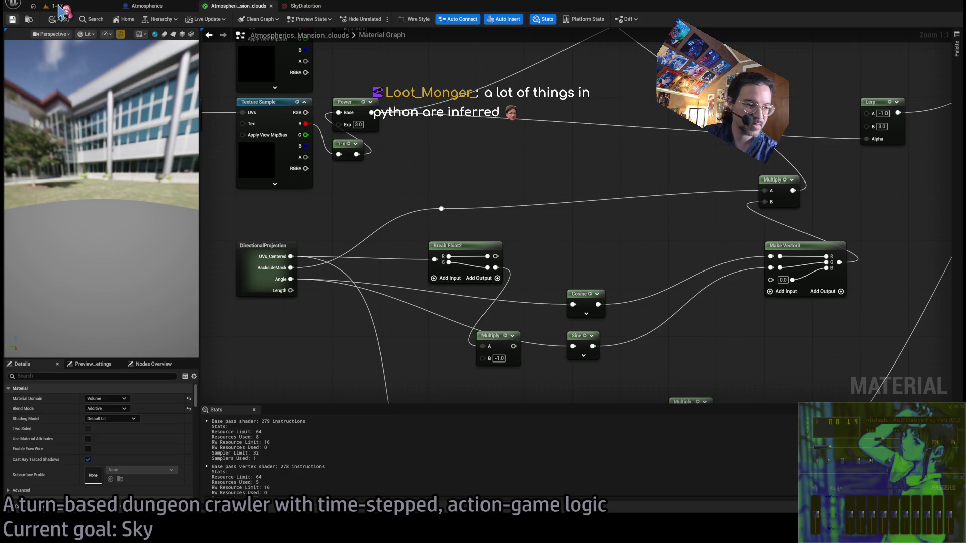
pyautogui.click(59, 12)
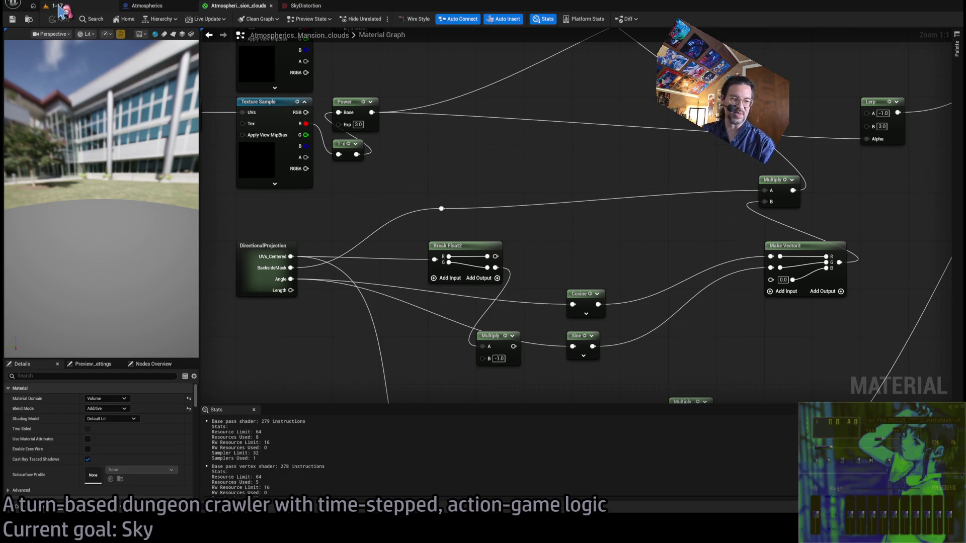
pyautogui.click(59, 6)
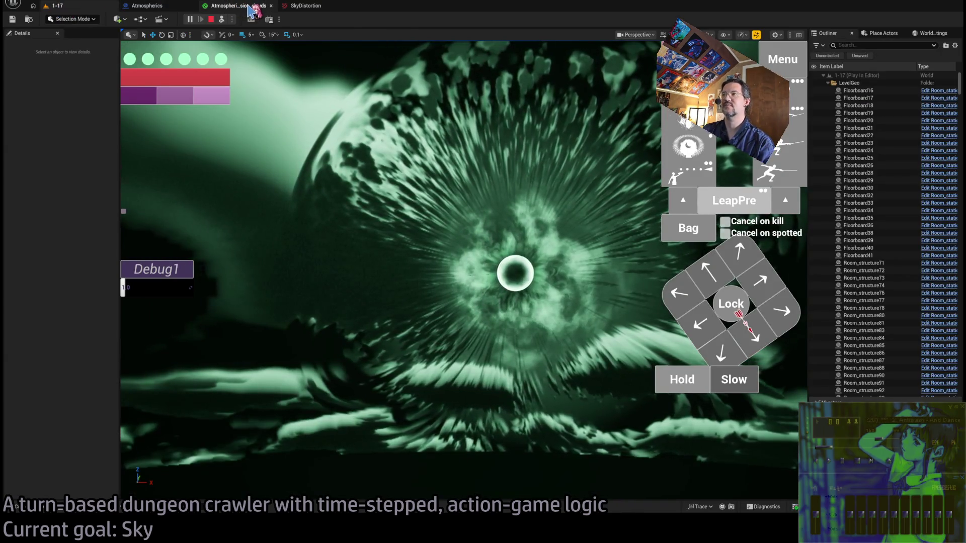
# - Swap the Cosine and Sine inputs on Make Vector3 and view the resulting sky
pyautogui.click(249, 7)
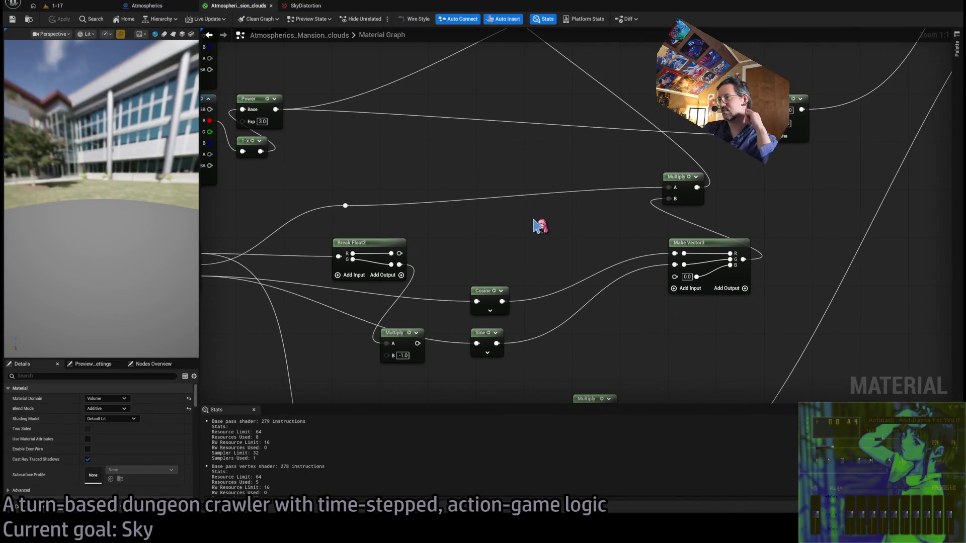
pyautogui.scroll(-2, 535, 225)
pyautogui.scroll(2, 609, 265)
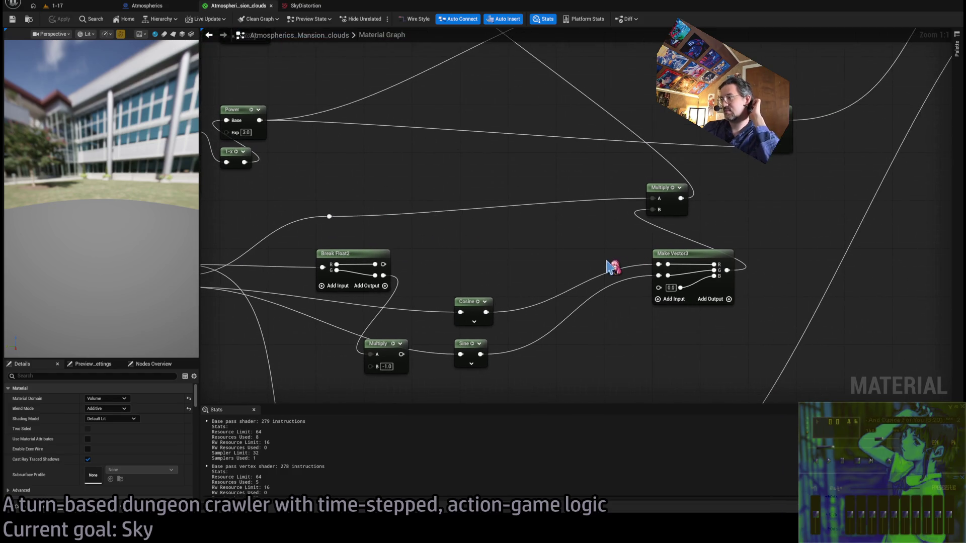
pyautogui.moveTo(485, 312)
pyautogui.mouseDown()
pyautogui.moveTo(578, 302)
pyautogui.moveTo(660, 276)
pyautogui.moveTo(481, 354)
pyautogui.mouseUp()
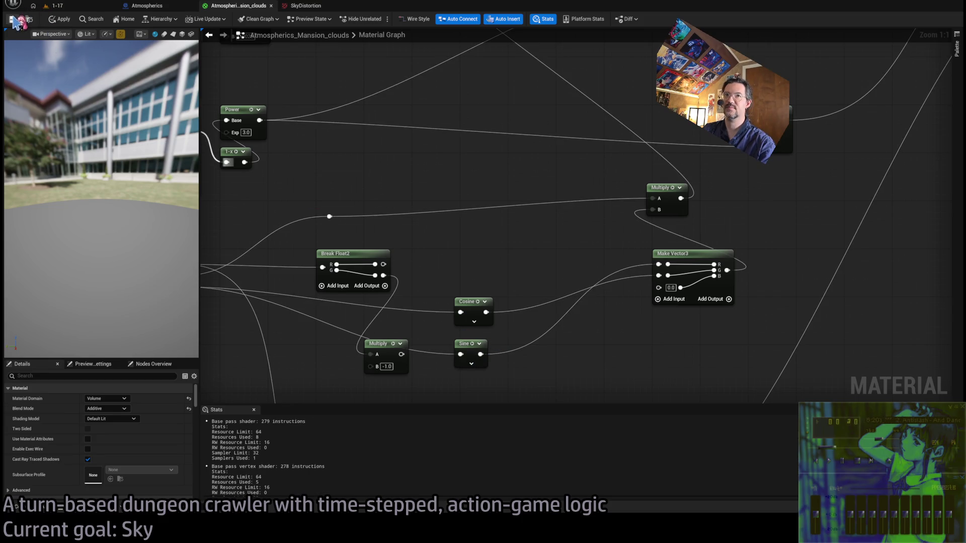
pyautogui.click(77, 7)
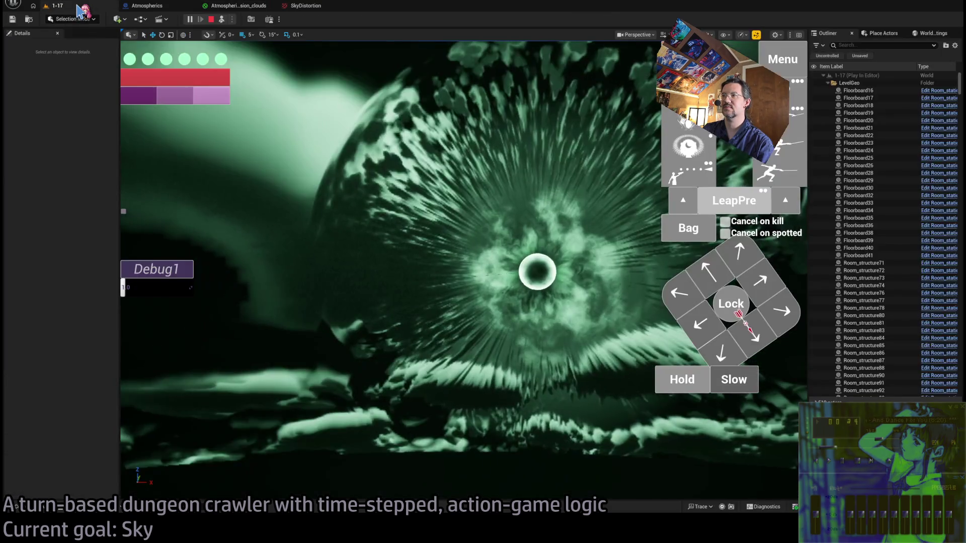
# - Look over the Texture Sample area, consult the ChatGPT notes, and recheck the sky
pyautogui.click(243, 6)
pyautogui.moveTo(491, 272); pyautogui.dragTo(591, 261)
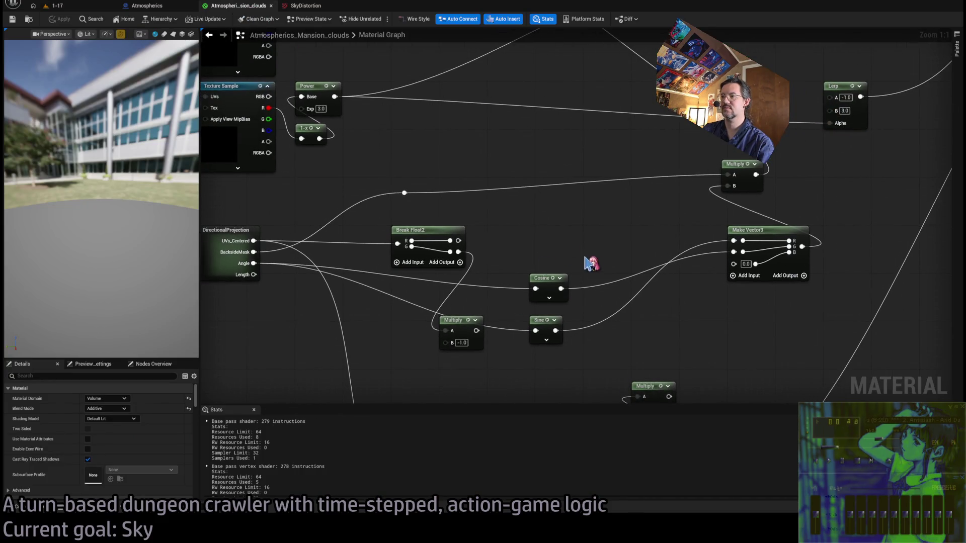
pyautogui.hotkey('alt', 'Tab')
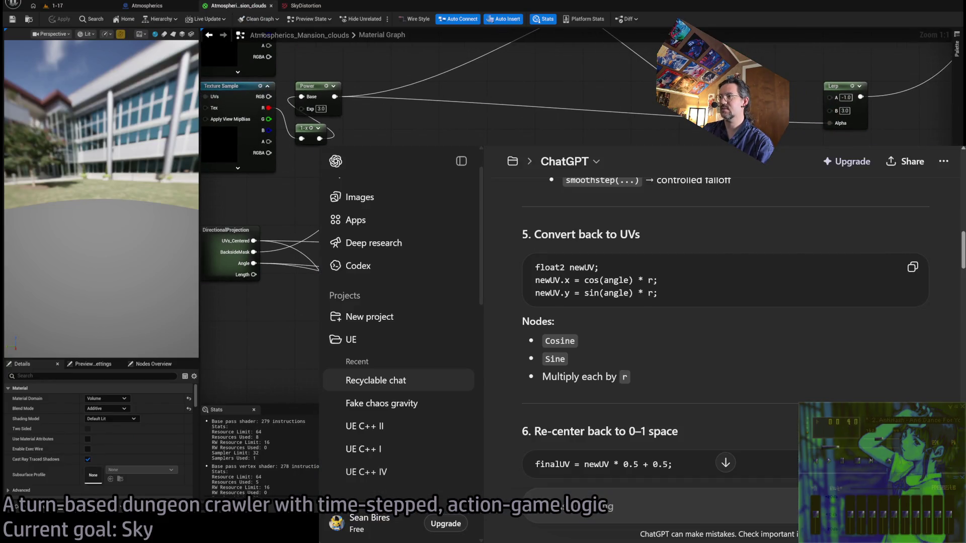
pyautogui.hotkey('alt', 'Tab')
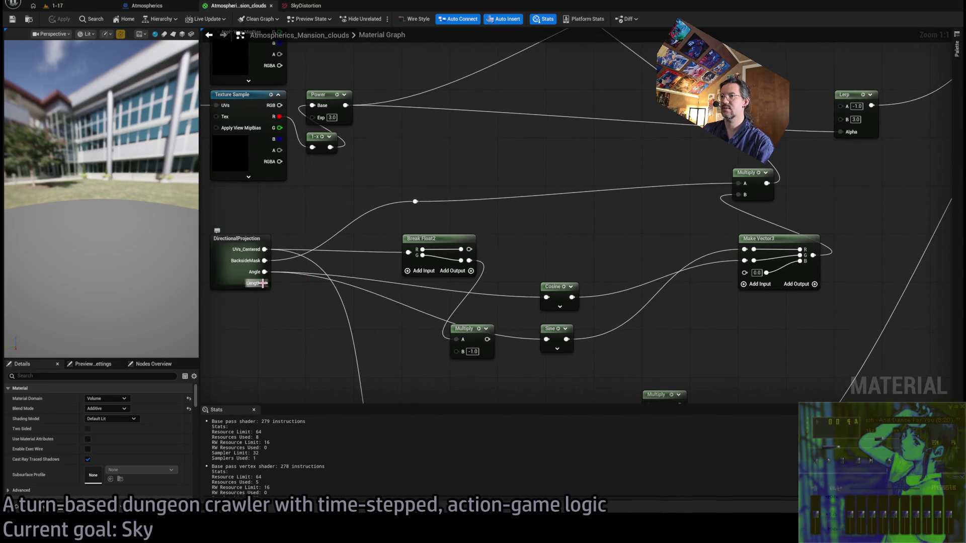
pyautogui.click(52, 5)
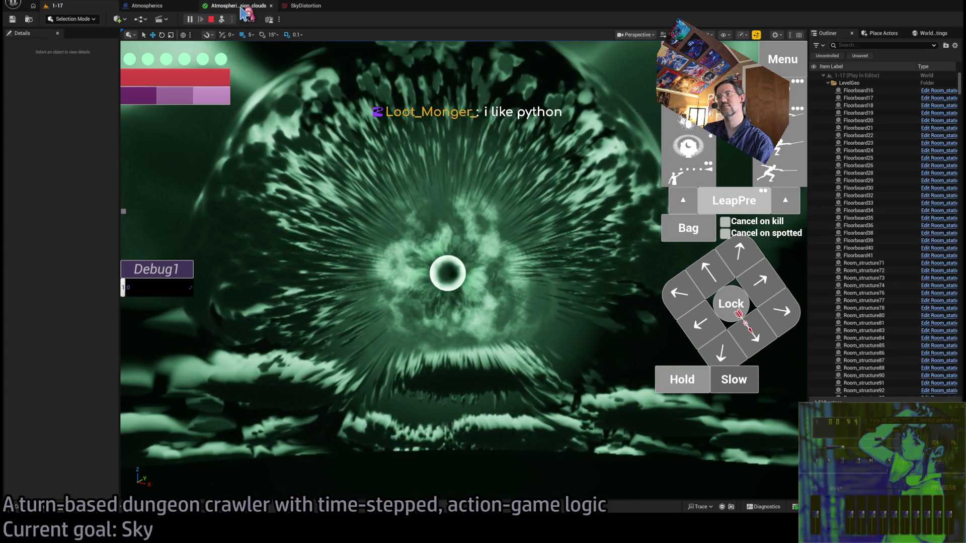
# - Inspect the Angle, -1.0 Multiply and Make Vector3 nodes while comparing against the running game's sky
pyautogui.click(241, 8)
pyautogui.moveTo(579, 301); pyautogui.dragTo(519, 288)
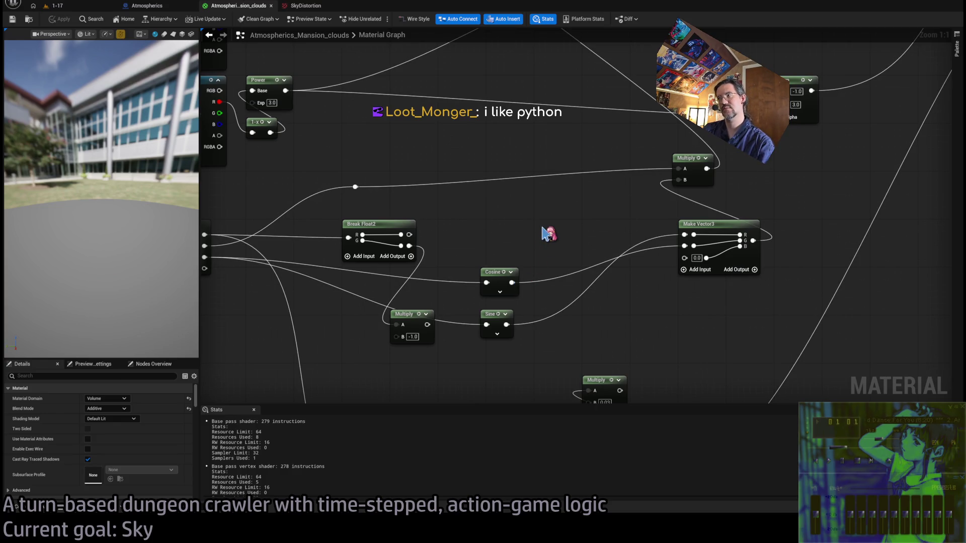
pyautogui.moveTo(549, 234); pyautogui.dragTo(597, 232)
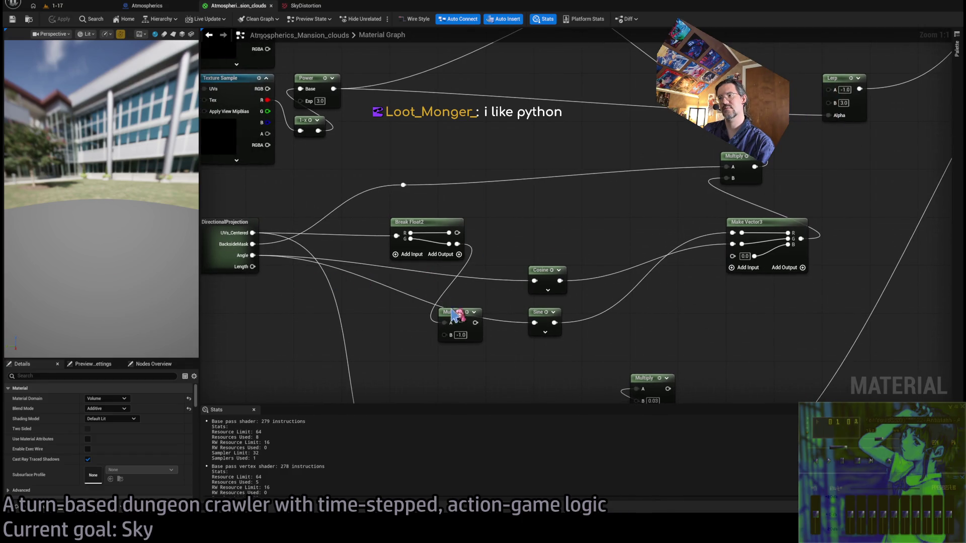
pyautogui.click(456, 313)
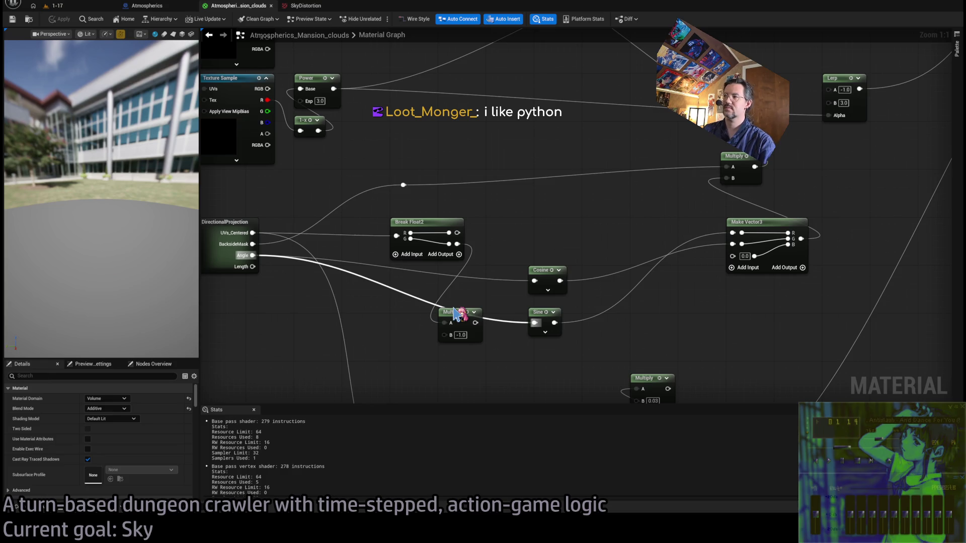
pyautogui.moveTo(729, 234)
pyautogui.mouseDown()
pyautogui.moveTo(658, 237)
pyautogui.moveTo(661, 257)
pyautogui.moveTo(662, 246)
pyautogui.mouseUp()
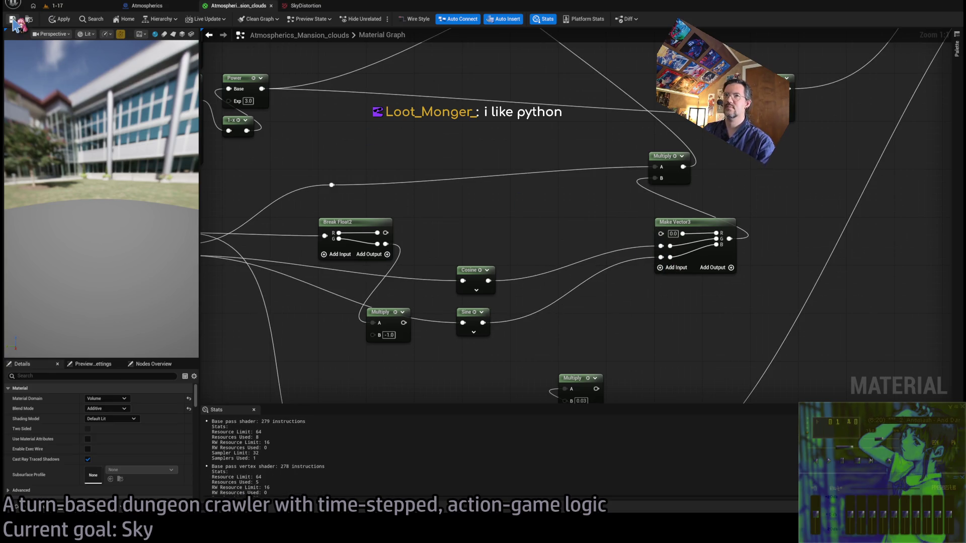
pyautogui.click(87, 11)
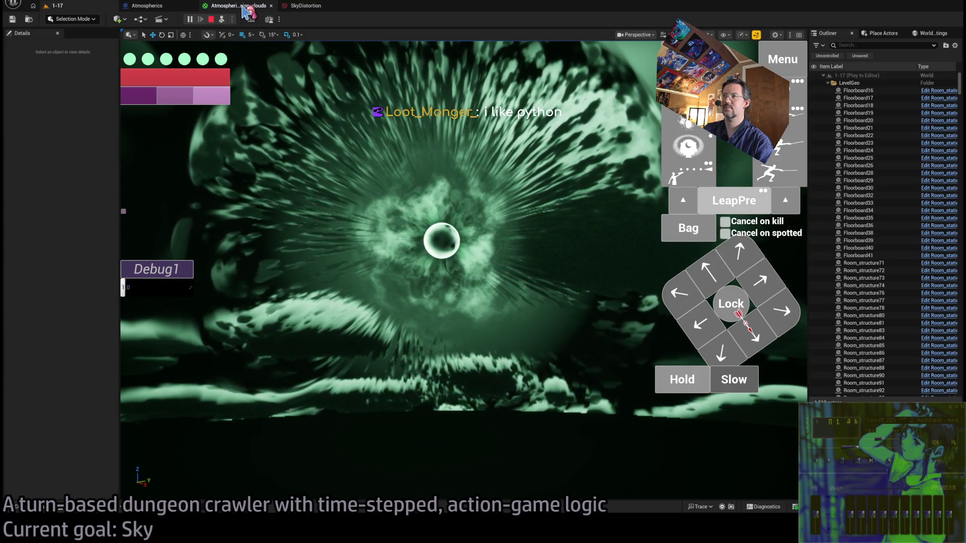
pyautogui.click(246, 11)
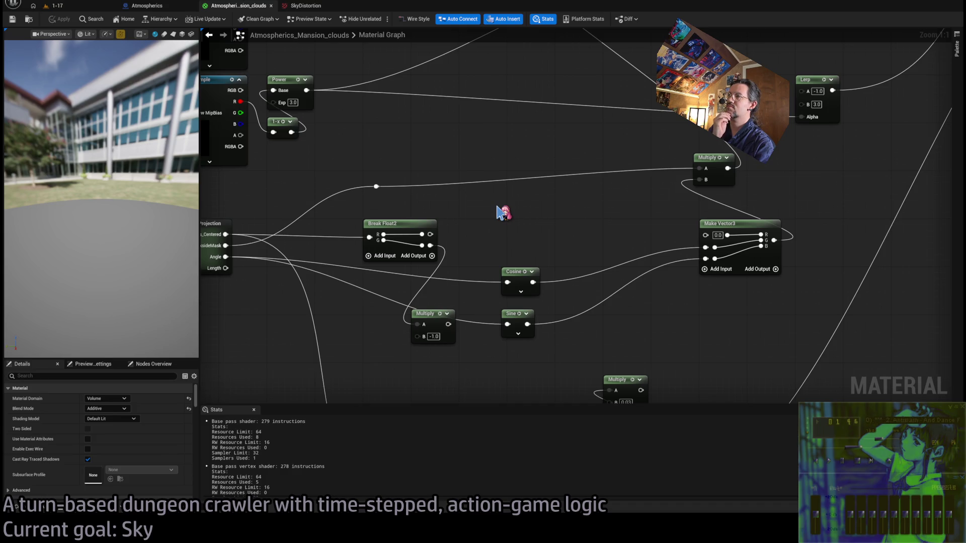
# - Insert a Multiply with B 0.1 after Make Vector3, feed it into the upper Multiply's B, and preview
pyautogui.moveTo(518, 151)
pyautogui.mouseDown()
pyautogui.moveTo(554, 339)
pyautogui.moveTo(874, 312)
pyautogui.moveTo(785, 304)
pyautogui.moveTo(709, 317)
pyautogui.moveTo(569, 281)
pyautogui.moveTo(574, 173)
pyautogui.moveTo(578, 194)
pyautogui.moveTo(592, 172)
pyautogui.moveTo(518, 314)
pyautogui.mouseUp()
pyautogui.moveTo(508, 243); pyautogui.dragTo(531, 127)
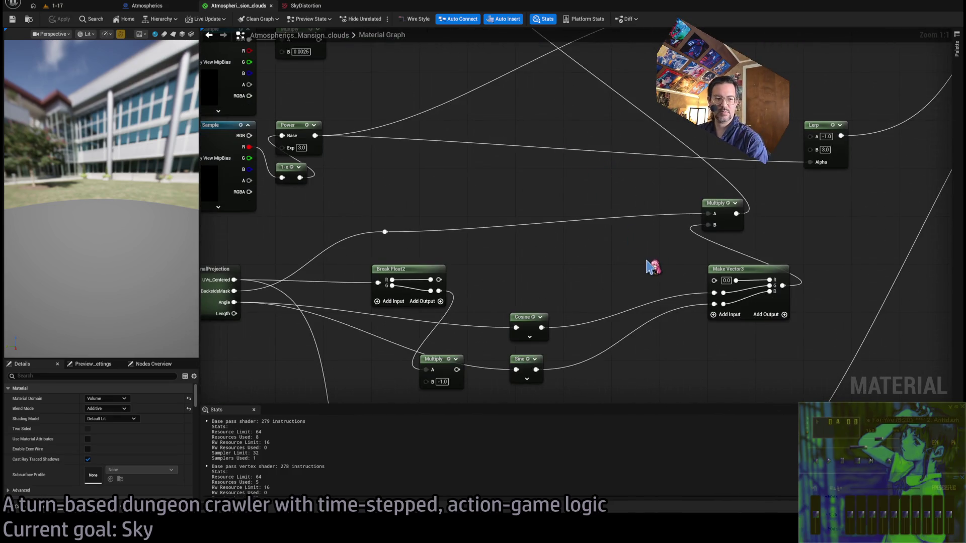
pyautogui.moveTo(804, 308)
pyautogui.mouseDown()
pyautogui.moveTo(692, 288)
pyautogui.moveTo(690, 259)
pyautogui.moveTo(711, 250)
pyautogui.mouseUp()
pyautogui.click(730, 271)
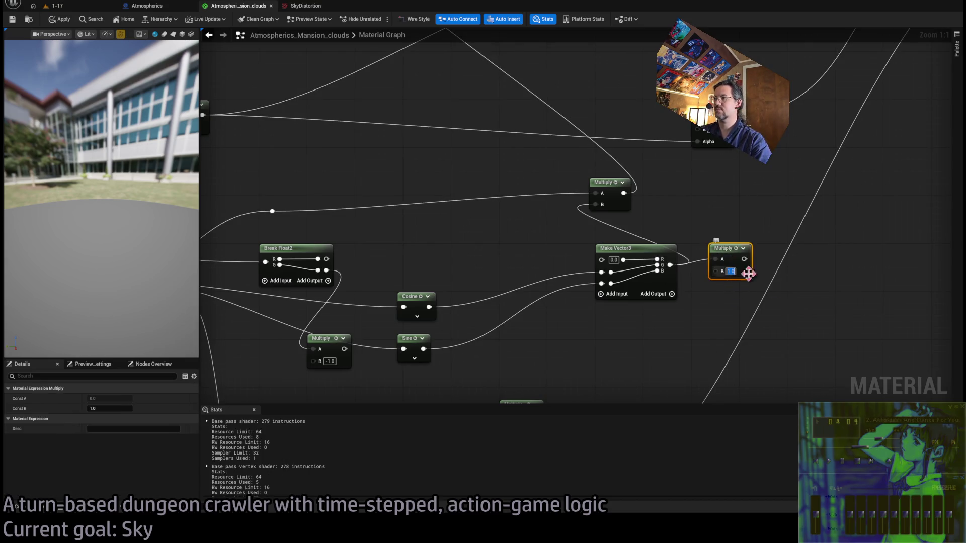
pyautogui.write('0.1')
pyautogui.press('Return')
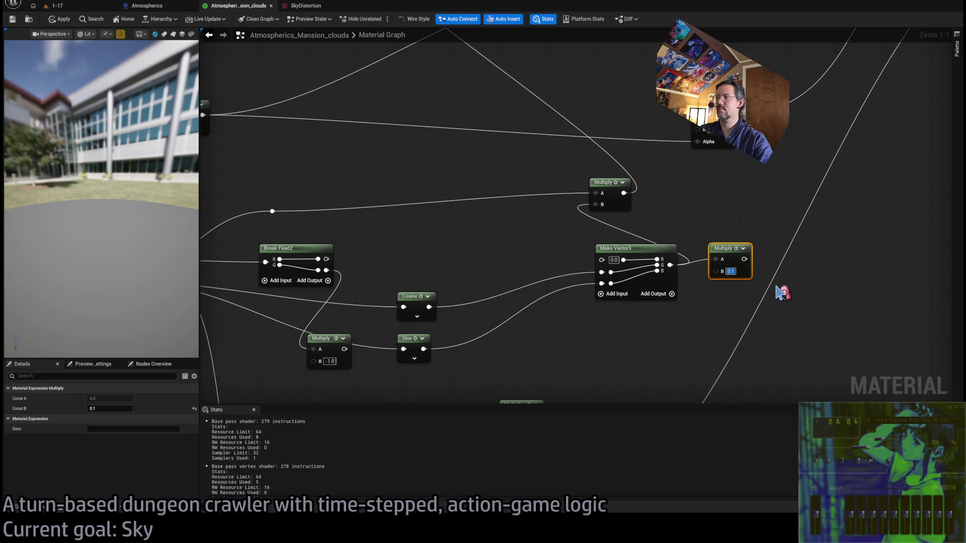
pyautogui.moveTo(744, 259); pyautogui.dragTo(595, 205)
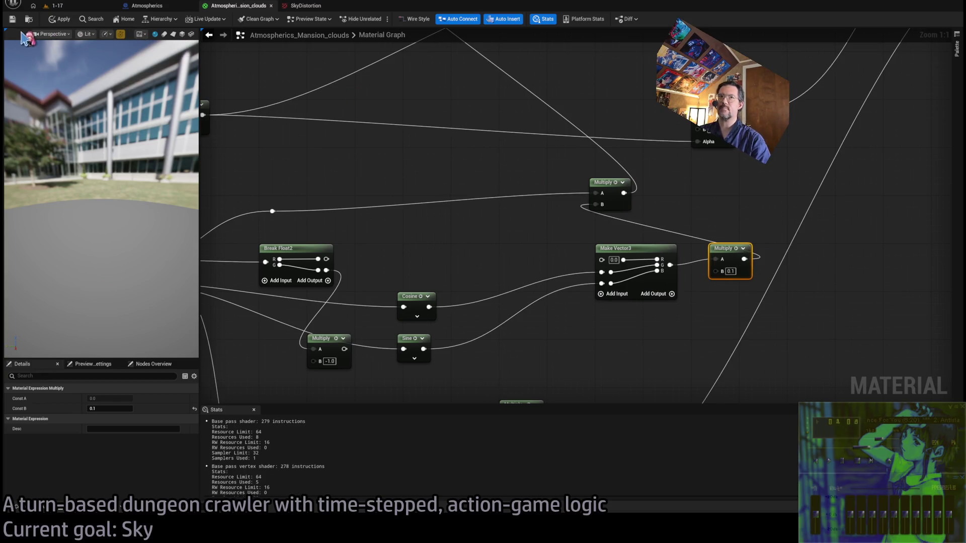
pyautogui.click(58, 6)
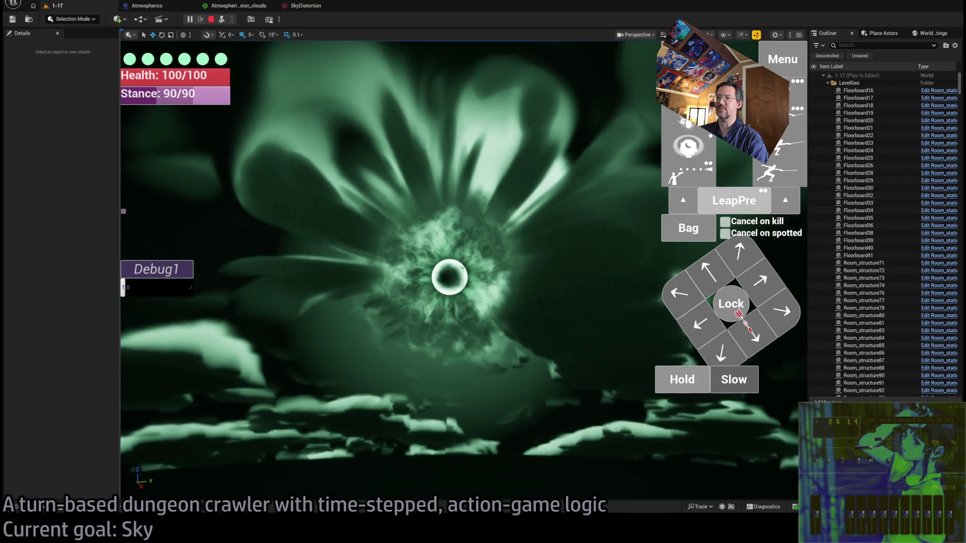
pyautogui.click(237, 6)
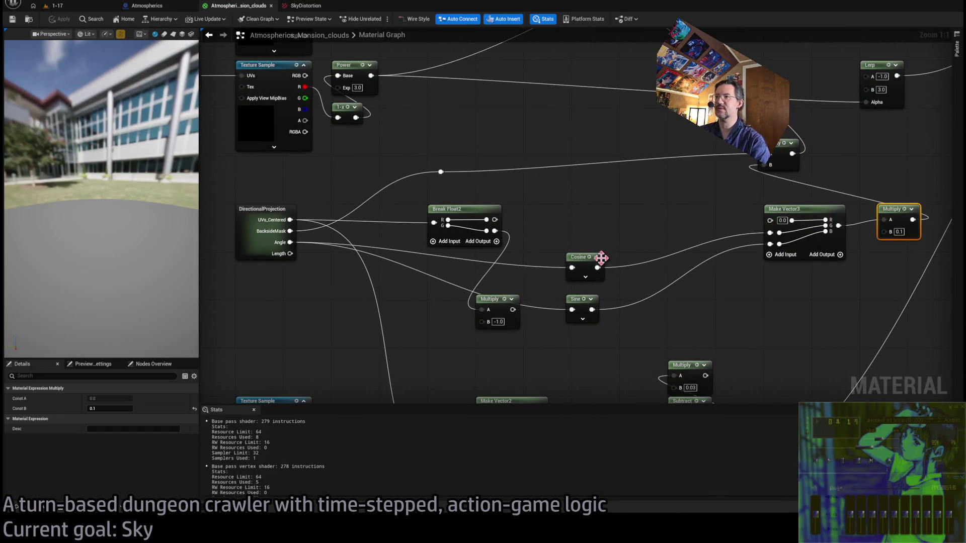
pyautogui.hotkey('alt', 'Tab')
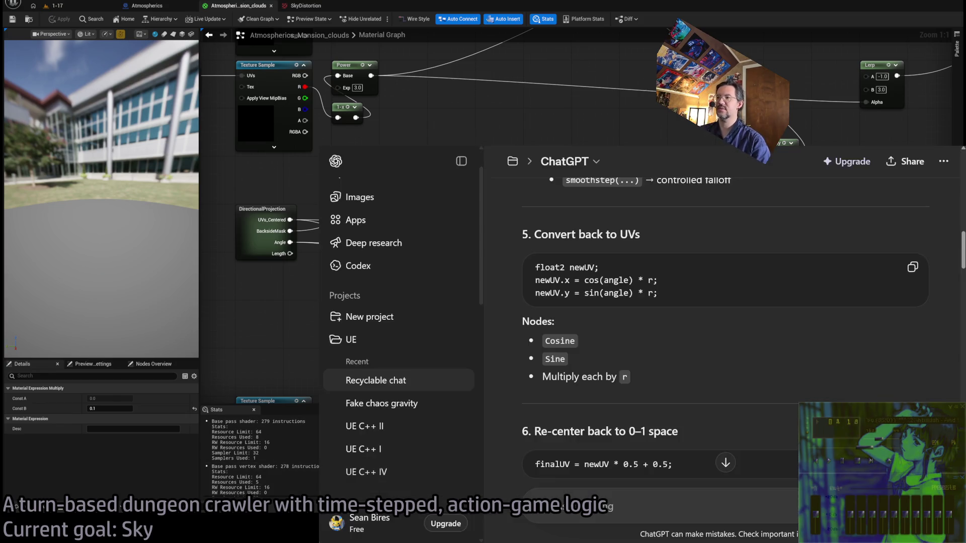
pyautogui.scroll(3, 646, 378)
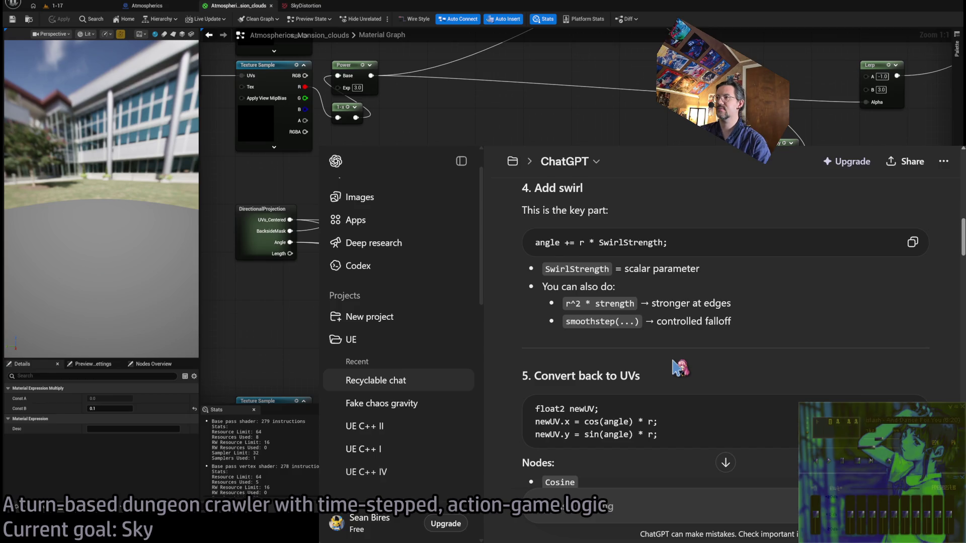
pyautogui.scroll(-3, 679, 367)
pyautogui.scroll(3, 679, 367)
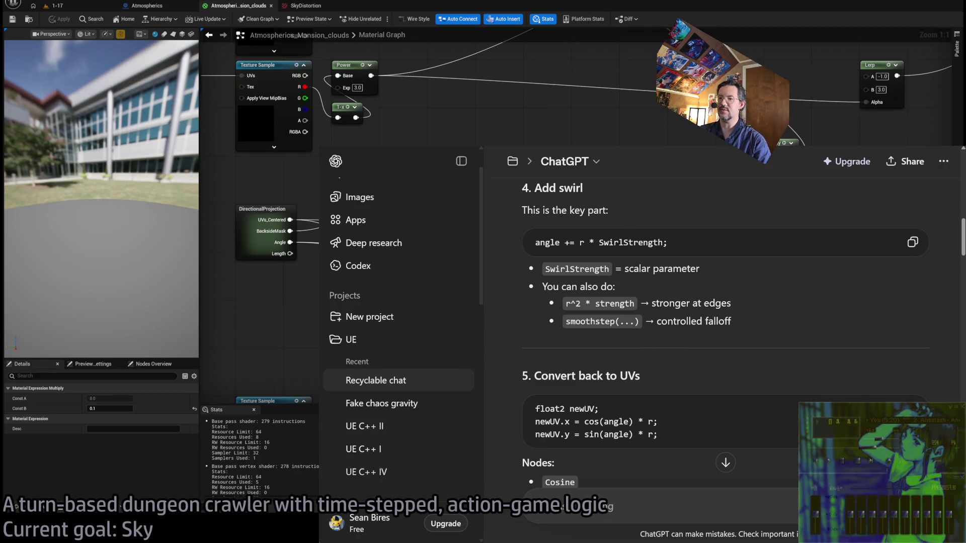
pyautogui.click(316, 351)
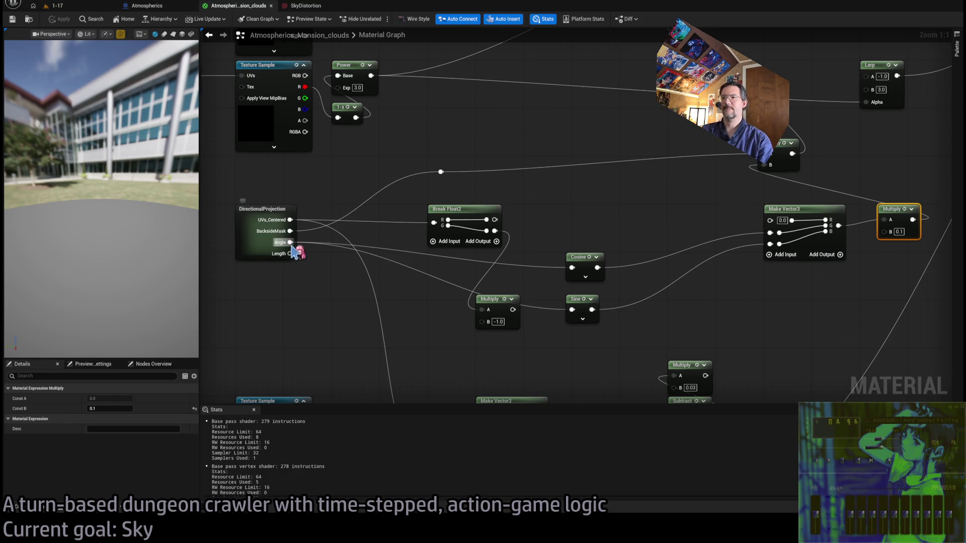
# - Add Length times a Multiply to the Angle, route the sum into Cosine and Sine, and compile
pyautogui.moveTo(291, 243); pyautogui.dragTo(347, 301)
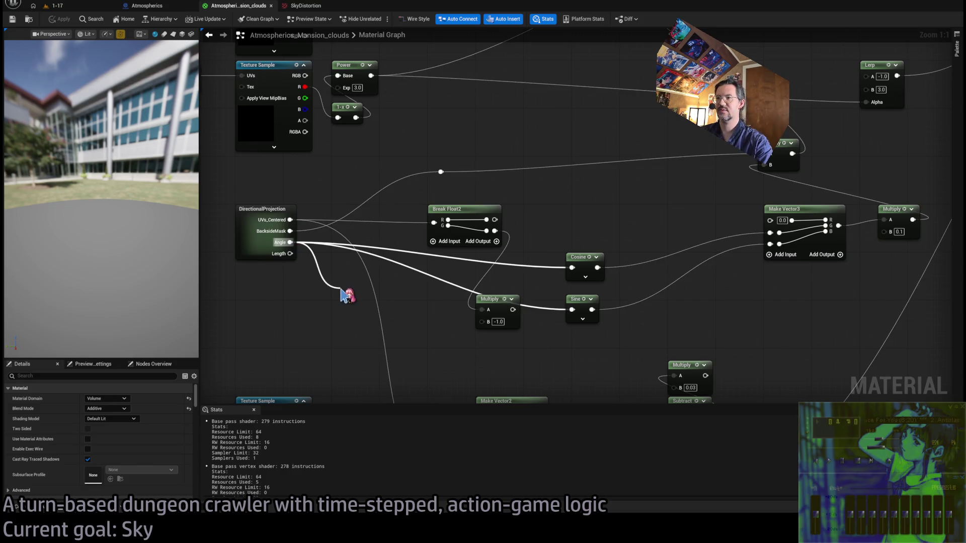
pyautogui.moveTo(290, 254)
pyautogui.mouseDown()
pyautogui.moveTo(334, 324)
pyautogui.moveTo(317, 334)
pyautogui.moveTo(344, 316)
pyautogui.moveTo(329, 328)
pyautogui.moveTo(340, 326)
pyautogui.moveTo(339, 354)
pyautogui.moveTo(344, 309)
pyautogui.mouseUp()
pyautogui.moveTo(353, 352)
pyautogui.mouseDown()
pyautogui.moveTo(358, 322)
pyautogui.moveTo(384, 303)
pyautogui.moveTo(578, 273)
pyautogui.moveTo(565, 281)
pyautogui.moveTo(569, 275)
pyautogui.mouseUp()
pyautogui.moveTo(364, 297); pyautogui.dragTo(572, 267)
pyautogui.click(60, 19)
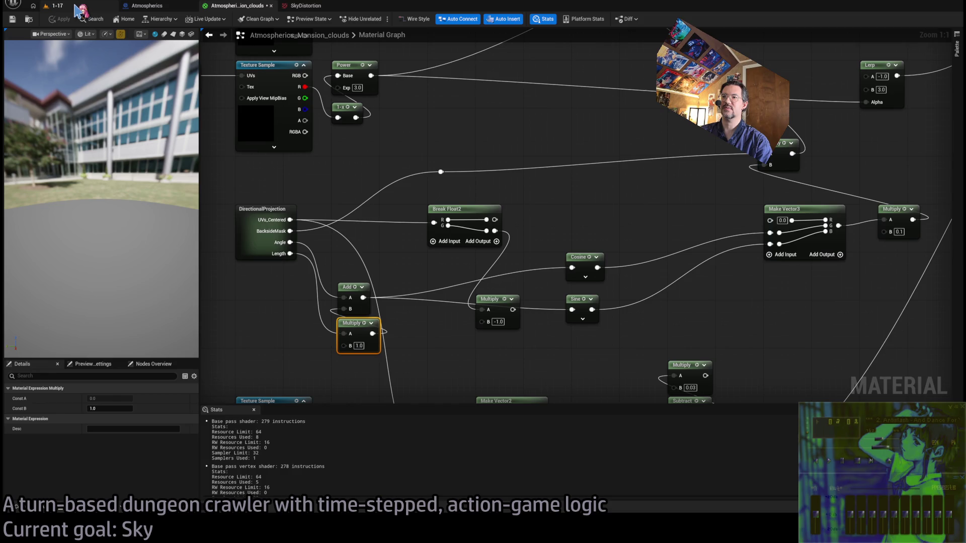
pyautogui.click(75, 7)
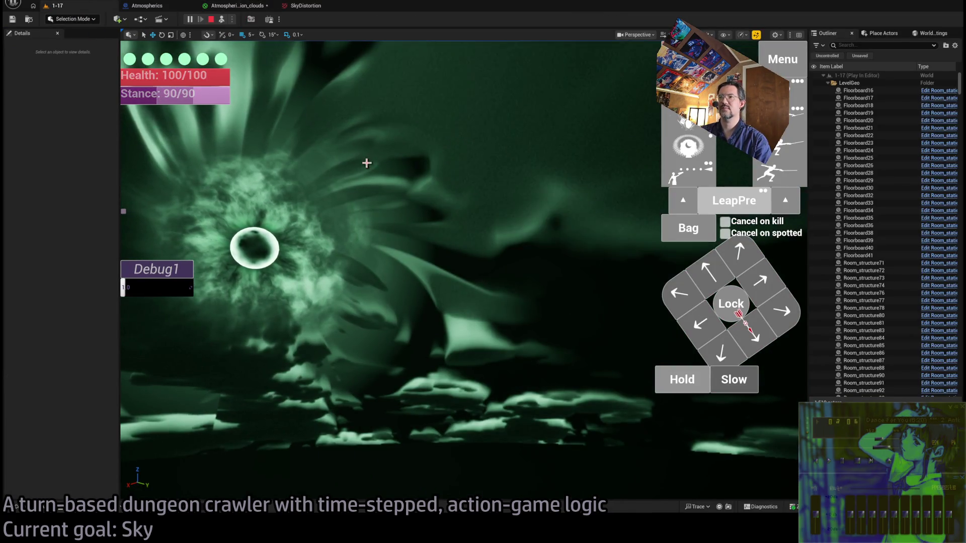
pyautogui.click(241, 5)
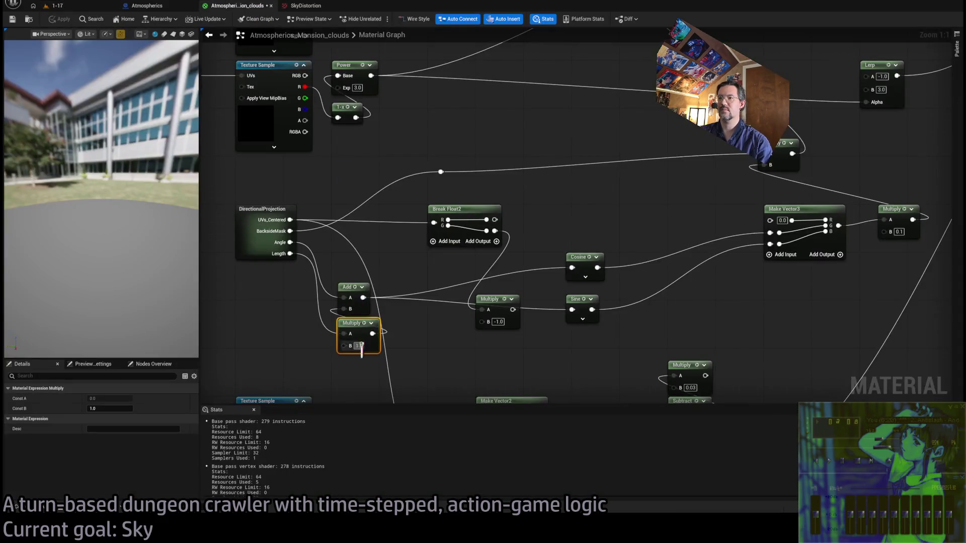
# - Try a swirl strength of 1000, then settle on 10, apply, and preview the spiral
pyautogui.write('1000')
pyautogui.press('Return')
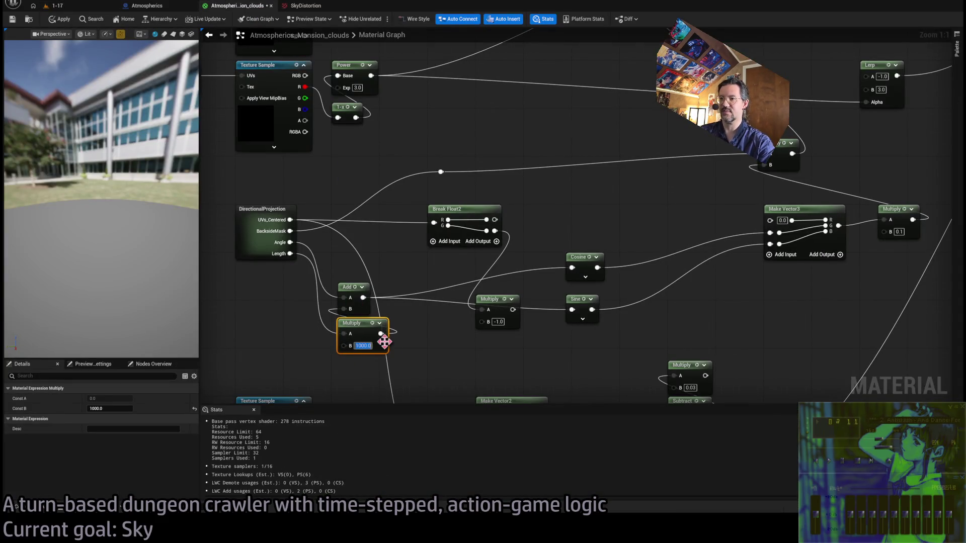
pyautogui.click(55, 5)
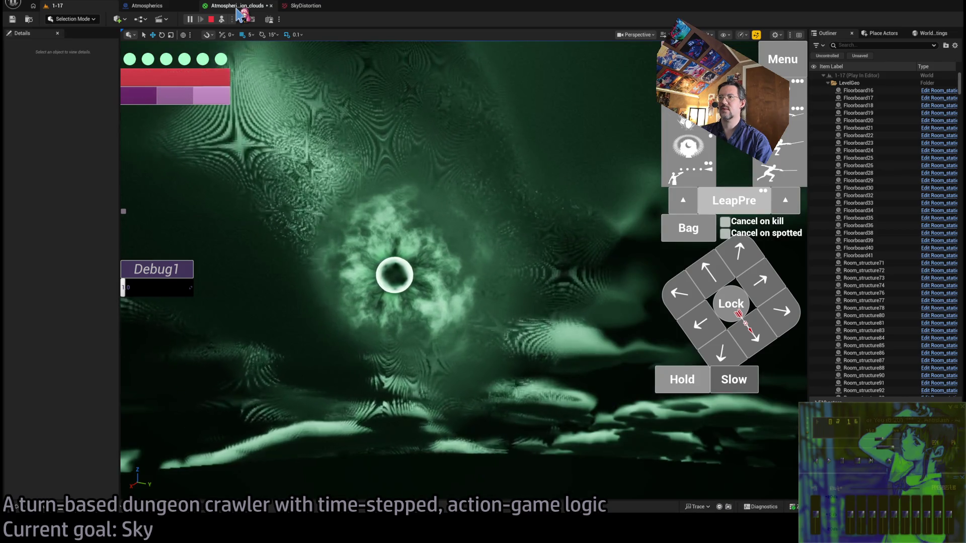
pyautogui.click(237, 10)
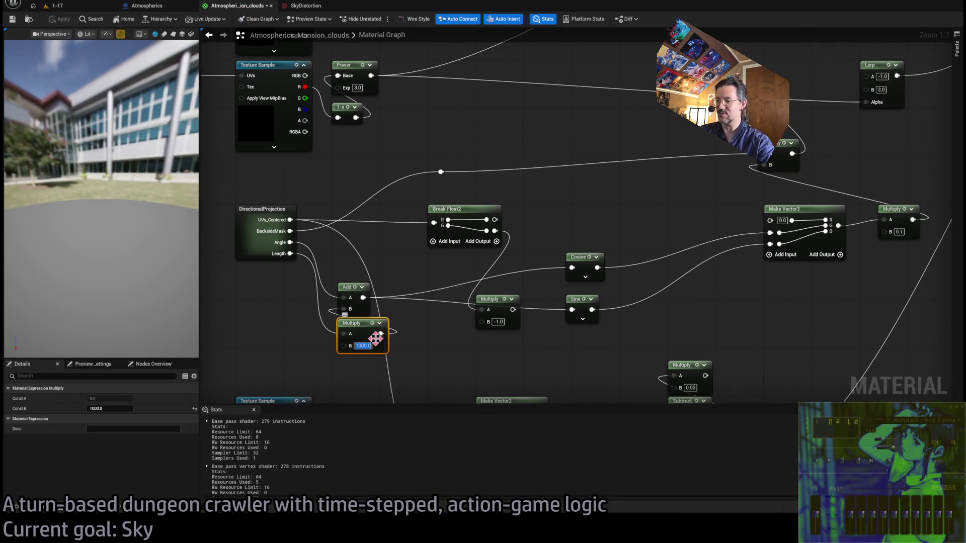
pyautogui.write('10')
pyautogui.press('Return')
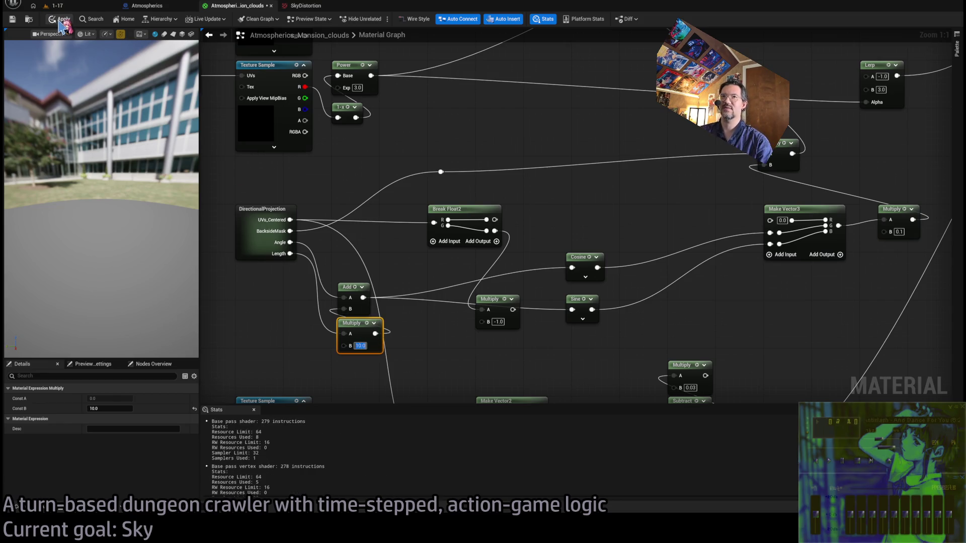
pyautogui.click(63, 19)
pyautogui.click(55, 6)
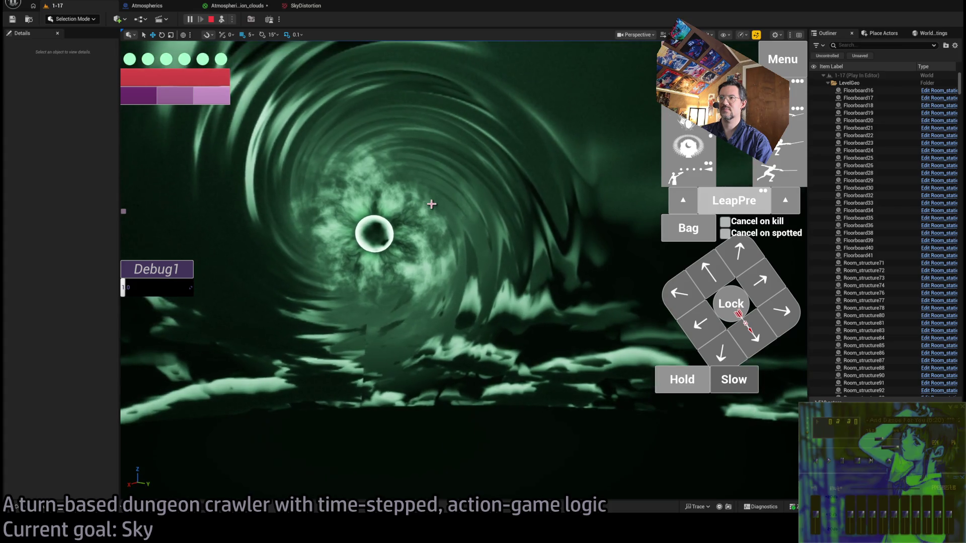
# - Set the angle Multiply's B value to 0 and view the sky in the running level
pyautogui.click(238, 7)
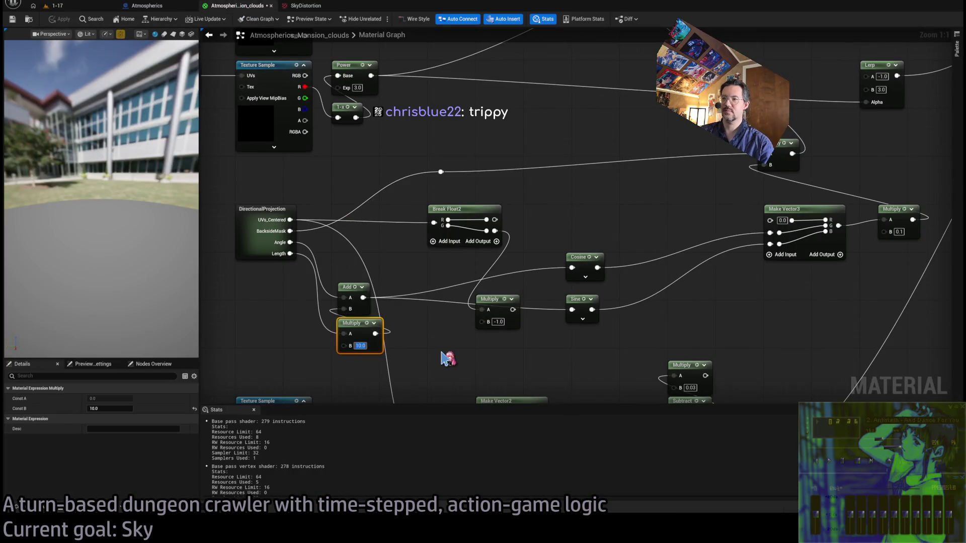
pyautogui.write('0')
pyautogui.press('Return')
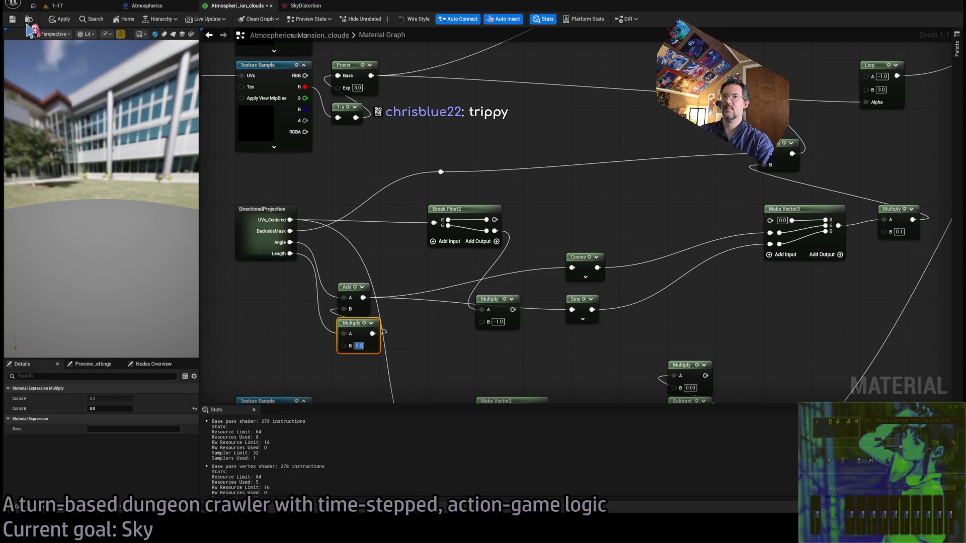
pyautogui.click(62, 8)
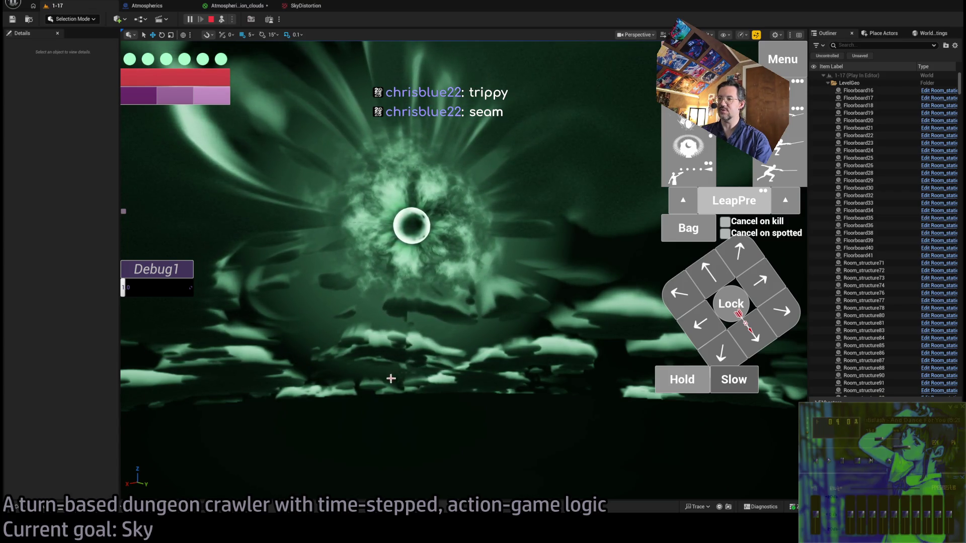
# - Rearrange the Add/Multiply nodes and delete the Break Float2 and -1.0 Multiply nodes
pyautogui.click(226, 7)
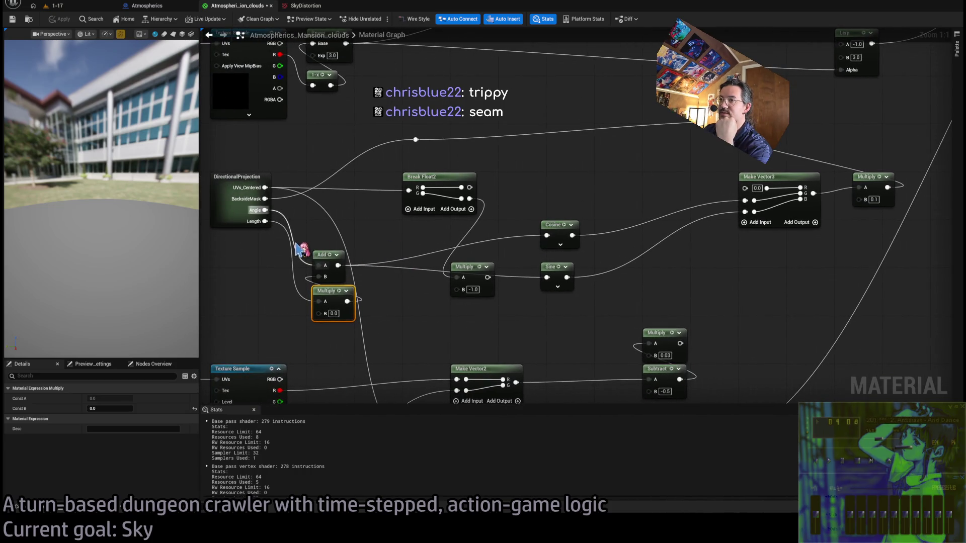
pyautogui.moveTo(362, 247); pyautogui.dragTo(310, 327)
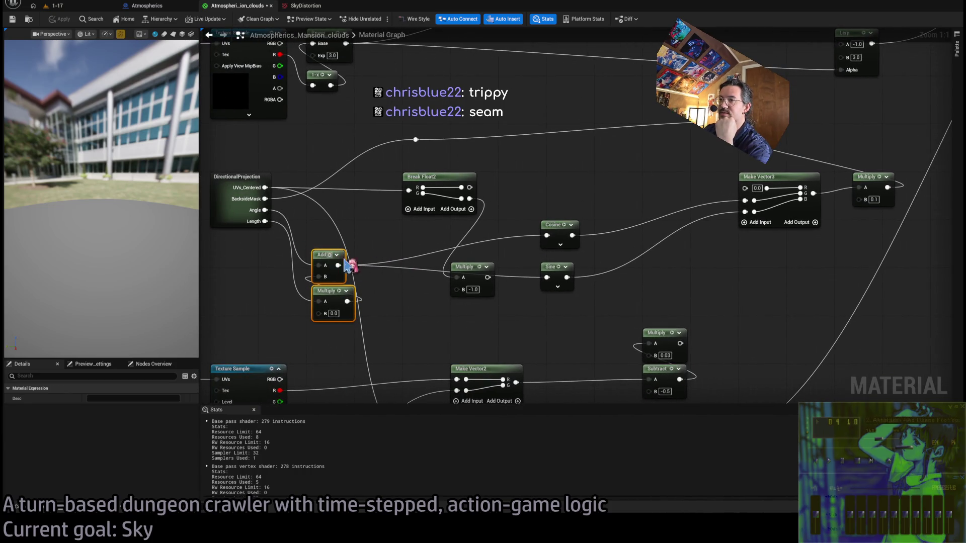
pyautogui.click(382, 244)
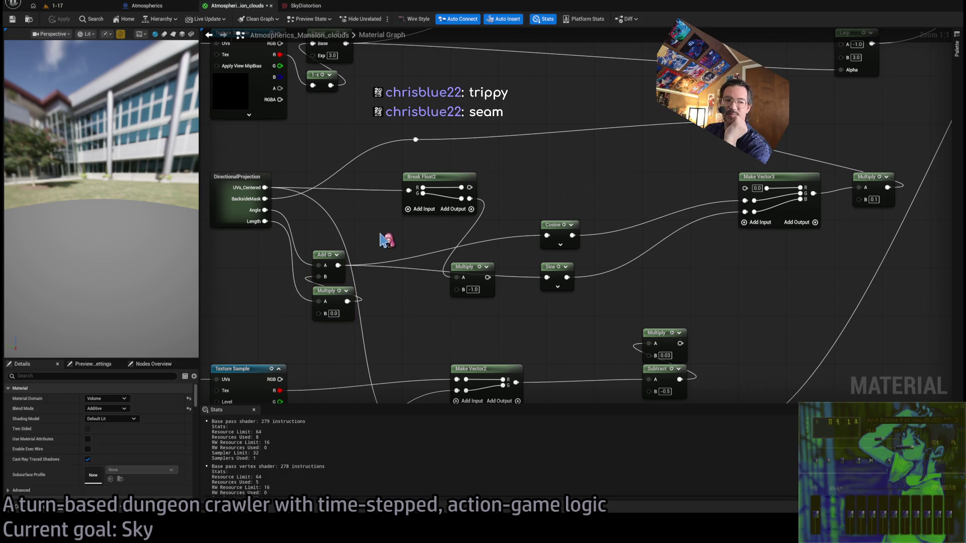
pyautogui.moveTo(328, 254); pyautogui.dragTo(369, 273)
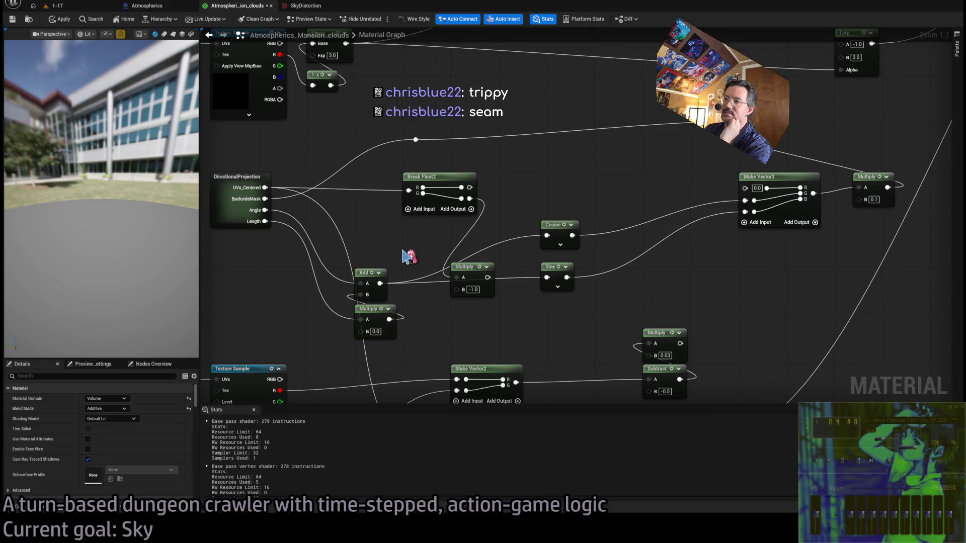
pyautogui.click(558, 231)
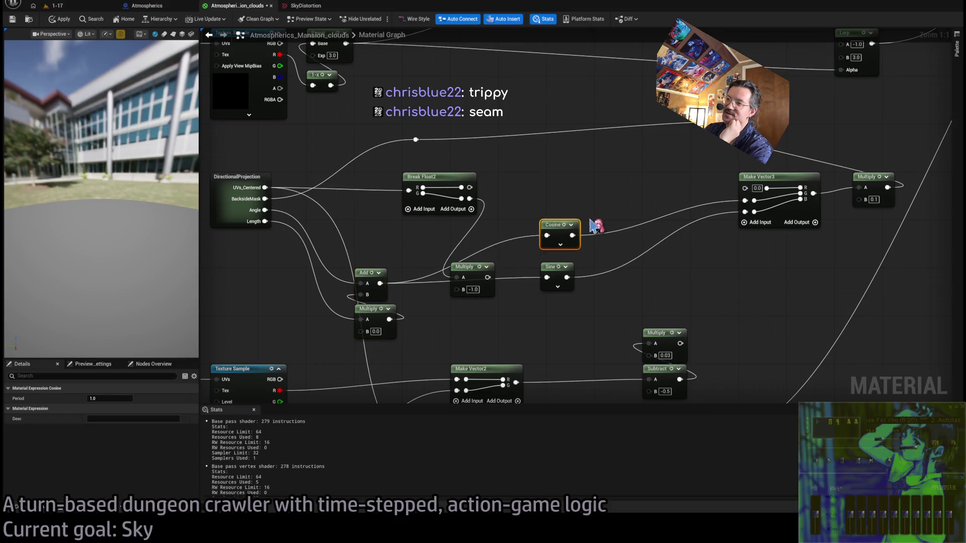
pyautogui.moveTo(583, 218); pyautogui.dragTo(502, 294)
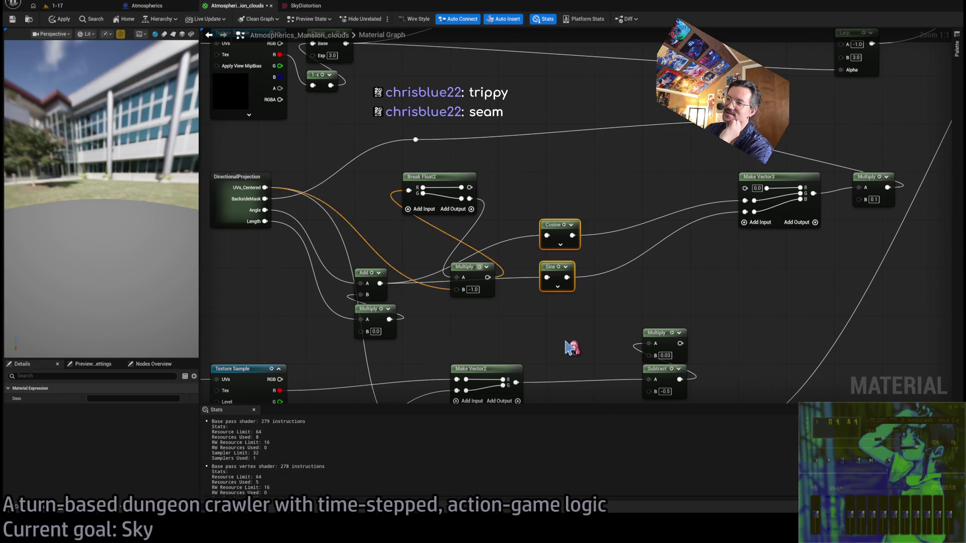
pyautogui.click(481, 277)
pyautogui.moveTo(481, 277)
pyautogui.mouseDown()
pyautogui.moveTo(491, 234)
pyautogui.moveTo(535, 176)
pyautogui.moveTo(401, 225)
pyautogui.mouseUp()
pyautogui.press('Delete')
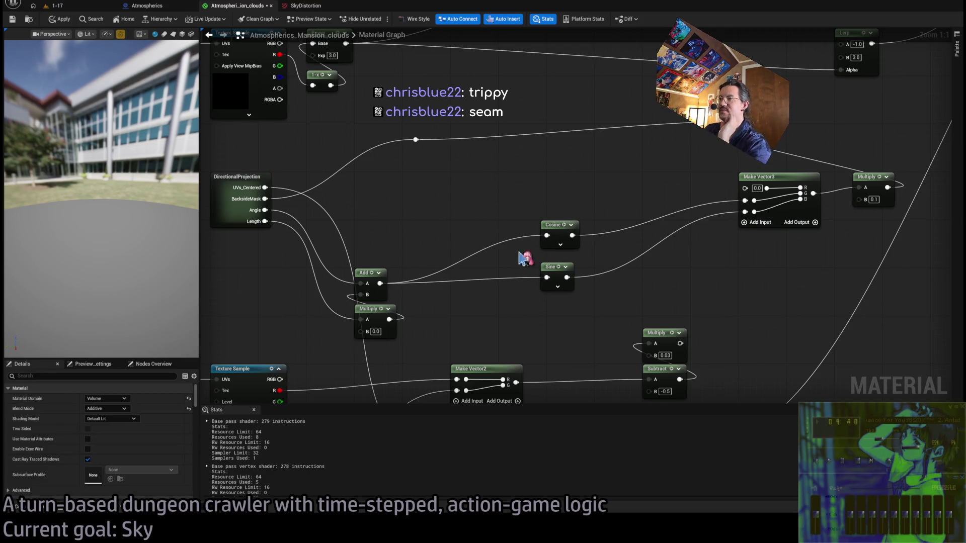
# - Nudge the Add and Multiply nodes right, apply, and view the sky
pyautogui.moveTo(430, 353); pyautogui.dragTo(361, 278)
pyautogui.moveTo(405, 229); pyautogui.dragTo(417, 229)
pyautogui.click(60, 20)
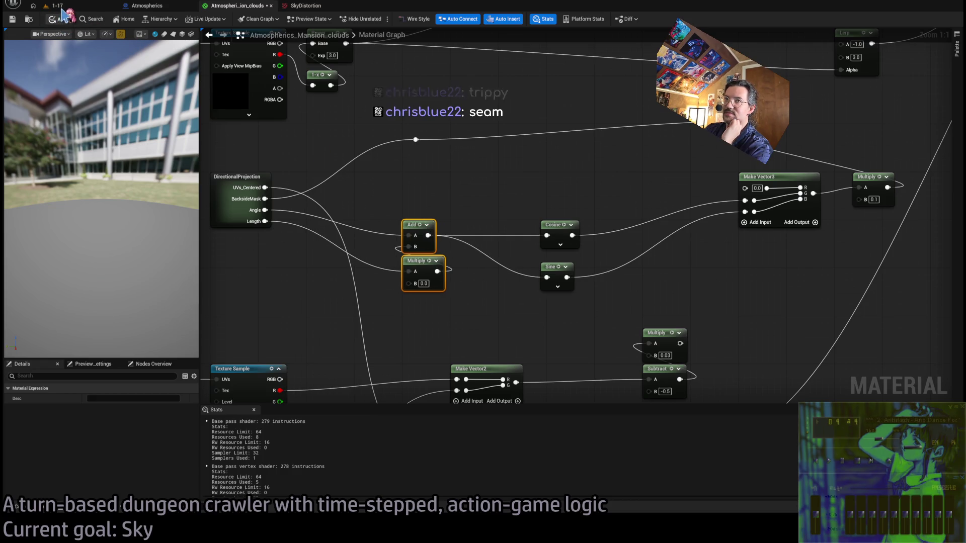
pyautogui.click(53, 6)
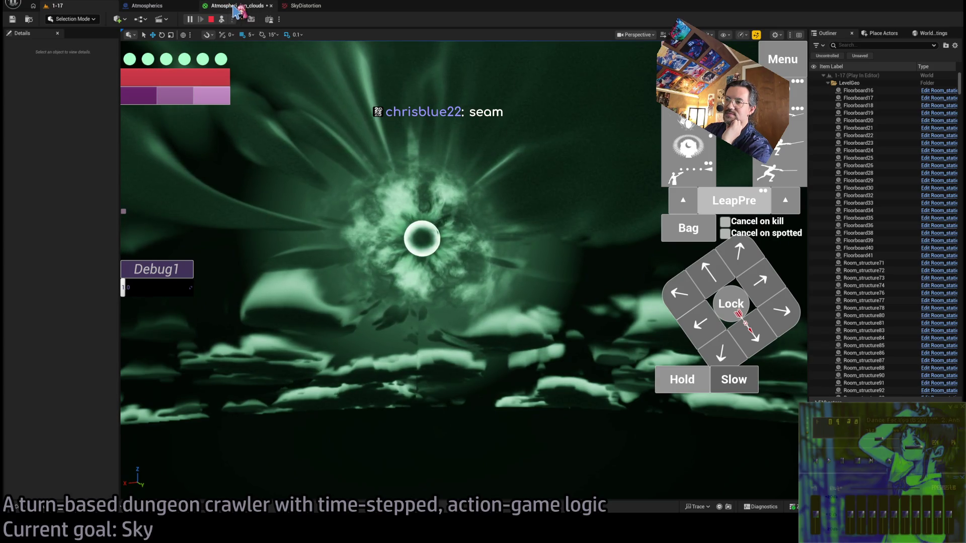
# - Apply the material with the swirl multiplier at 10.0 and check the sky in the level
pyautogui.click(234, 7)
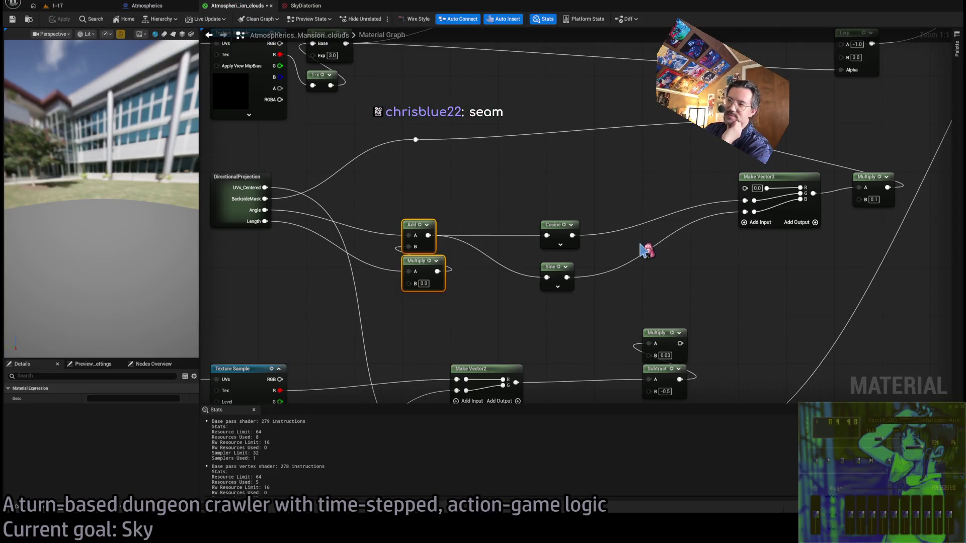
pyautogui.moveTo(654, 235)
pyautogui.mouseDown()
pyautogui.moveTo(697, 271)
pyautogui.moveTo(693, 227)
pyautogui.moveTo(693, 238)
pyautogui.mouseUp()
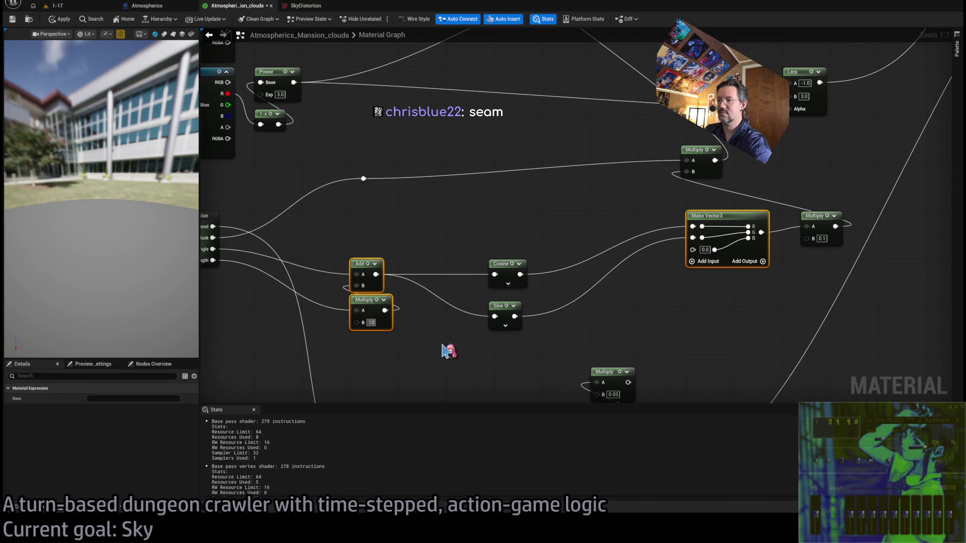
pyautogui.write('10')
pyautogui.click(58, 19)
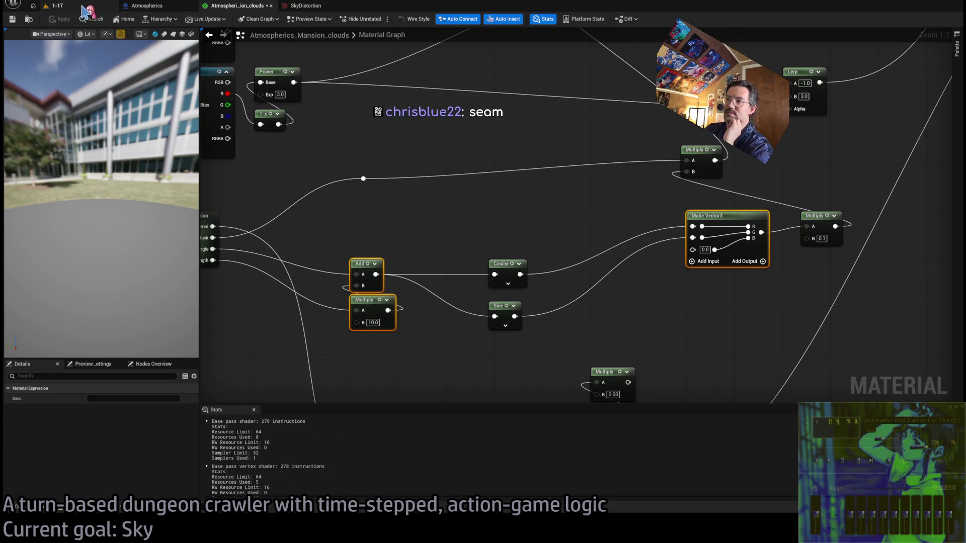
pyautogui.click(82, 6)
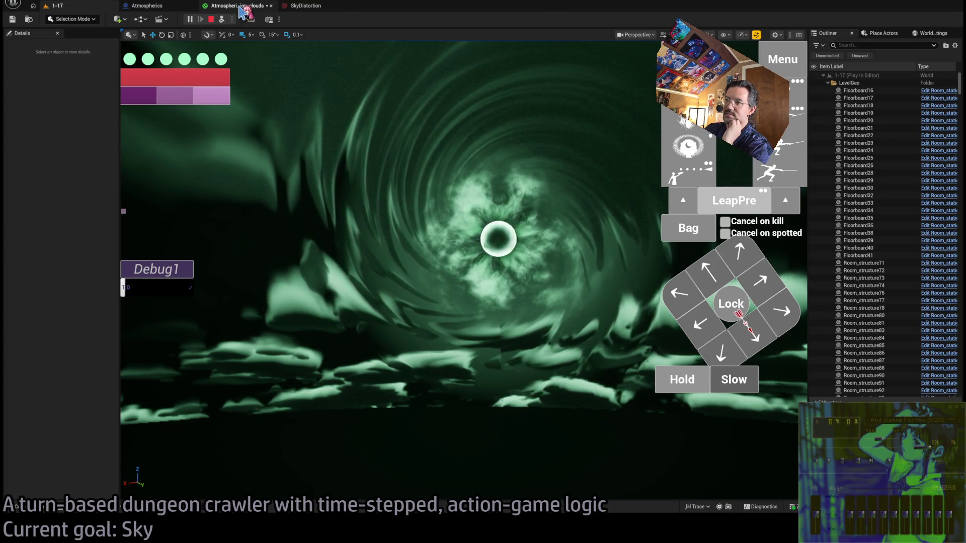
pyautogui.click(241, 10)
pyautogui.moveTo(438, 252); pyautogui.dragTo(479, 269)
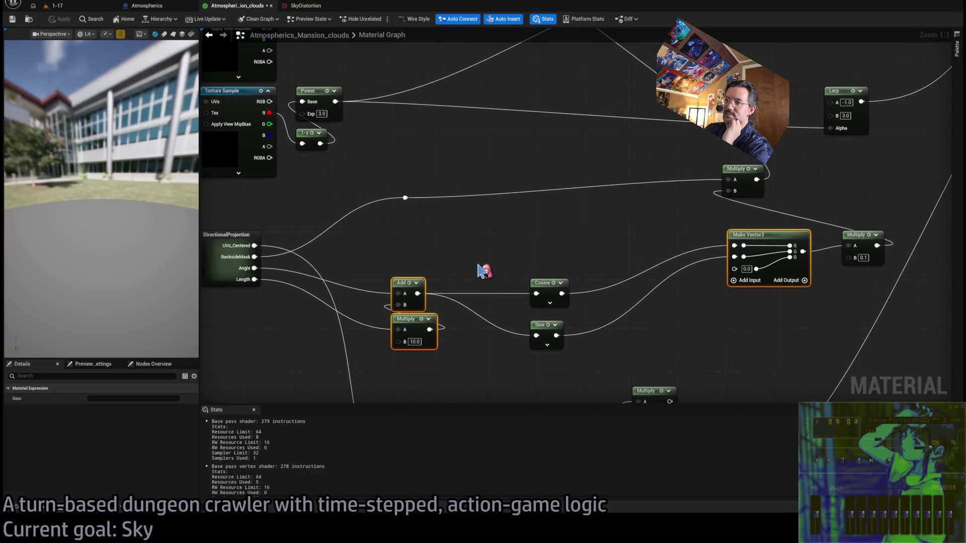
# - Paste a Break Float2 node fed by UVs_Centered and check the sky in the level
pyautogui.click(440, 237)
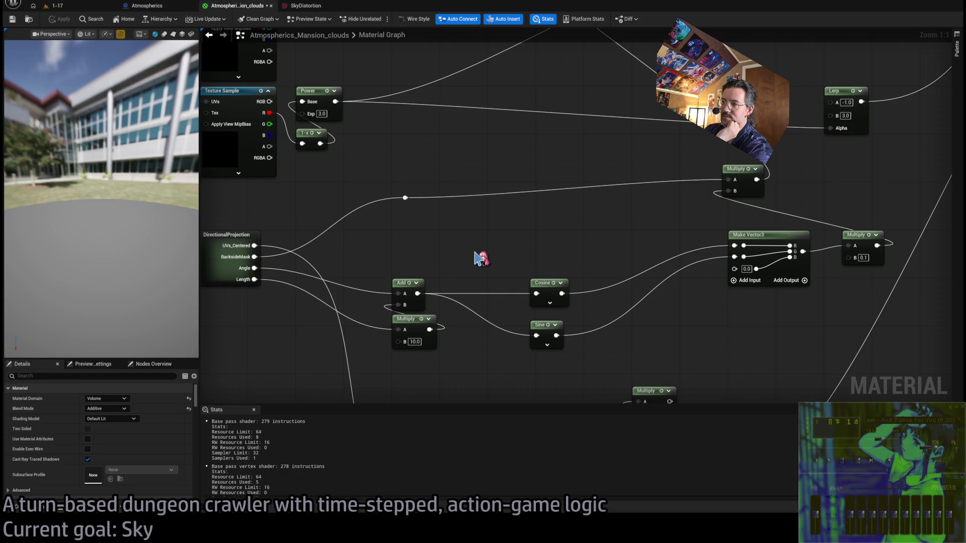
pyautogui.hotkey('ctrl', 'v')
pyautogui.moveTo(473, 254); pyautogui.dragTo(424, 234)
pyautogui.moveTo(254, 246)
pyautogui.mouseDown()
pyautogui.moveTo(669, 267)
pyautogui.moveTo(680, 256)
pyautogui.moveTo(470, 276)
pyautogui.moveTo(404, 267)
pyautogui.mouseUp()
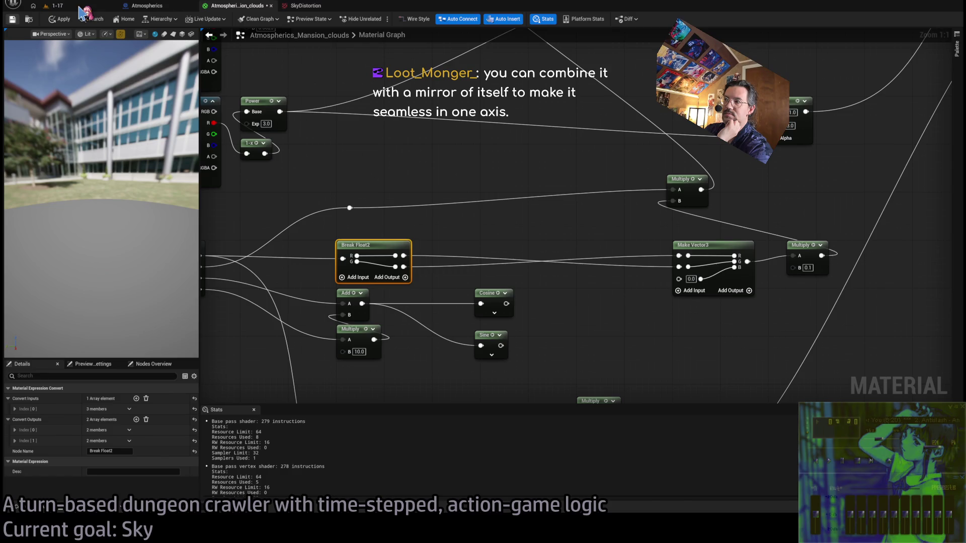
pyautogui.click(80, 7)
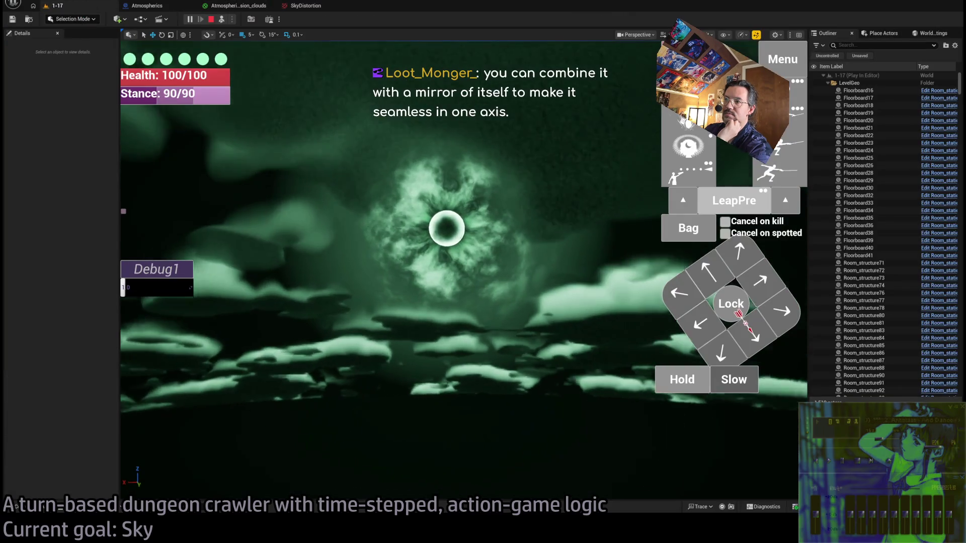
pyautogui.click(236, 7)
# - Pan and zoom to the MatFunc_Triple_lerp_vector chain leading toward Make Vector3
pyautogui.scroll(-1, 587, 219)
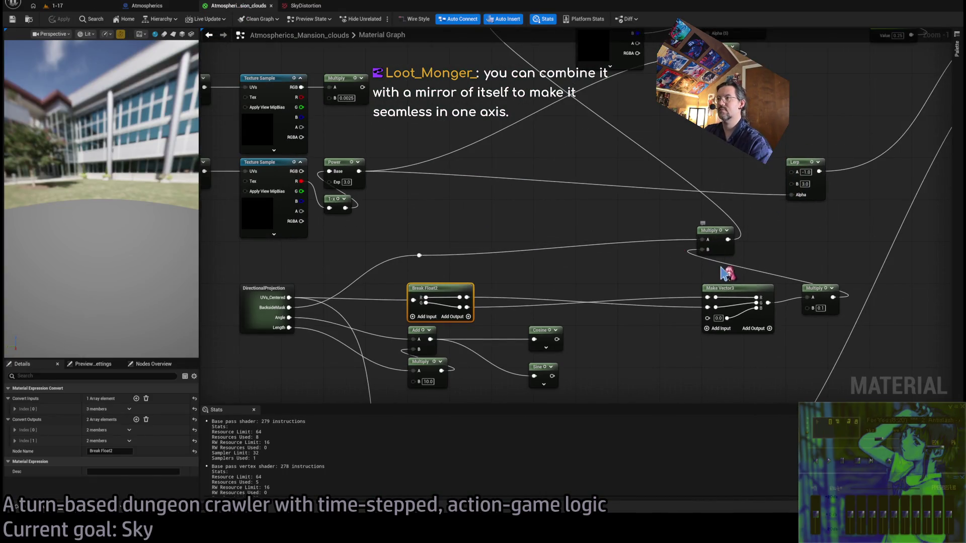
pyautogui.scroll(-2, 745, 252)
pyautogui.moveTo(740, 202)
pyautogui.mouseDown()
pyautogui.moveTo(701, 267)
pyautogui.moveTo(651, 204)
pyautogui.moveTo(696, 153)
pyautogui.moveTo(675, 220)
pyautogui.moveTo(642, 163)
pyautogui.mouseUp()
pyautogui.scroll(1, 686, 267)
pyautogui.scroll(1, 641, 162)
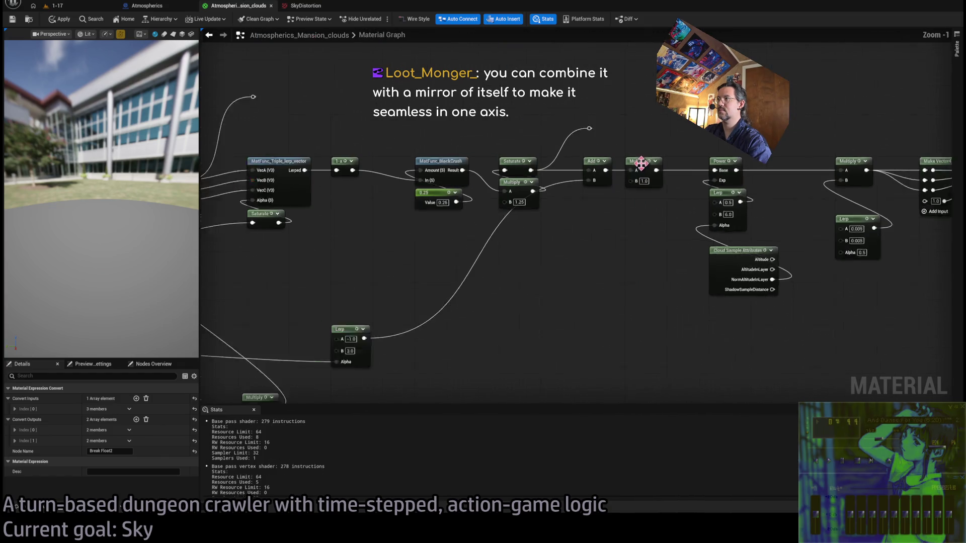
pyautogui.scroll(1, 641, 163)
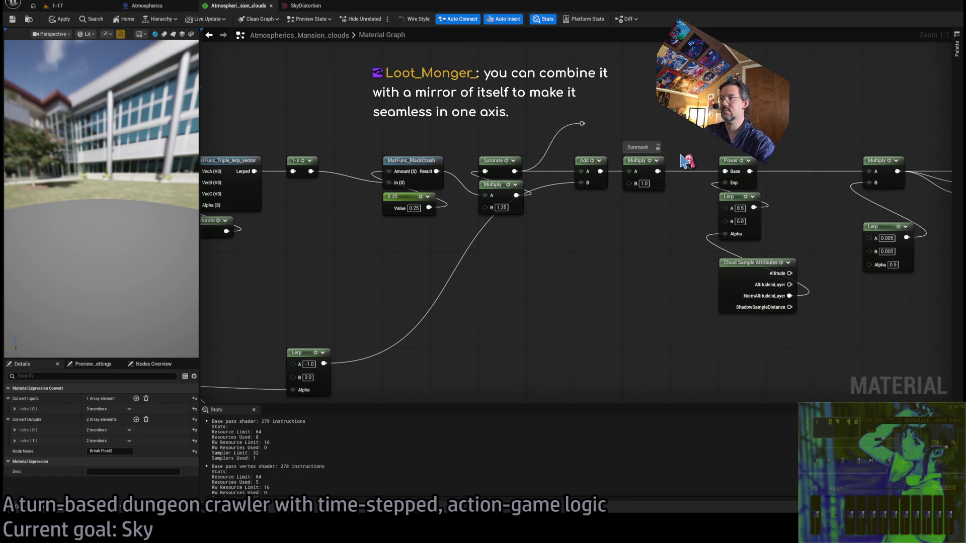
# - Raise the final Multiply node's B input from 0.1 to 5.0
pyautogui.click(67, 8)
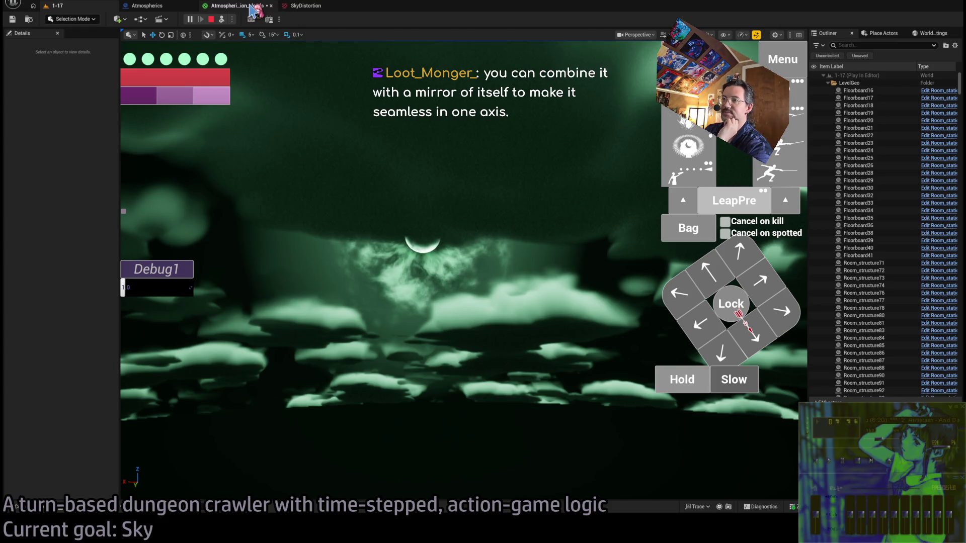
pyautogui.click(248, 6)
pyautogui.scroll(3, 624, 245)
pyautogui.moveTo(624, 244)
pyautogui.mouseDown()
pyautogui.moveTo(710, 218)
pyautogui.moveTo(552, 246)
pyautogui.moveTo(567, 243)
pyautogui.mouseUp()
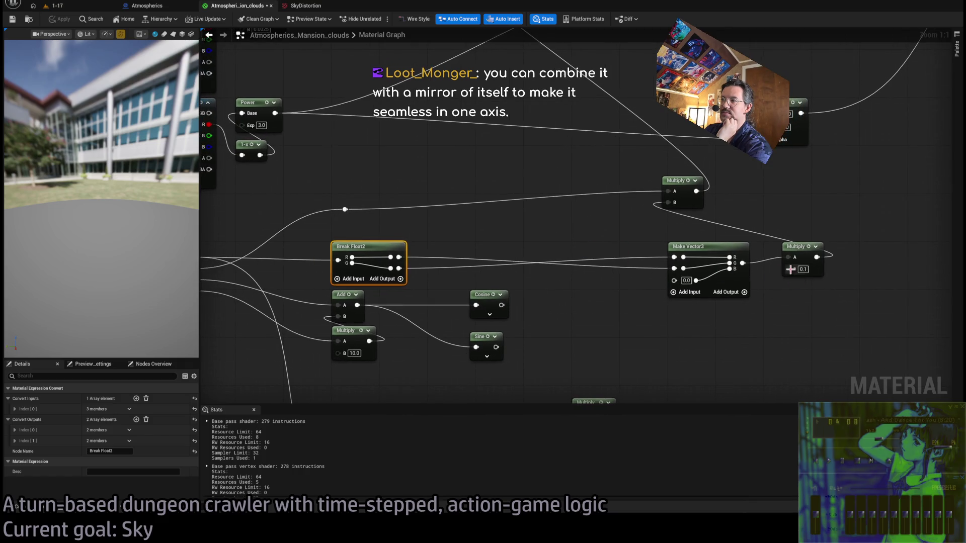
pyautogui.write('5')
pyautogui.press('Return')
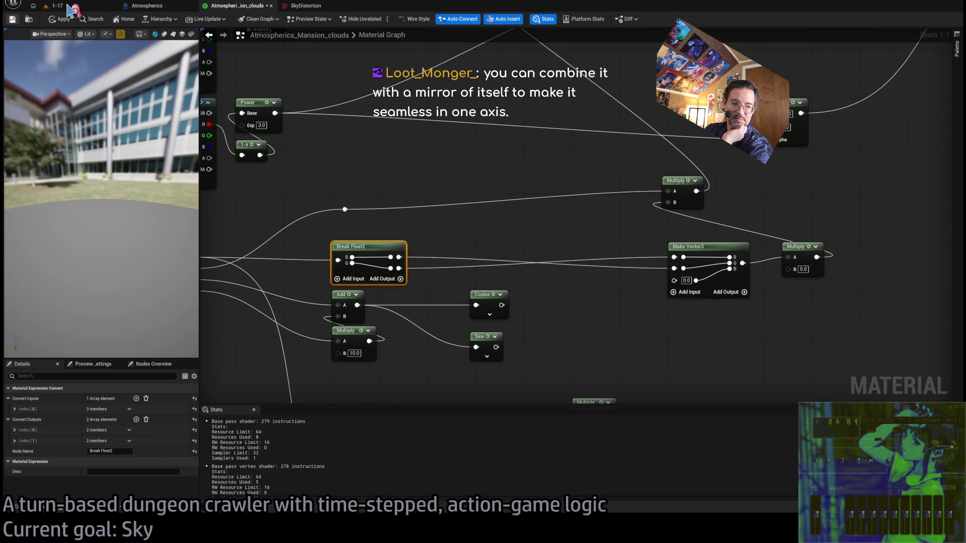
# - Apply the material and compare the stronger cloud distortion in the running level
pyautogui.click(67, 7)
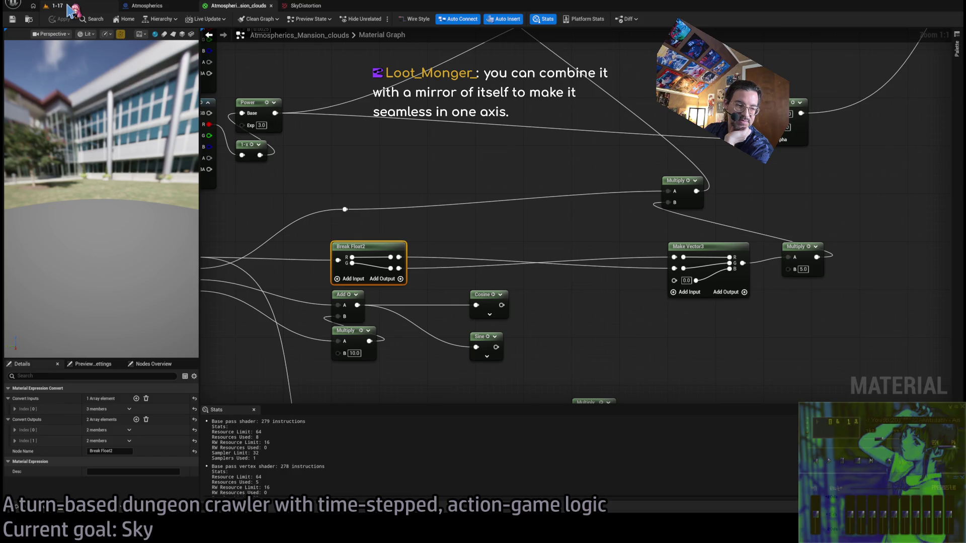
pyautogui.click(68, 7)
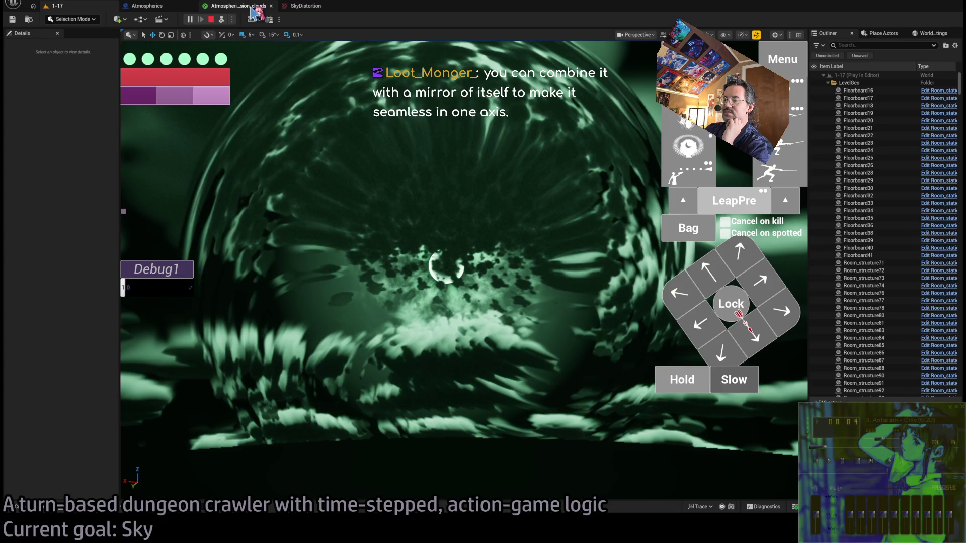
pyautogui.click(251, 10)
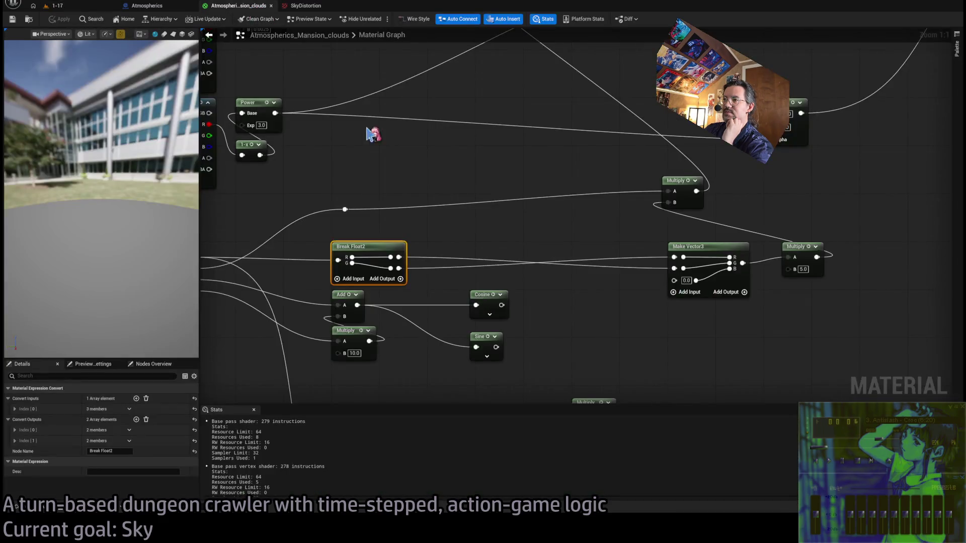
pyautogui.click(55, 6)
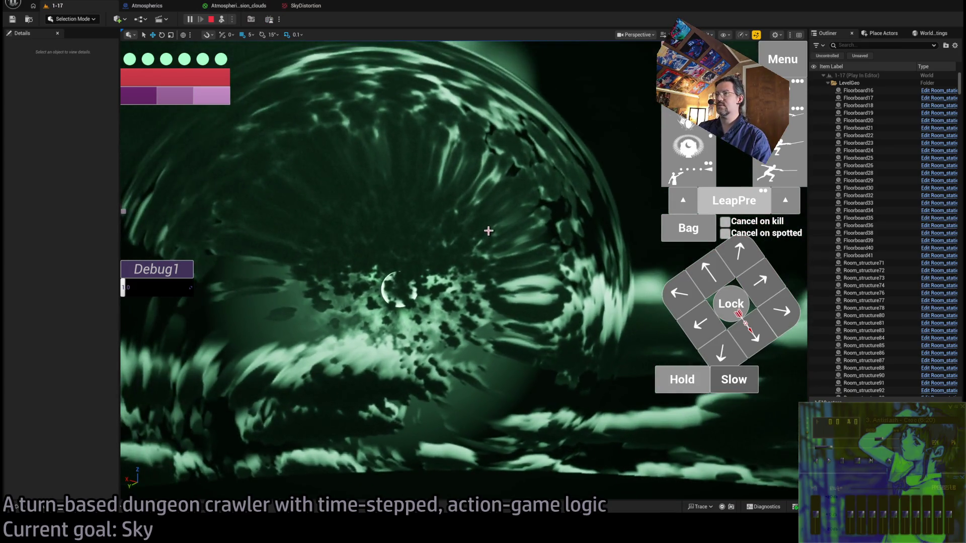
pyautogui.click(239, 6)
pyautogui.moveTo(403, 208); pyautogui.dragTo(398, 188)
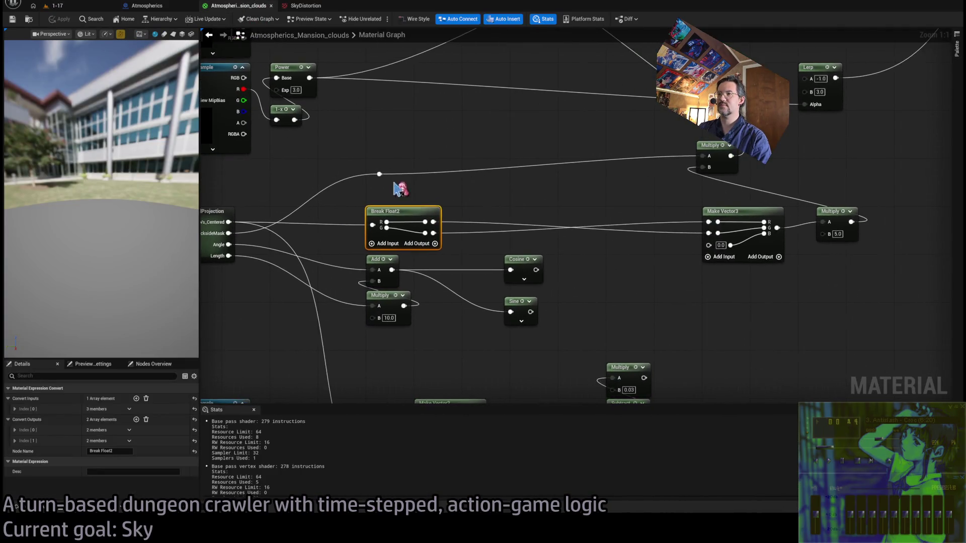
pyautogui.click(91, 7)
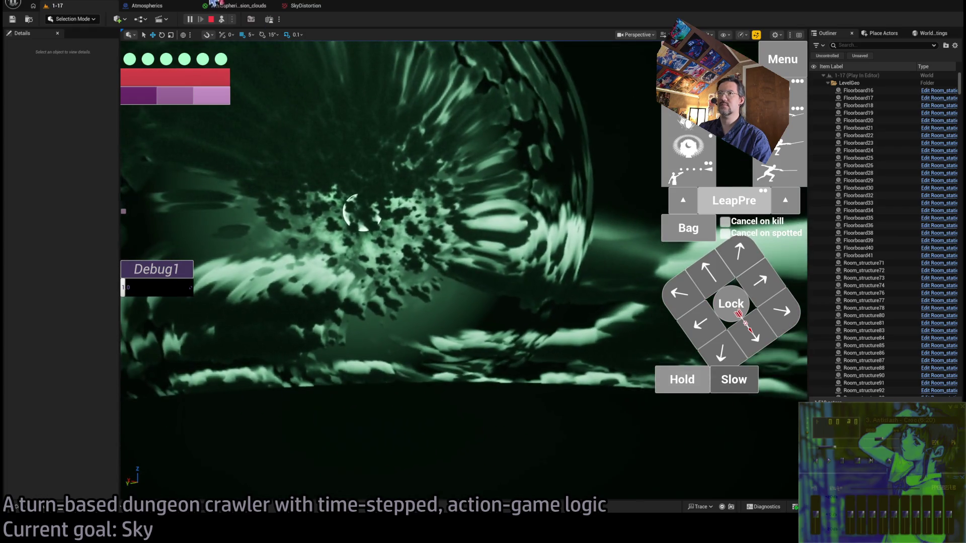
pyautogui.click(300, 6)
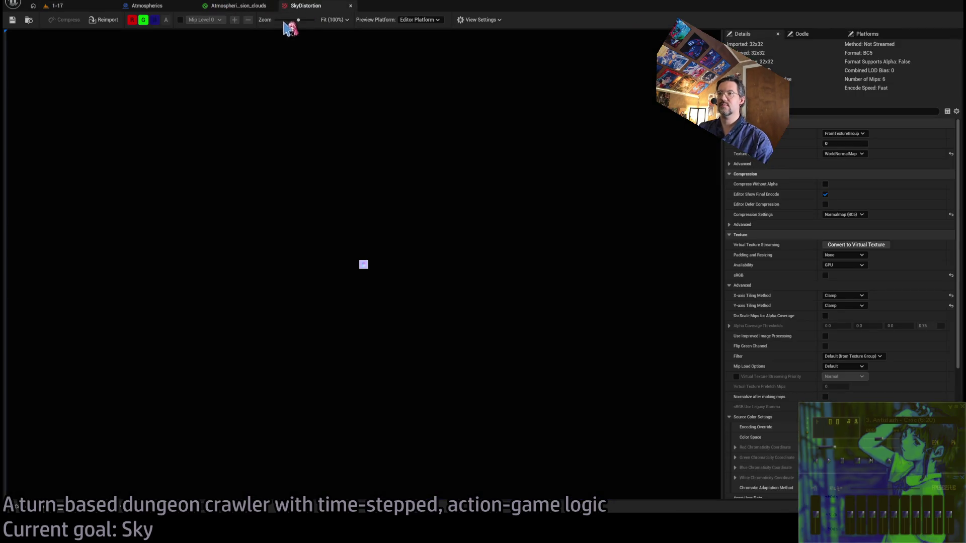
# - Glance at the Atmospherics blueprint, then run the 1-17 level in Play In Editor
pyautogui.click(171, 7)
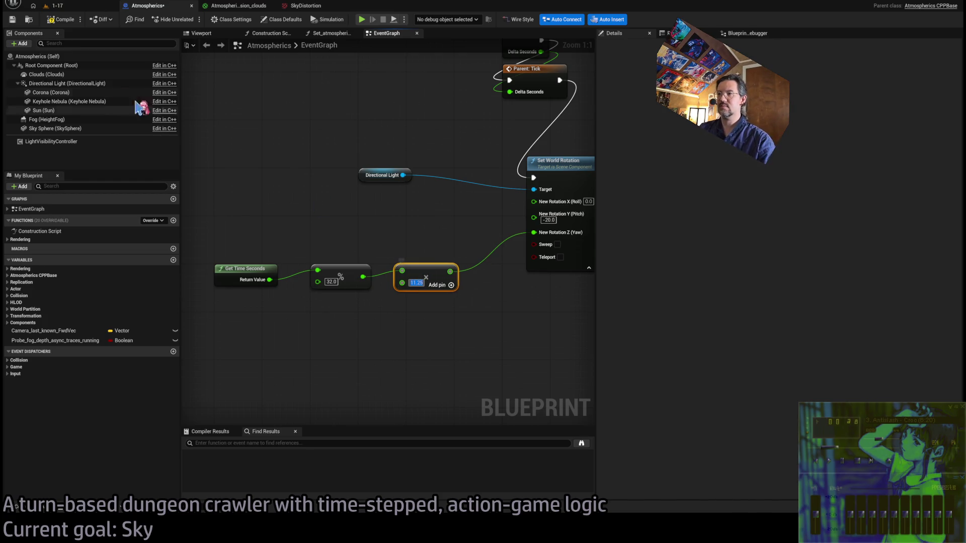
pyautogui.click(81, 6)
pyautogui.click(189, 19)
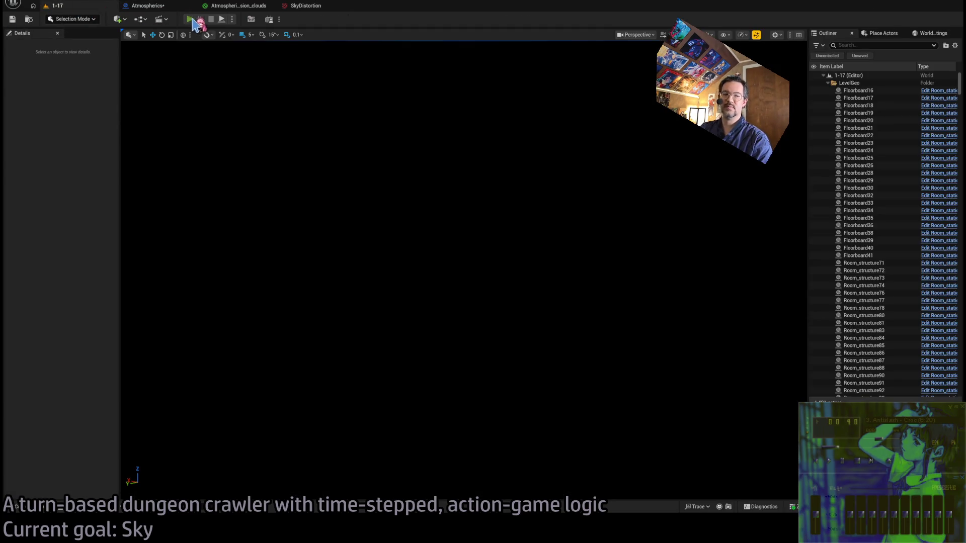
pyautogui.click(222, 20)
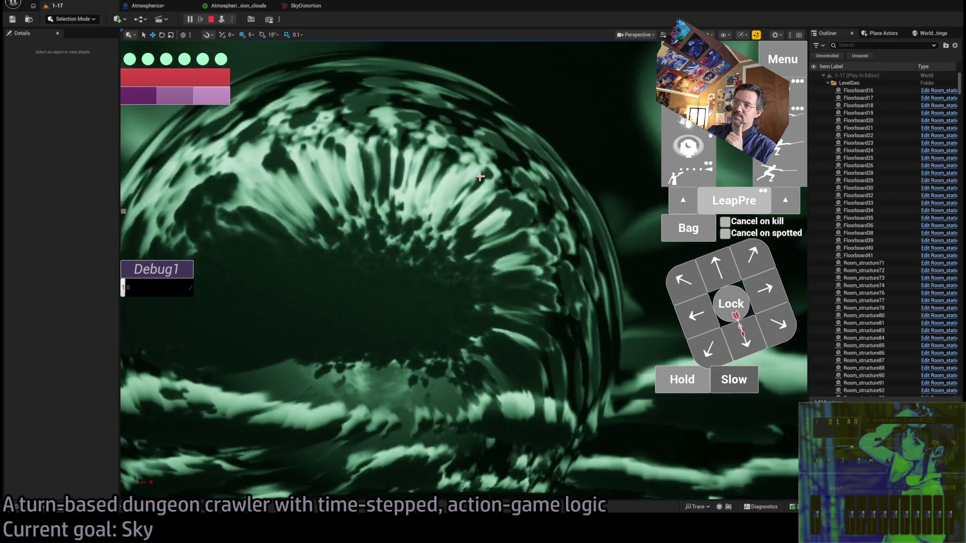
# - Wire Cosine into Make Vector3 R and Sine into G, set the vector multiplier to 1.0, and apply
pyautogui.click(237, 5)
pyautogui.moveTo(513, 199); pyautogui.dragTo(525, 195)
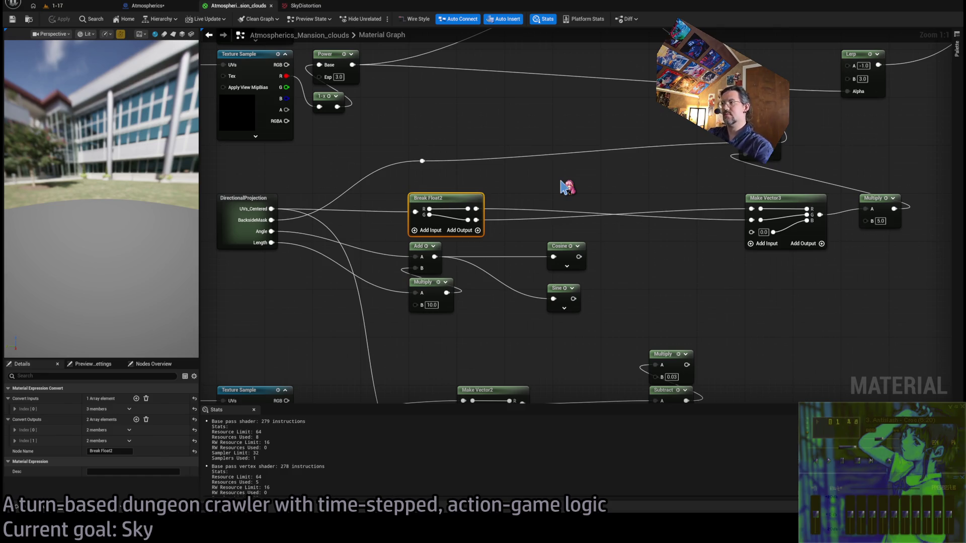
pyautogui.moveTo(578, 257)
pyautogui.mouseDown()
pyautogui.moveTo(752, 208)
pyautogui.moveTo(722, 237)
pyautogui.moveTo(576, 302)
pyautogui.mouseUp()
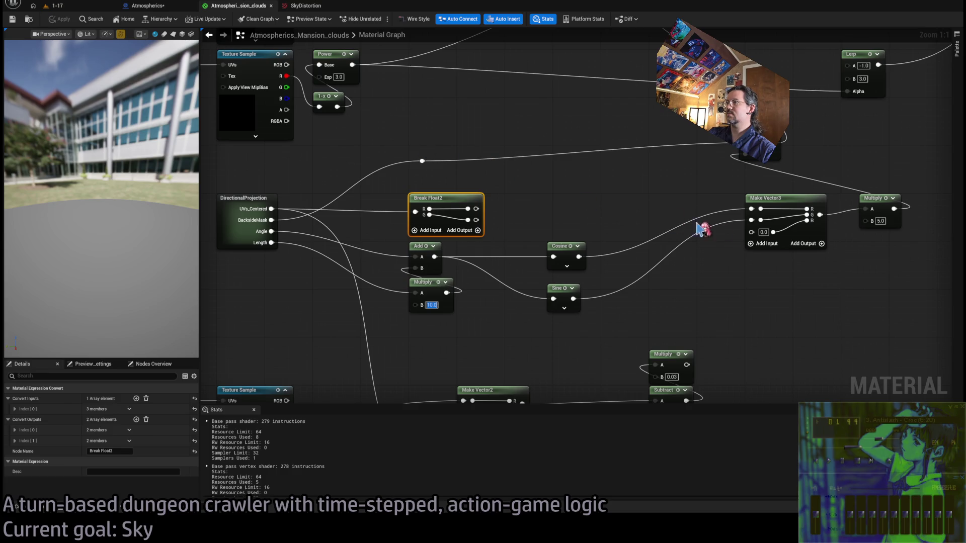
pyautogui.write('1')
pyautogui.press('Return')
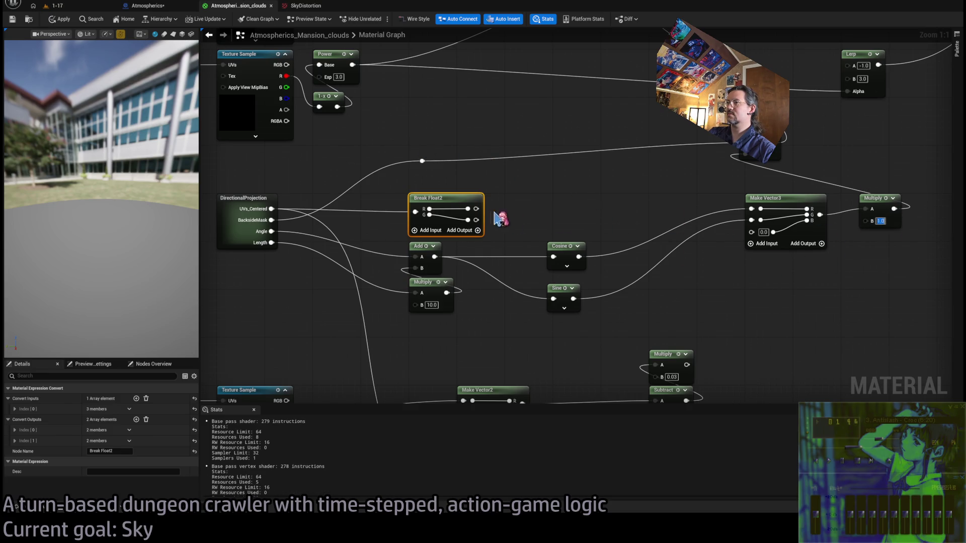
pyautogui.click(18, 22)
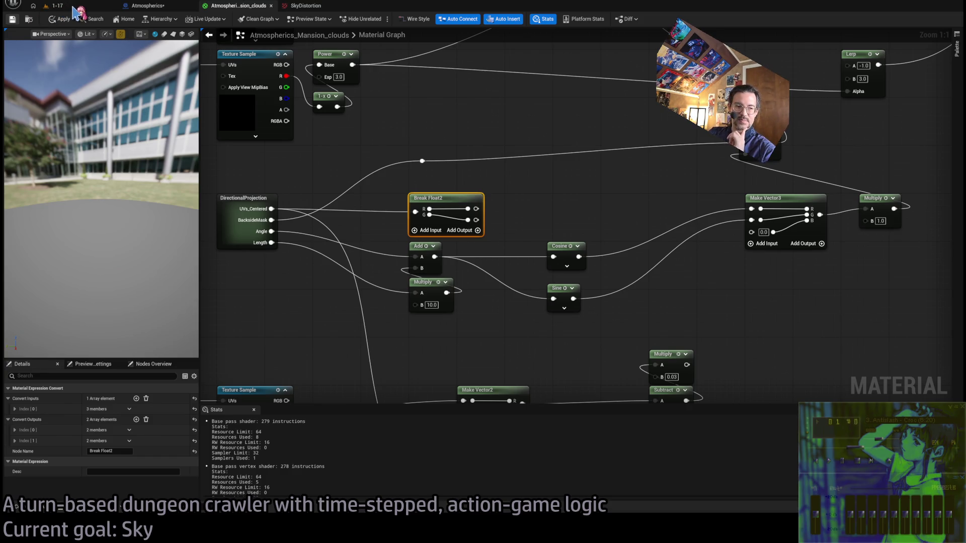
pyautogui.click(73, 7)
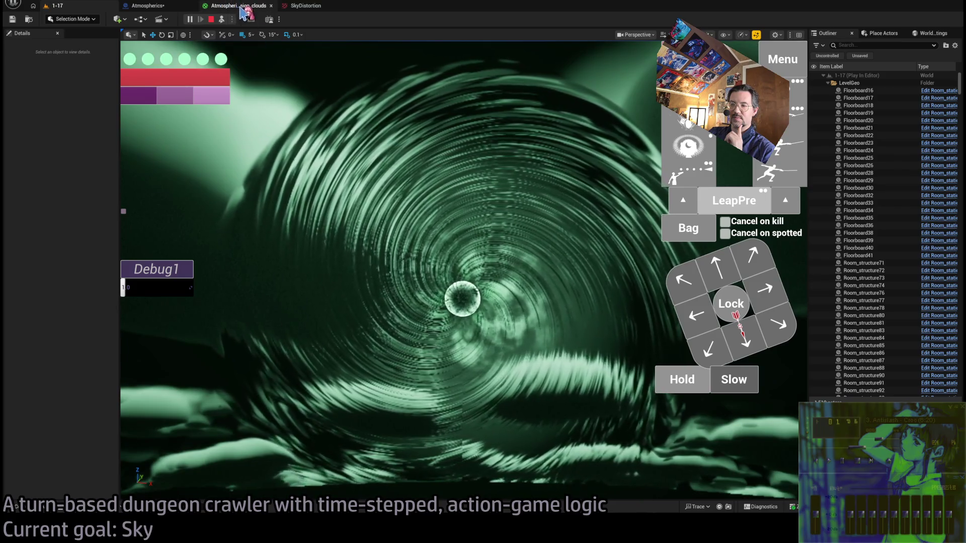
# - Lower the angle Multiply from 10.0 to 5.0 and preview the swirl in the running game
pyautogui.click(243, 7)
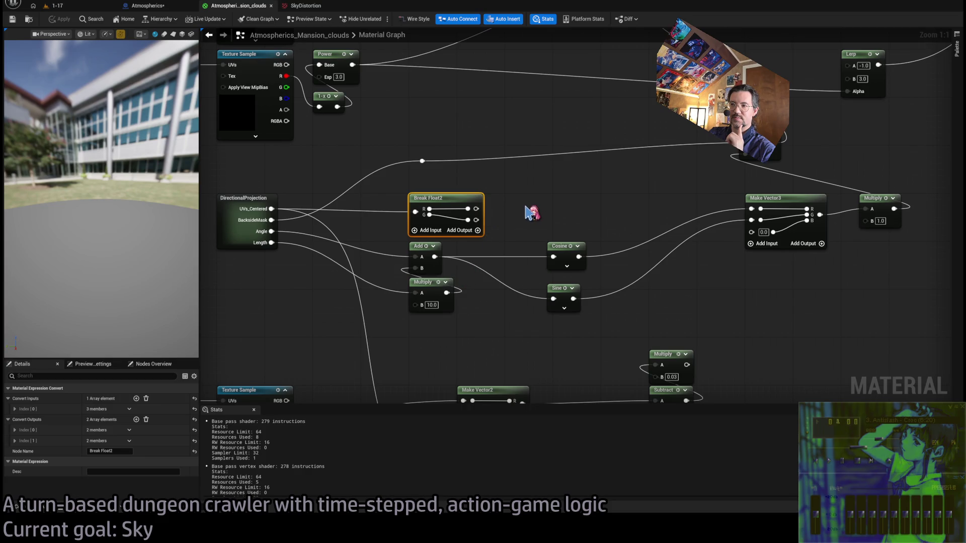
pyautogui.moveTo(526, 204); pyautogui.dragTo(497, 217)
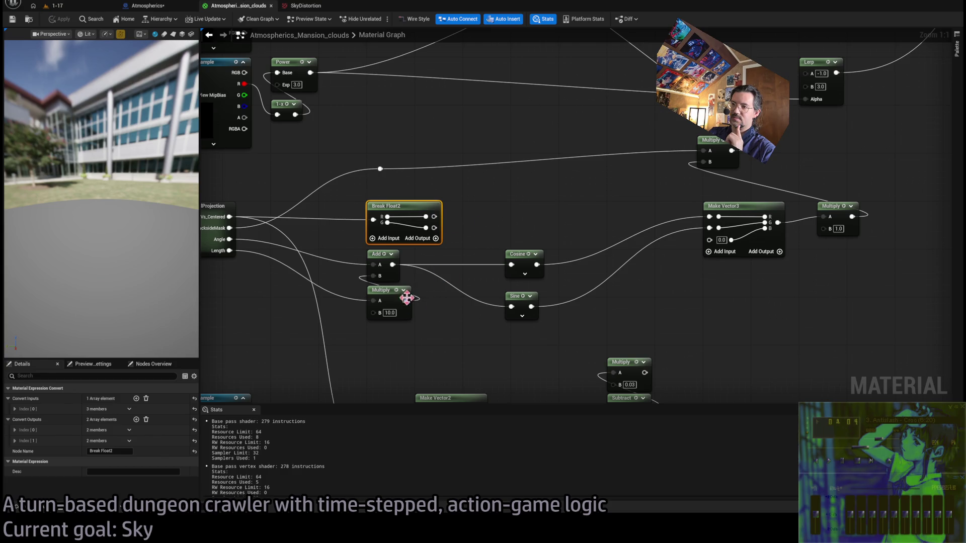
pyautogui.click(55, 6)
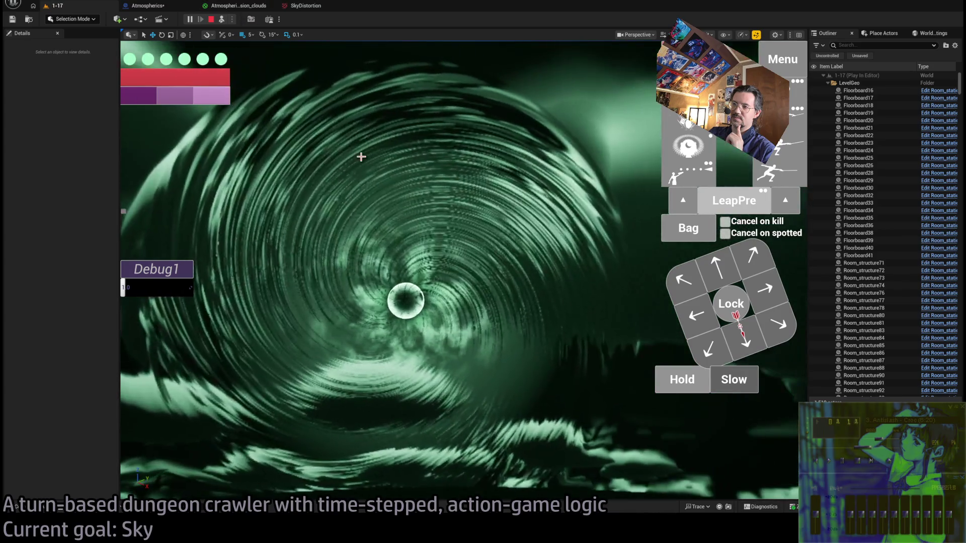
pyautogui.click(237, 6)
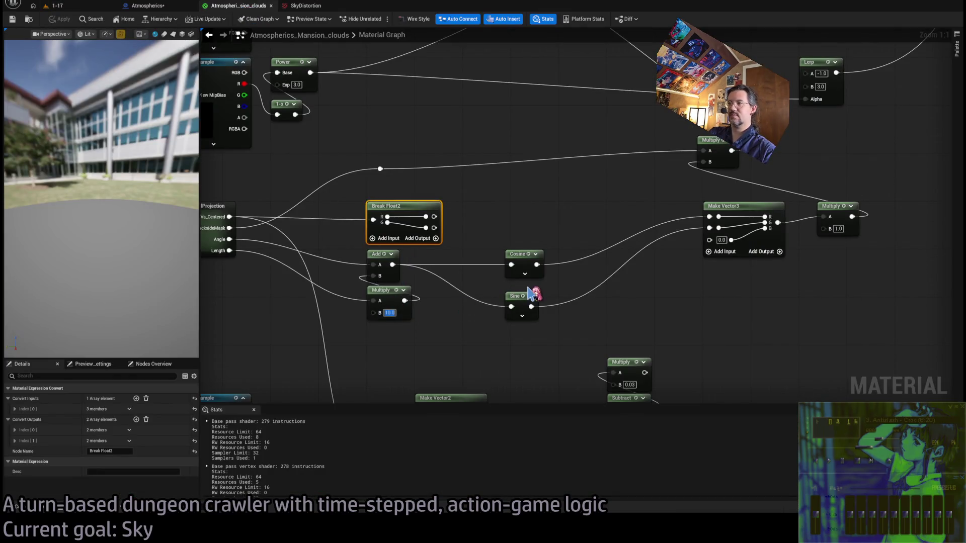
pyautogui.write('5')
pyautogui.press('Return')
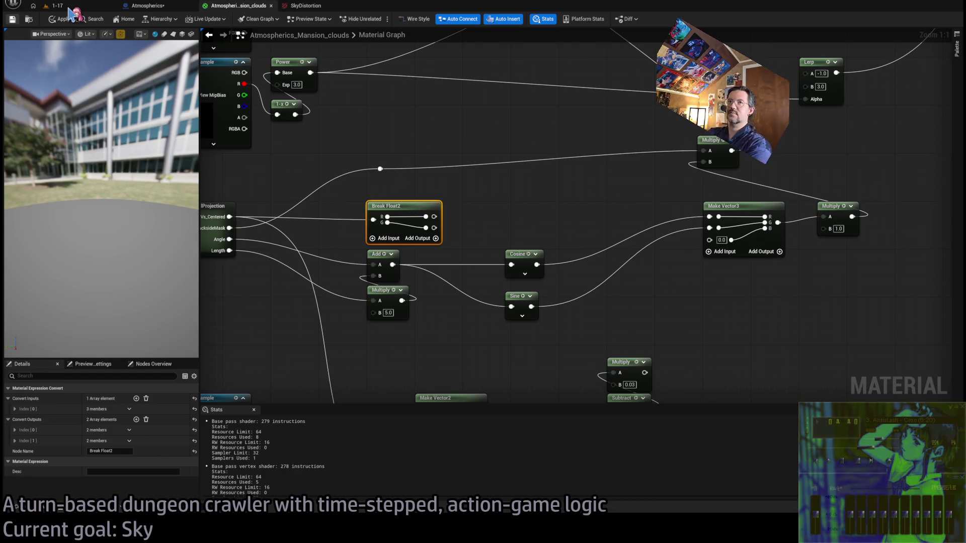
pyautogui.click(56, 5)
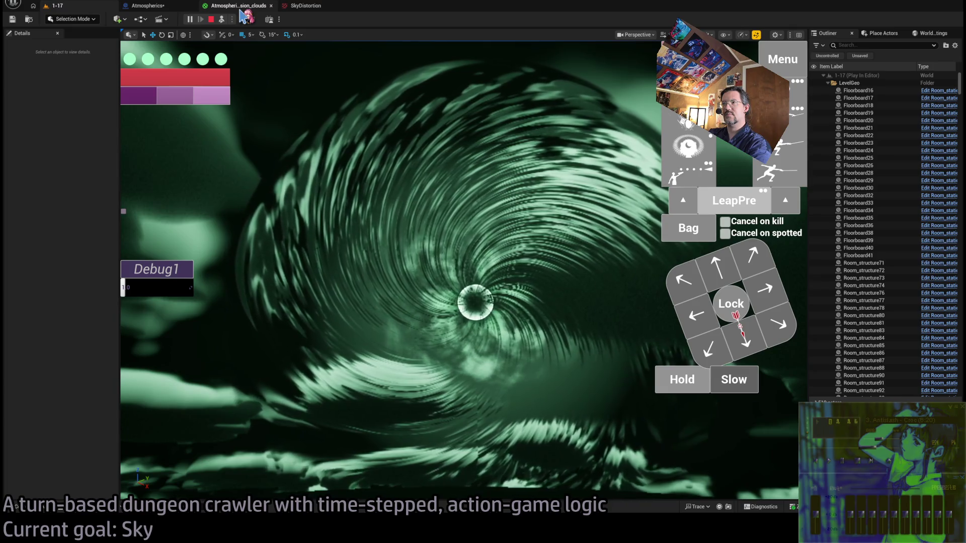
pyautogui.click(240, 7)
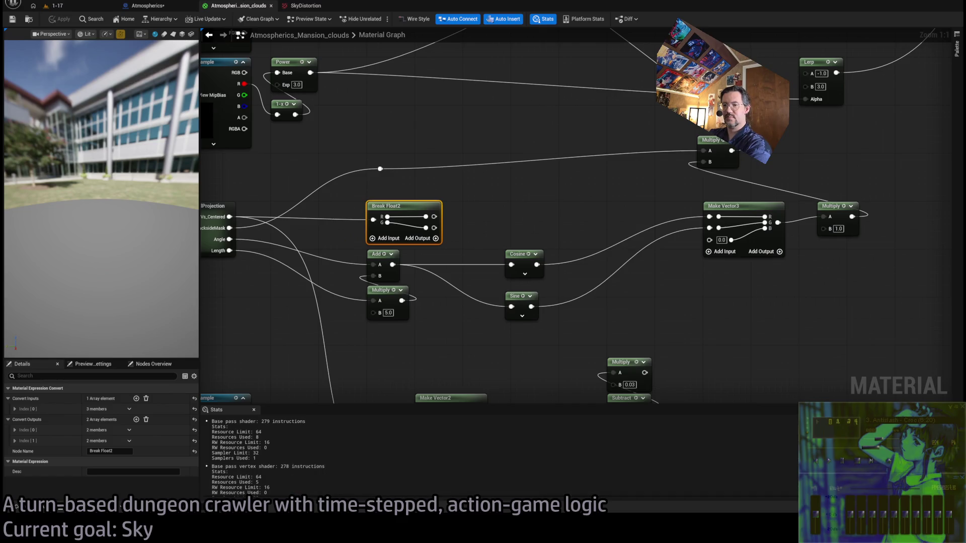
pyautogui.hotkey('alt', 'Tab')
pyautogui.scroll(10, 599, 317)
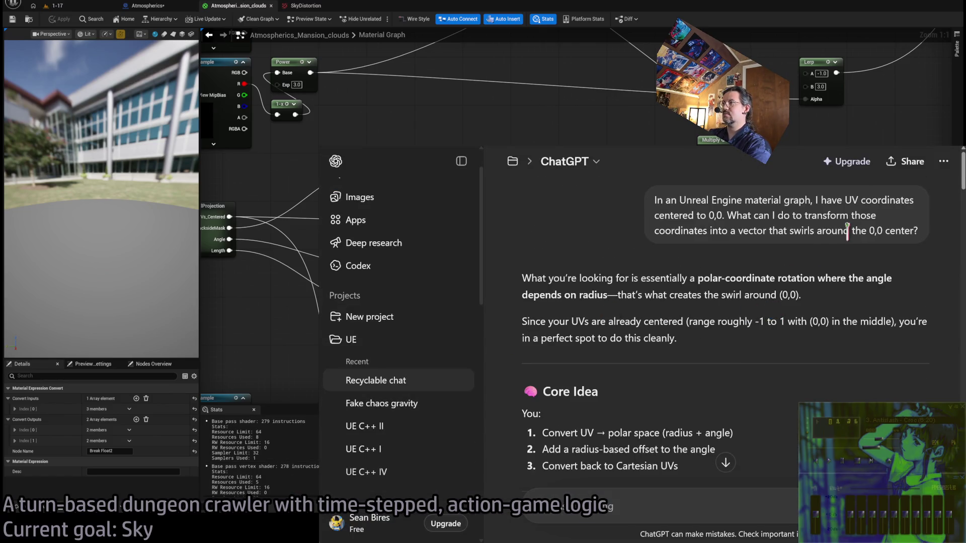
# - Switch ChatGPT's reply to response 2/2 about the perpendicular orbiting vector
pyautogui.scroll(-10, 729, 291)
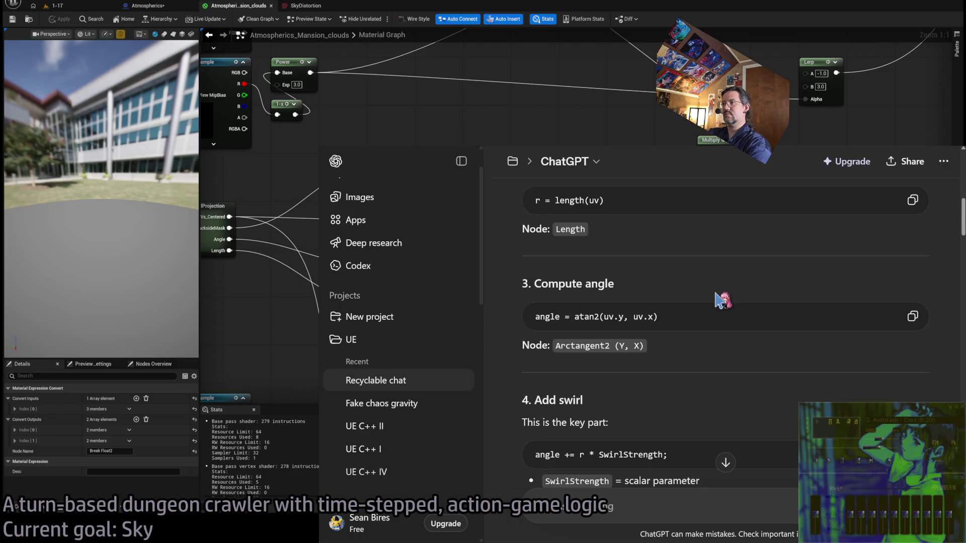
pyautogui.scroll(10, 723, 300)
pyautogui.click(923, 270)
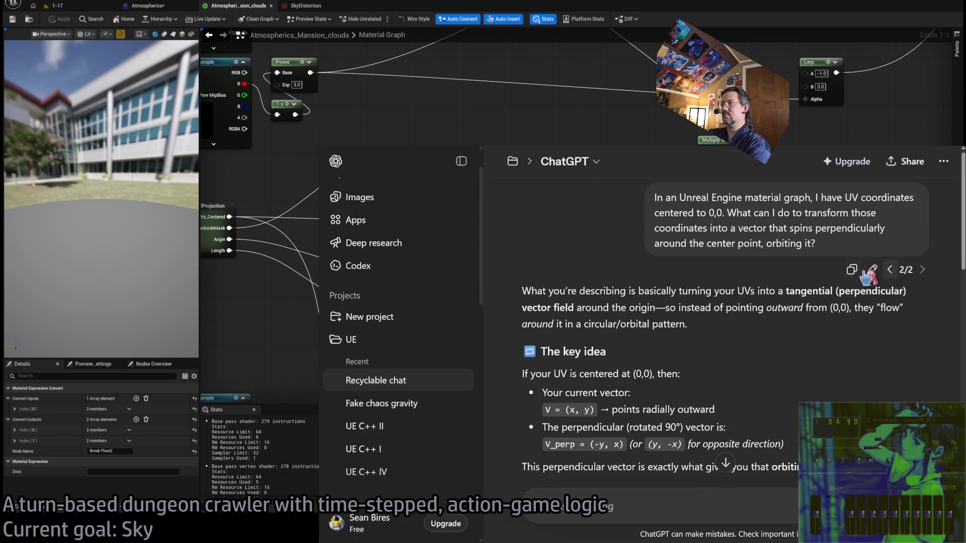
pyautogui.scroll(-4, 669, 350)
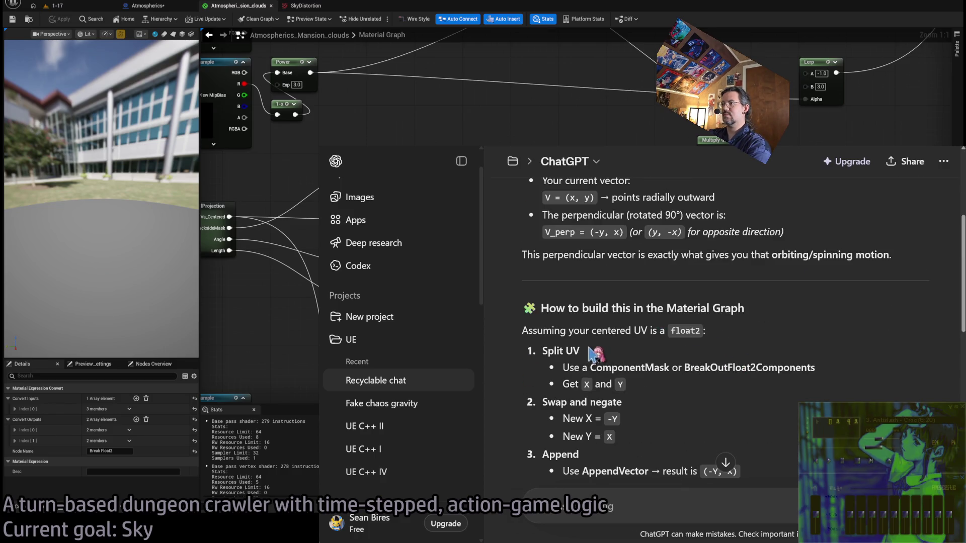
pyautogui.scroll(-1, 655, 377)
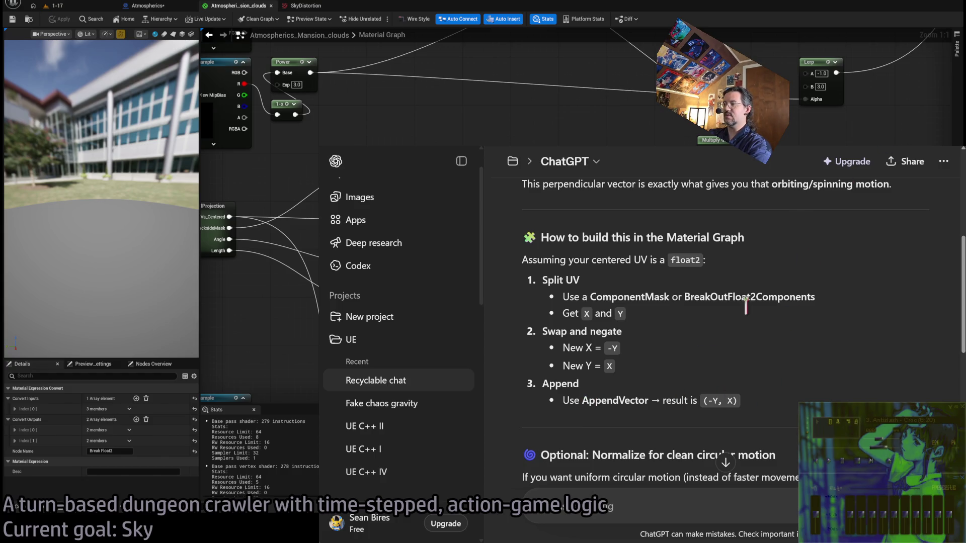
# - Read through the answer's AppendVector and Normalize Material Graph steps
pyautogui.tripleClick(730, 401)
pyautogui.scroll(-4, 751, 301)
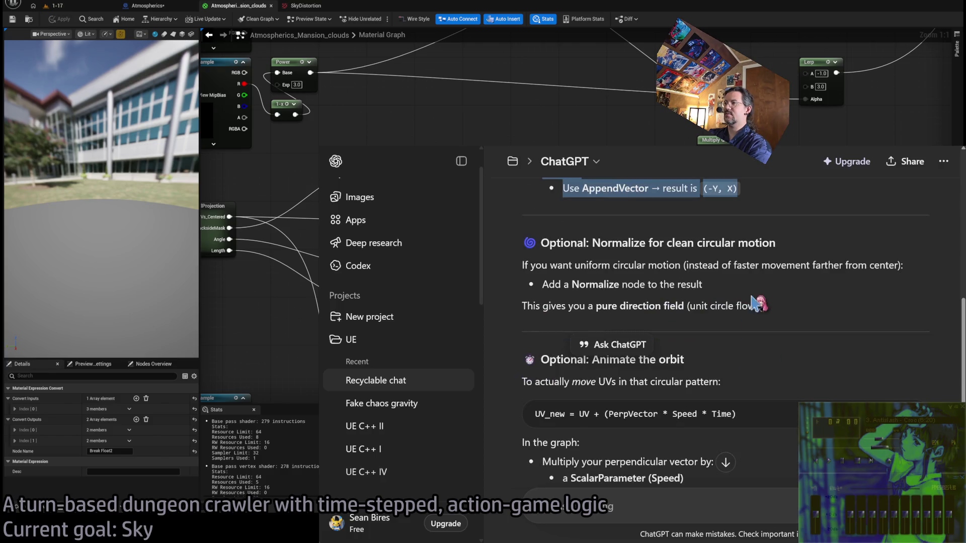
pyautogui.click(751, 300)
pyautogui.tripleClick(777, 307)
pyautogui.click(810, 245)
pyautogui.tripleClick(856, 307)
pyautogui.click(818, 308)
pyautogui.moveTo(811, 305)
pyautogui.mouseDown()
pyautogui.moveTo(806, 265)
pyautogui.moveTo(871, 217)
pyautogui.mouseUp()
pyautogui.click(871, 217)
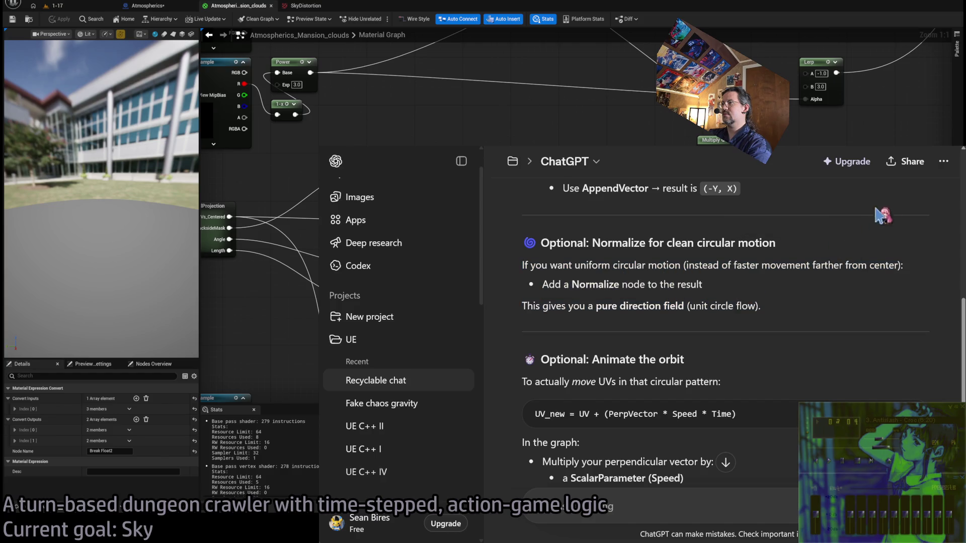
pyautogui.hotkey('alt', 'Tab')
# - Feed Break Float2 through a -1.0 Multiply into Make Vector3, add a Normalize node, and apply
pyautogui.moveTo(434, 216)
pyautogui.mouseDown()
pyautogui.moveTo(517, 209)
pyautogui.moveTo(498, 210)
pyautogui.mouseUp()
pyautogui.moveTo(435, 227)
pyautogui.mouseDown()
pyautogui.moveTo(508, 211)
pyautogui.moveTo(513, 219)
pyautogui.mouseUp()
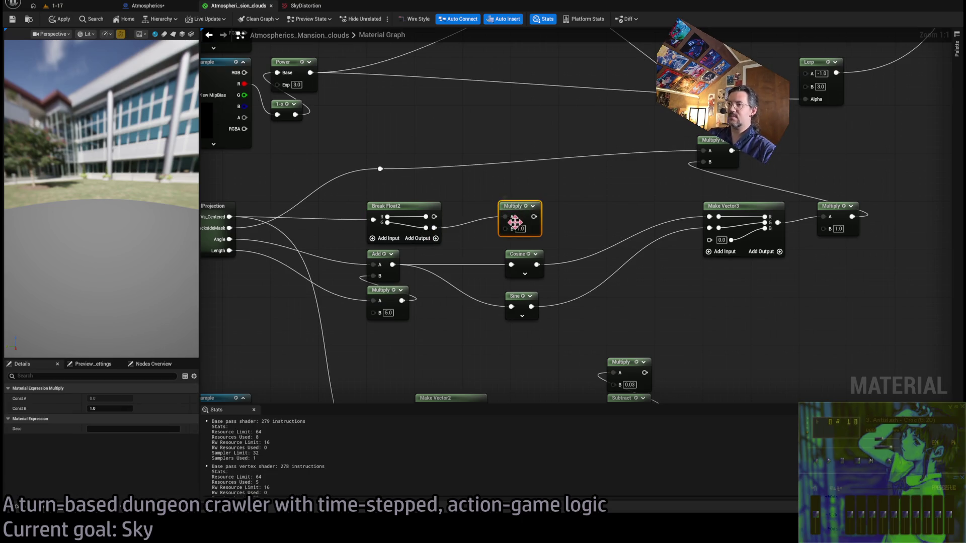
pyautogui.write('1')
pyautogui.press('Return')
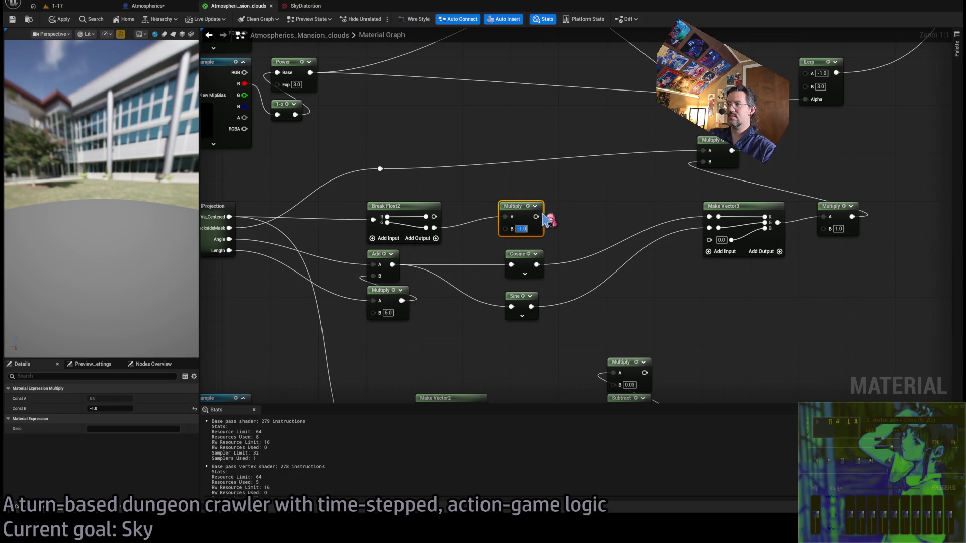
pyautogui.moveTo(537, 217); pyautogui.dragTo(712, 233)
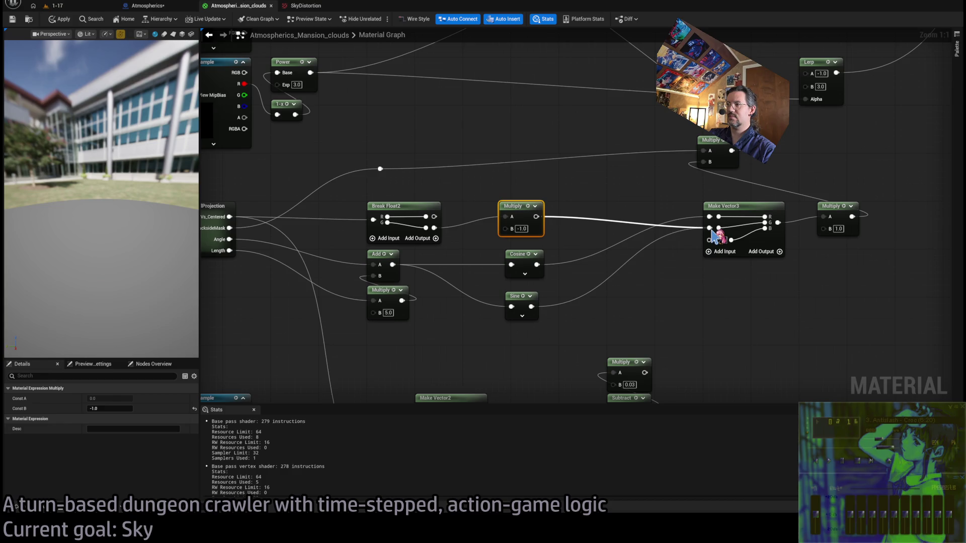
pyautogui.moveTo(713, 237); pyautogui.dragTo(664, 219)
pyautogui.click(571, 239)
pyautogui.moveTo(738, 247)
pyautogui.mouseDown()
pyautogui.moveTo(768, 262)
pyautogui.moveTo(824, 216)
pyautogui.mouseUp()
pyautogui.moveTo(536, 217)
pyautogui.mouseDown()
pyautogui.moveTo(606, 230)
pyautogui.moveTo(613, 218)
pyautogui.moveTo(614, 228)
pyautogui.mouseUp()
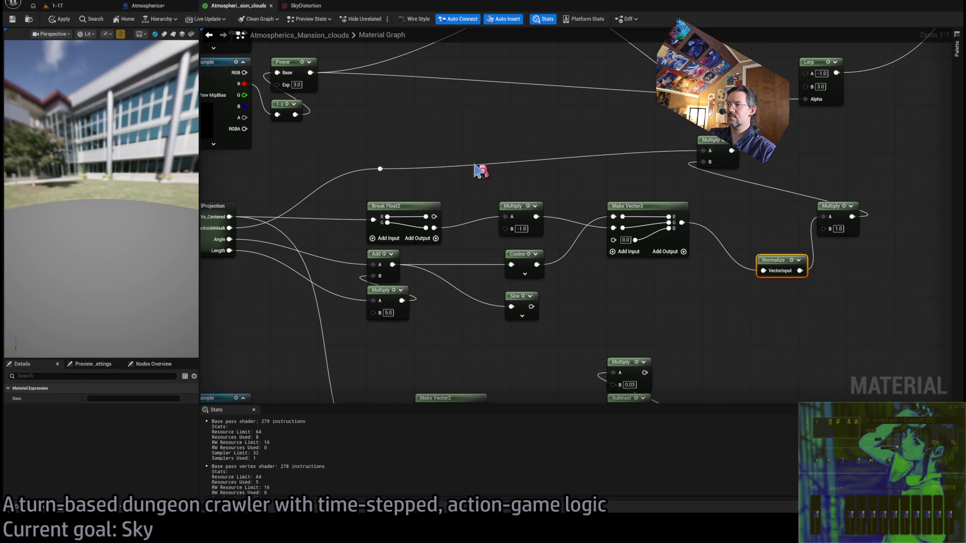
pyautogui.moveTo(433, 217); pyautogui.dragTo(504, 216)
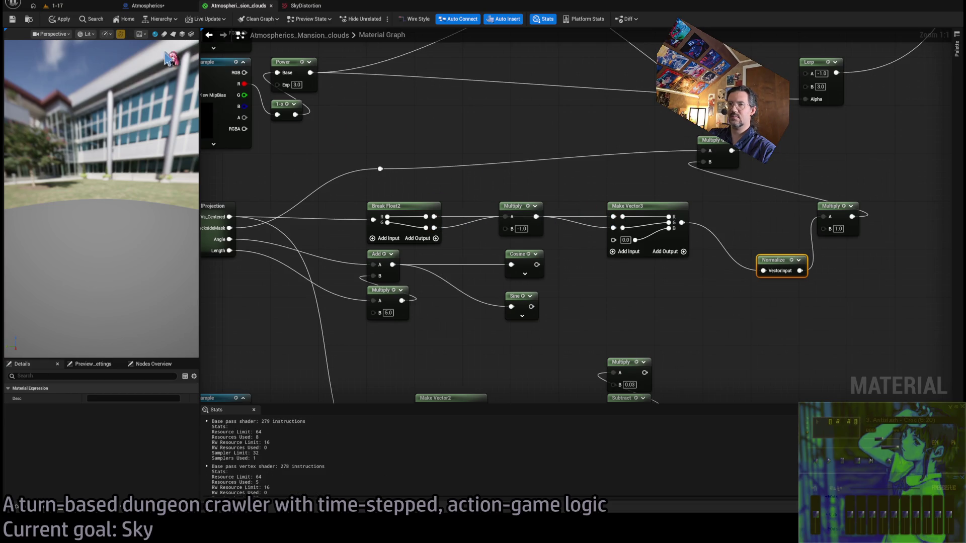
pyautogui.click(58, 18)
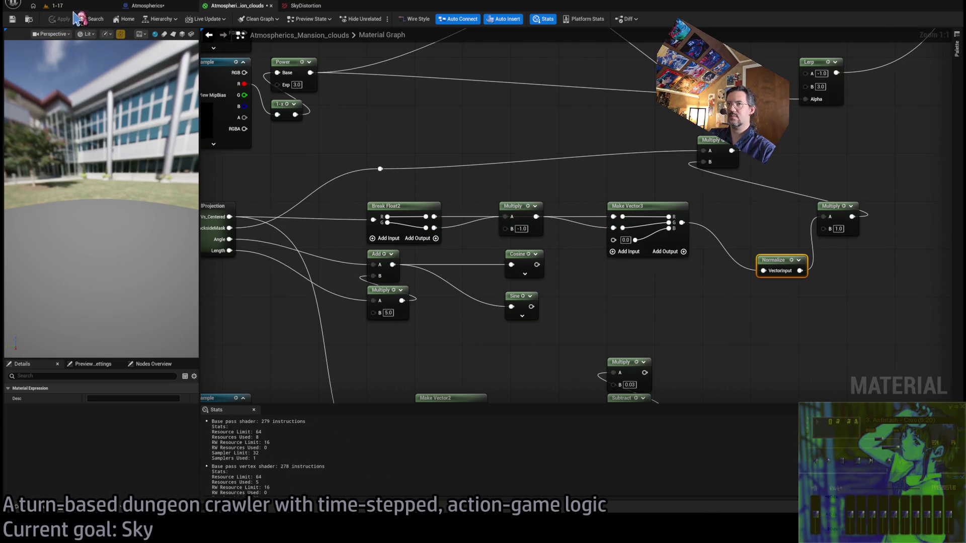
# - Raise the swirl strength multiplier to 10.0 and check the result in the running game
pyautogui.click(56, 5)
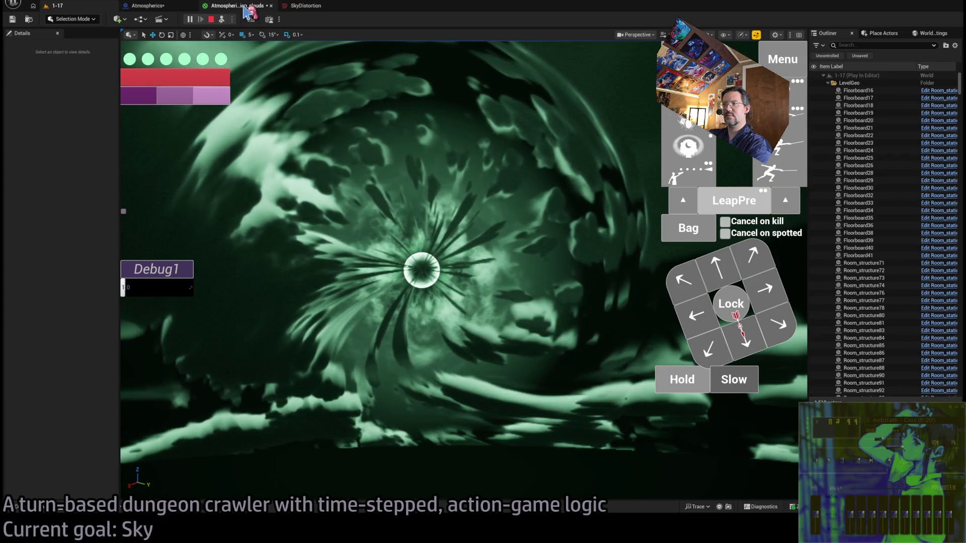
pyautogui.click(246, 8)
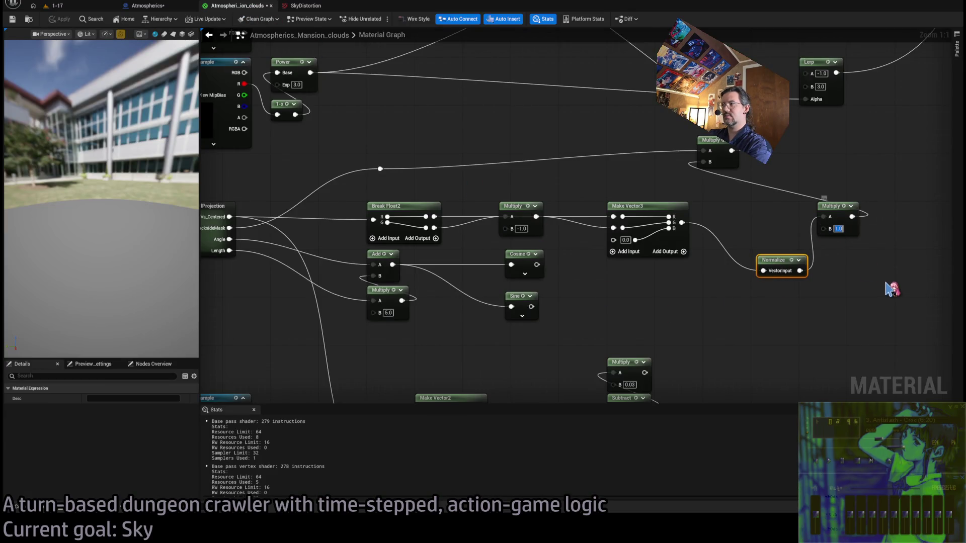
pyautogui.write('10')
pyautogui.press('Return')
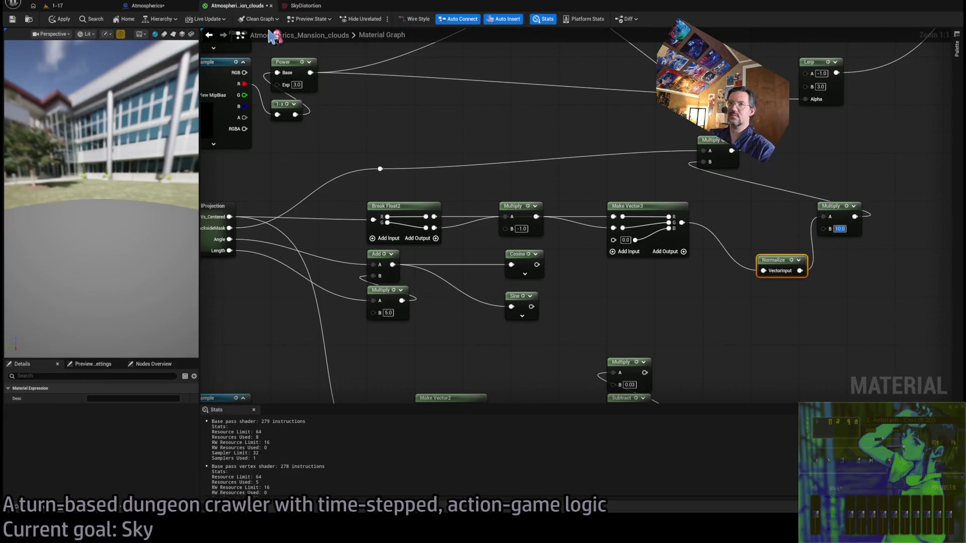
pyautogui.click(56, 5)
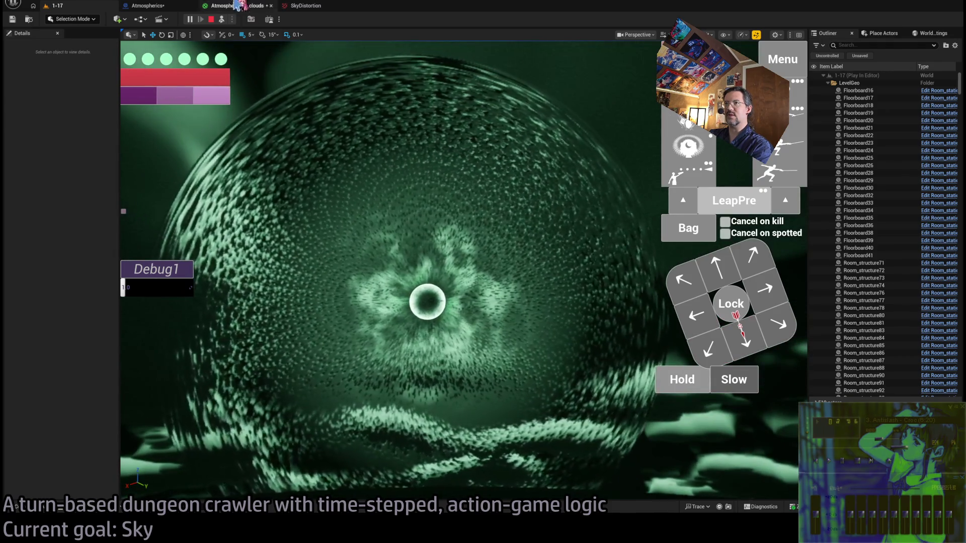
pyautogui.click(237, 6)
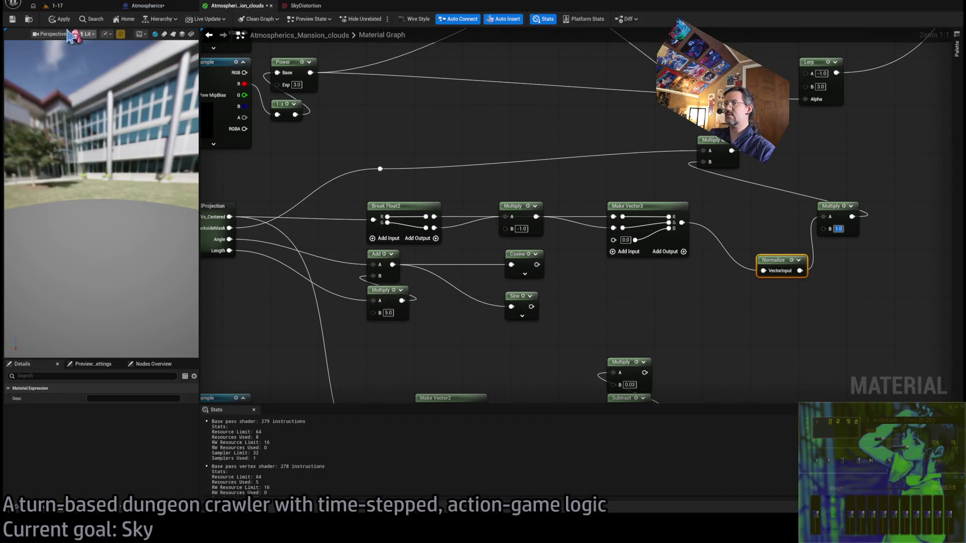
pyautogui.click(59, 7)
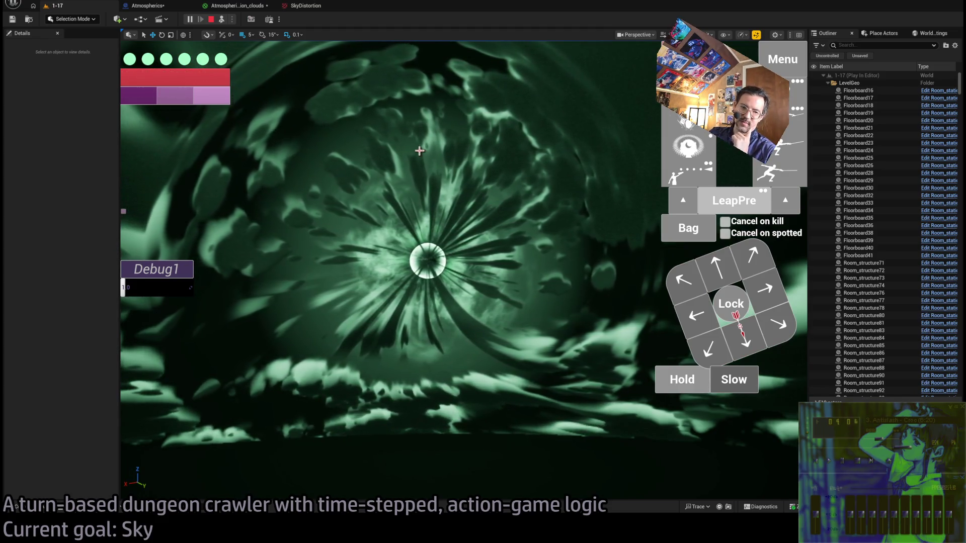
pyautogui.click(243, 10)
pyautogui.moveTo(515, 208); pyautogui.dragTo(583, 241)
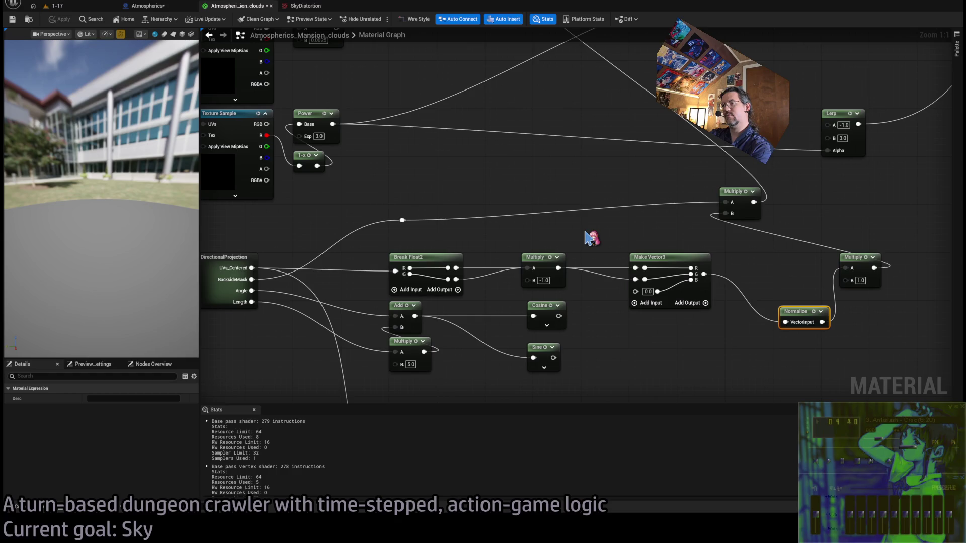
pyautogui.moveTo(588, 237)
pyautogui.mouseDown()
pyautogui.moveTo(604, 224)
pyautogui.moveTo(651, 253)
pyautogui.mouseUp()
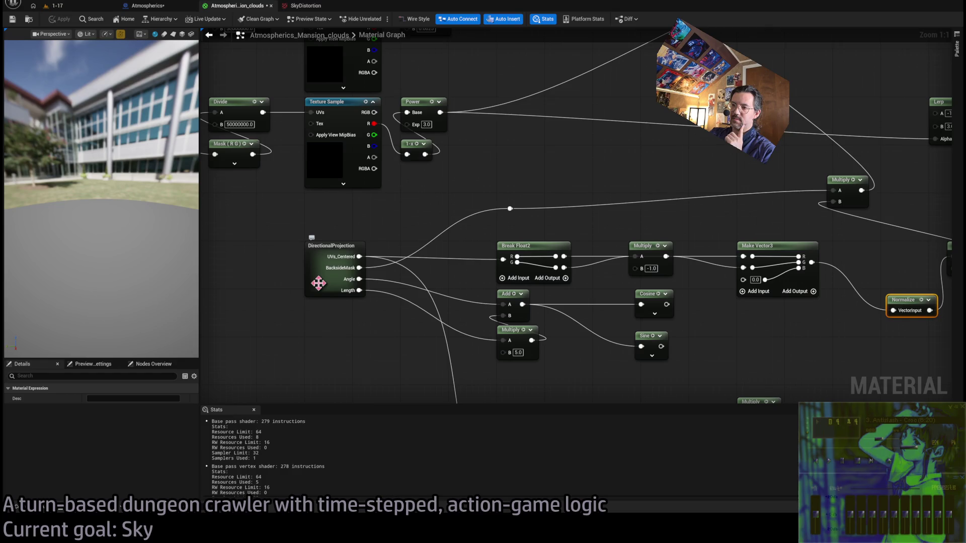
# - Inside the DirectionalProjection subgraph, add two new output pins to the Output node
pyautogui.doubleClick(318, 284)
pyautogui.moveTo(424, 244)
pyautogui.mouseDown()
pyautogui.moveTo(359, 191)
pyautogui.moveTo(299, 217)
pyautogui.mouseUp()
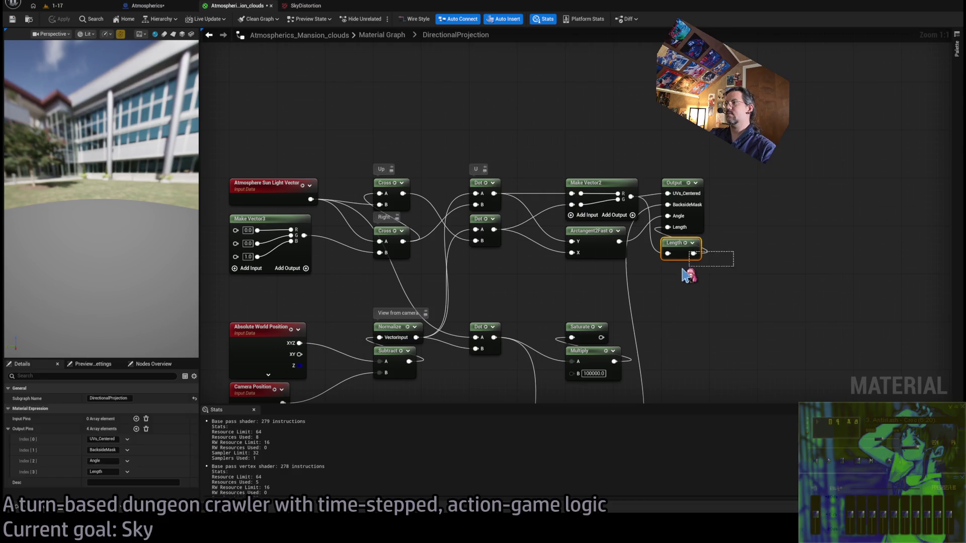
pyautogui.moveTo(691, 268); pyautogui.dragTo(702, 277)
pyautogui.click(690, 309)
pyautogui.click(678, 186)
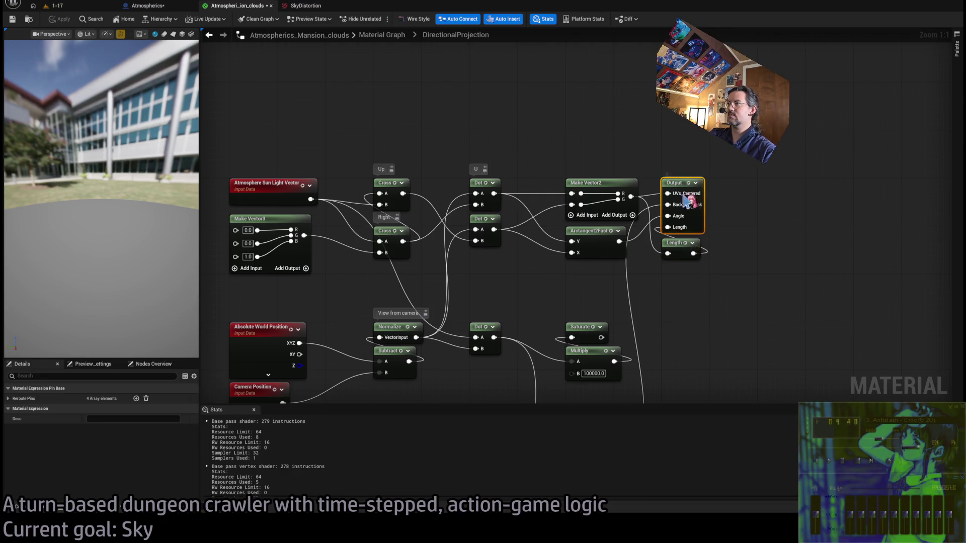
pyautogui.moveTo(723, 276); pyautogui.dragTo(679, 262)
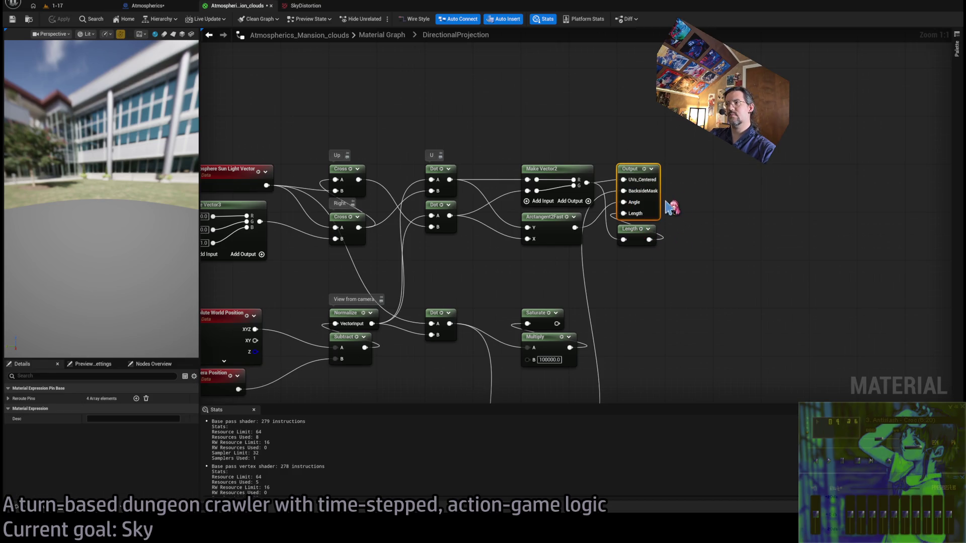
pyautogui.click(640, 232)
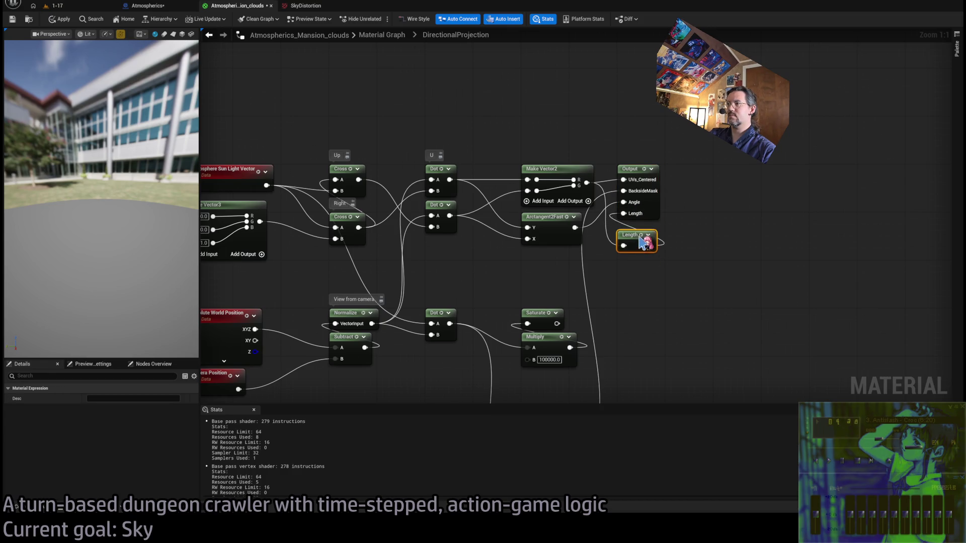
pyautogui.click(703, 201)
pyautogui.moveTo(703, 201); pyautogui.dragTo(743, 192)
pyautogui.click(709, 186)
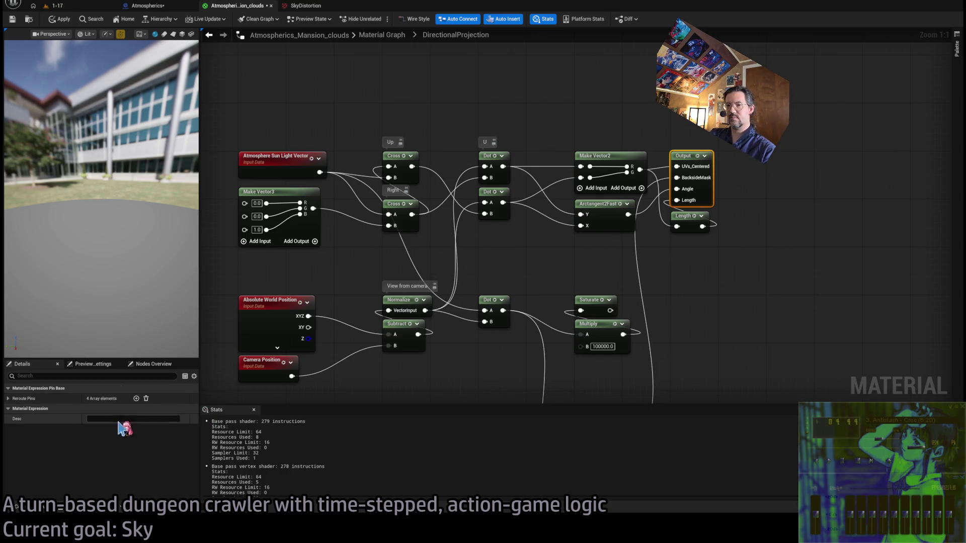
pyautogui.click(136, 398)
pyautogui.click(136, 398)
# - Wire both Cross results into the new pins, name them SunVecUp and SunVecRight, and save
pyautogui.click(686, 284)
pyautogui.moveTo(684, 157)
pyautogui.mouseDown()
pyautogui.moveTo(755, 159)
pyautogui.moveTo(696, 134)
pyautogui.mouseUp()
pyautogui.moveTo(736, 185); pyautogui.dragTo(667, 237)
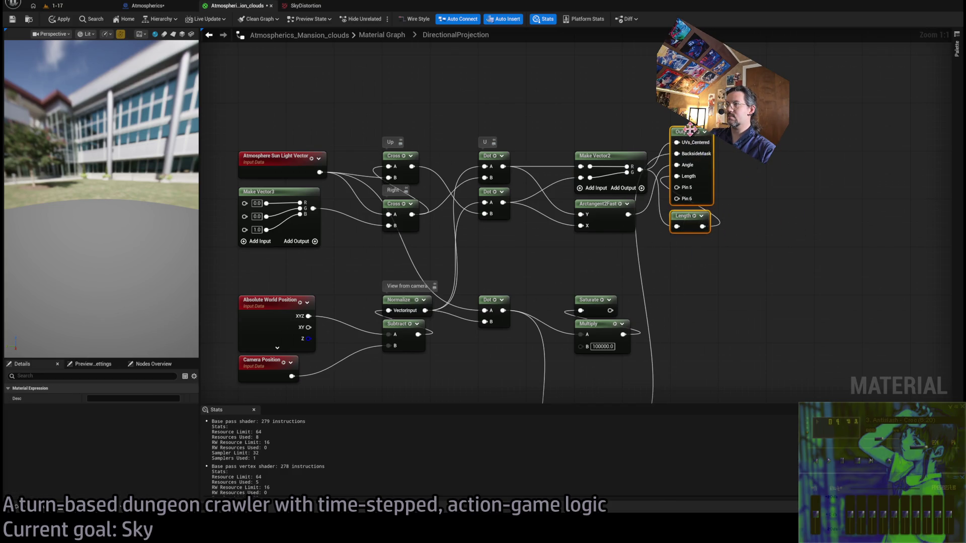
pyautogui.moveTo(695, 136); pyautogui.dragTo(694, 160)
pyautogui.click(718, 342)
pyautogui.moveTo(413, 167)
pyautogui.mouseDown()
pyautogui.moveTo(490, 205)
pyautogui.moveTo(690, 213)
pyautogui.mouseUp()
pyautogui.moveTo(412, 215)
pyautogui.mouseDown()
pyautogui.moveTo(686, 228)
pyautogui.moveTo(678, 223)
pyautogui.mouseUp()
pyautogui.click(102, 452)
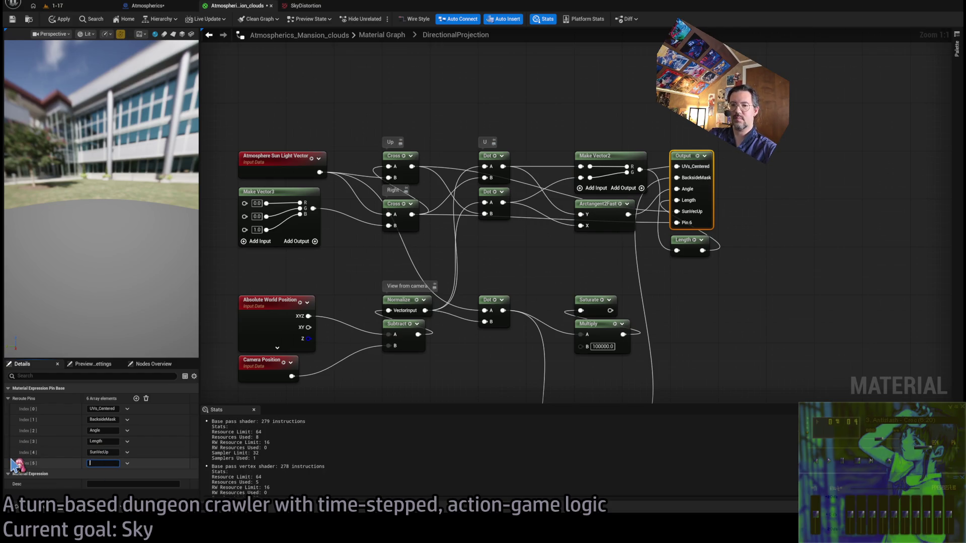
pyautogui.write('SunVecRight')
pyautogui.press('Return')
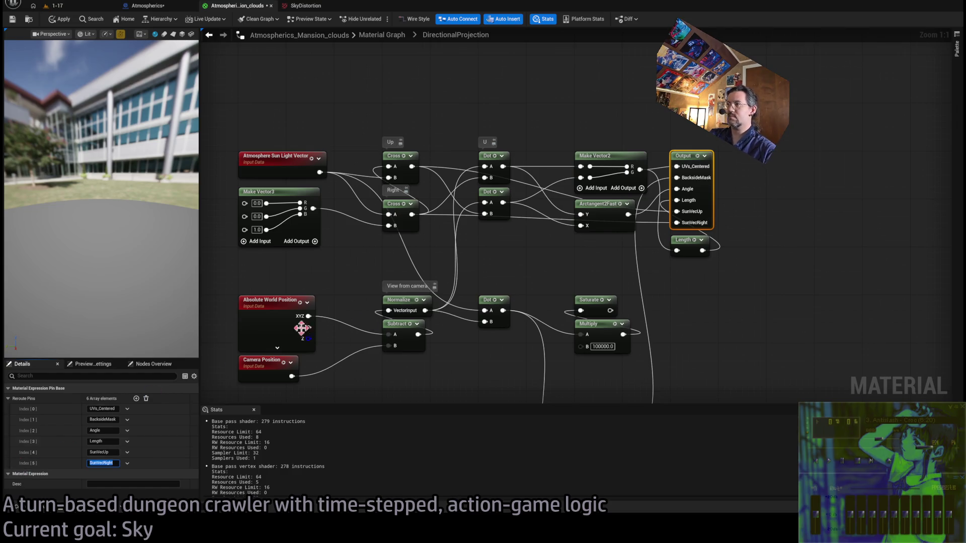
pyautogui.click(749, 347)
pyautogui.click(14, 19)
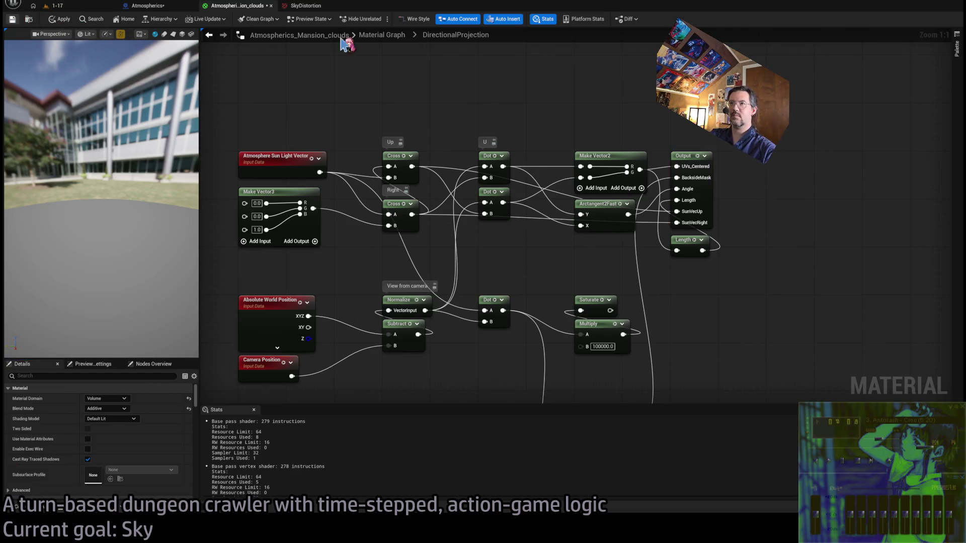
# - In the main clouds graph, line up Make Vector3 and Normalize side by side
pyautogui.click(387, 36)
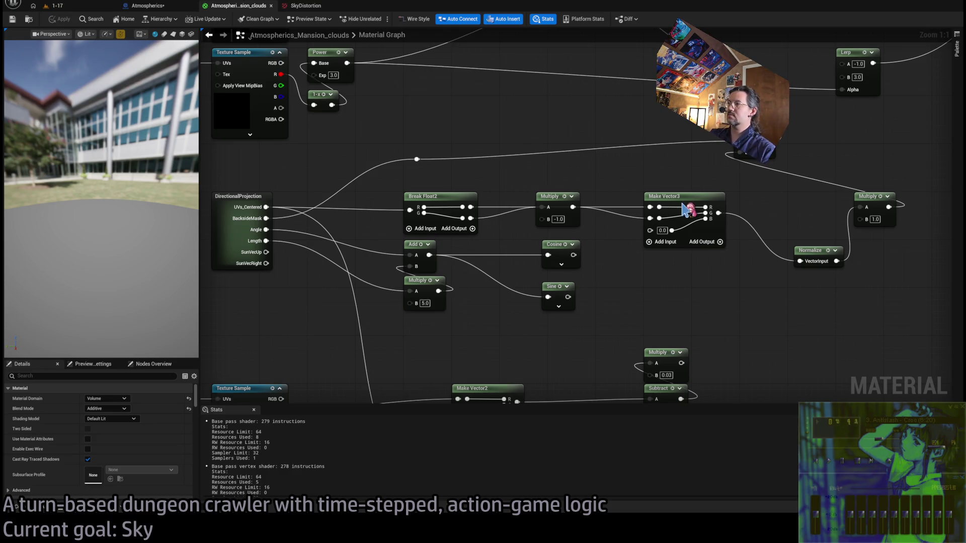
pyautogui.moveTo(680, 200); pyautogui.dragTo(637, 200)
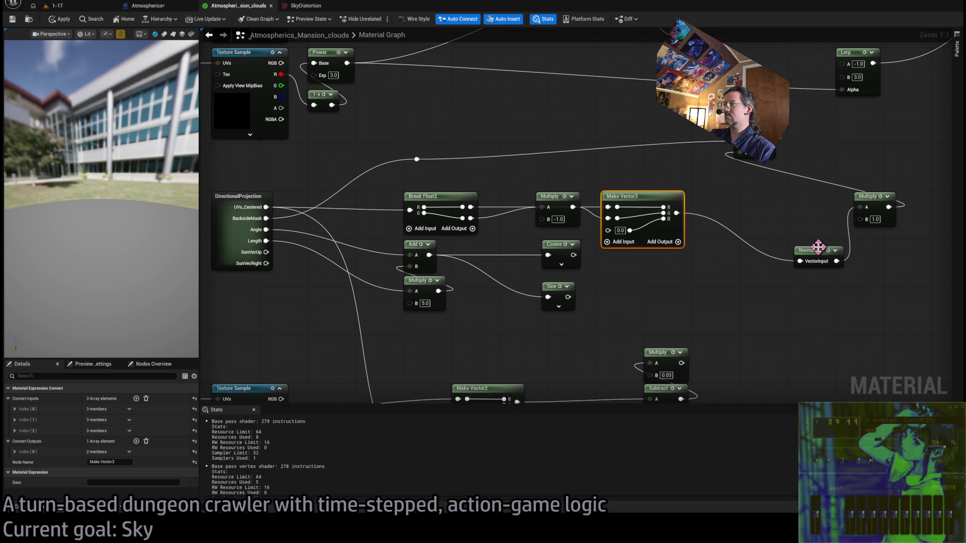
pyautogui.moveTo(819, 255); pyautogui.dragTo(723, 208)
pyautogui.moveTo(792, 252)
pyautogui.mouseDown()
pyautogui.moveTo(729, 290)
pyautogui.moveTo(863, 283)
pyautogui.mouseUp()
pyautogui.click(773, 255)
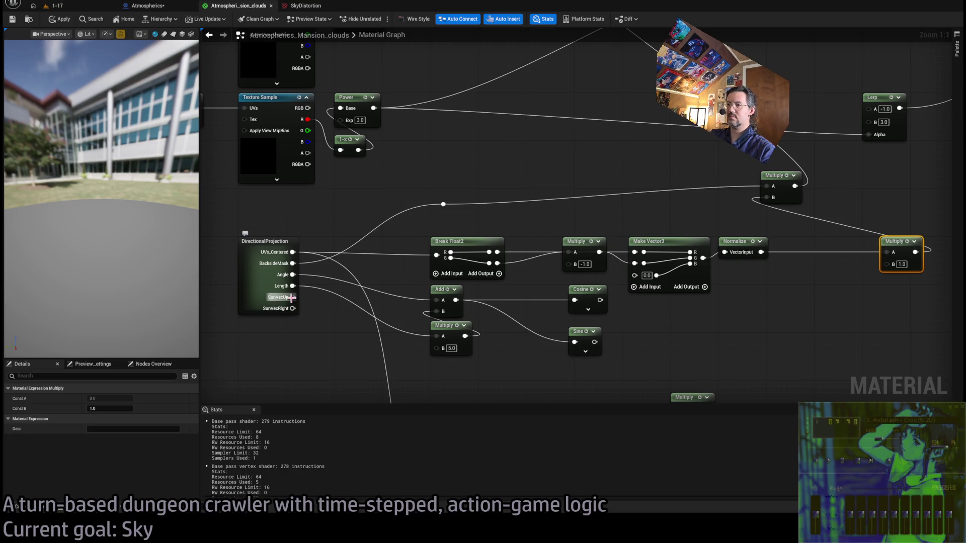
pyautogui.moveTo(292, 297); pyautogui.dragTo(323, 336)
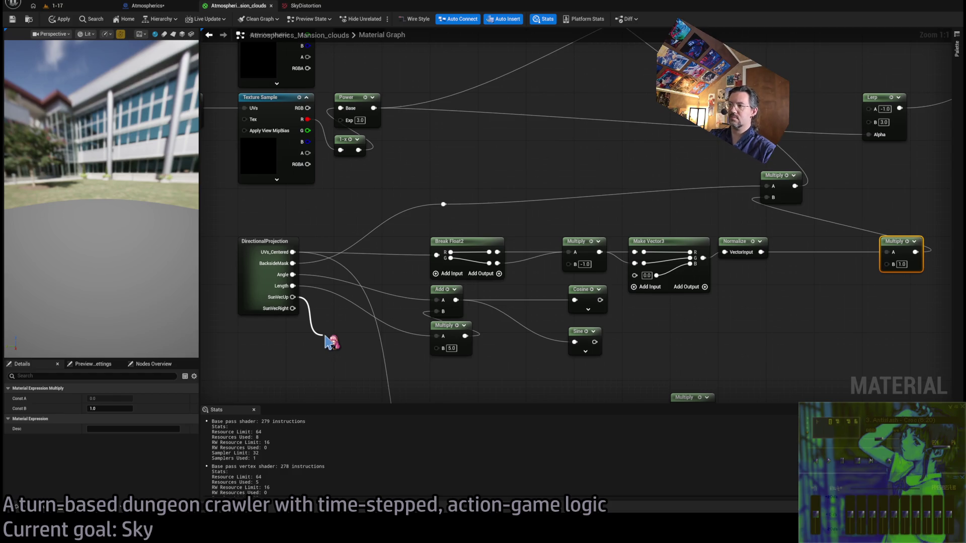
pyautogui.moveTo(331, 343); pyautogui.dragTo(716, 331)
pyautogui.click(502, 249)
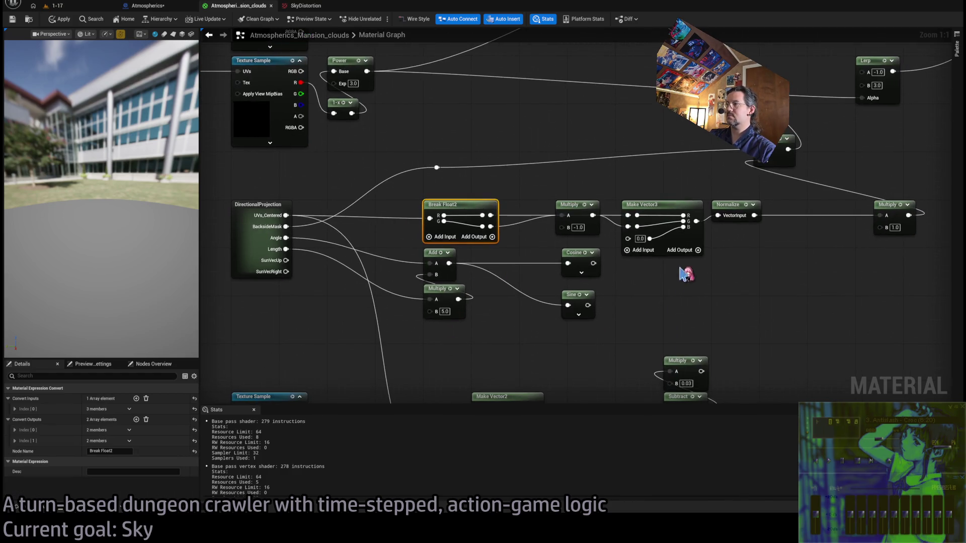
pyautogui.click(664, 248)
pyautogui.moveTo(772, 189)
pyautogui.mouseDown()
pyautogui.moveTo(672, 206)
pyautogui.moveTo(756, 206)
pyautogui.moveTo(706, 206)
pyautogui.mouseUp()
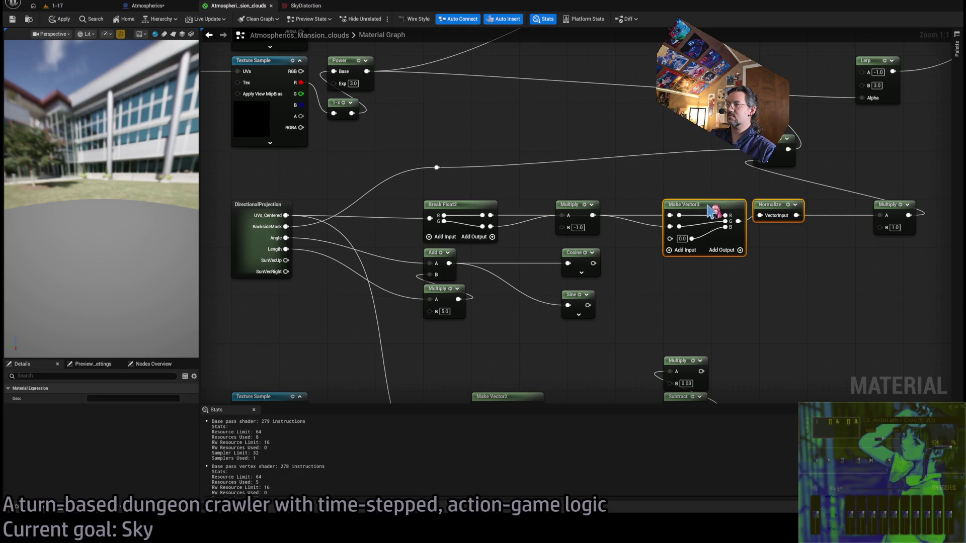
pyautogui.click(689, 179)
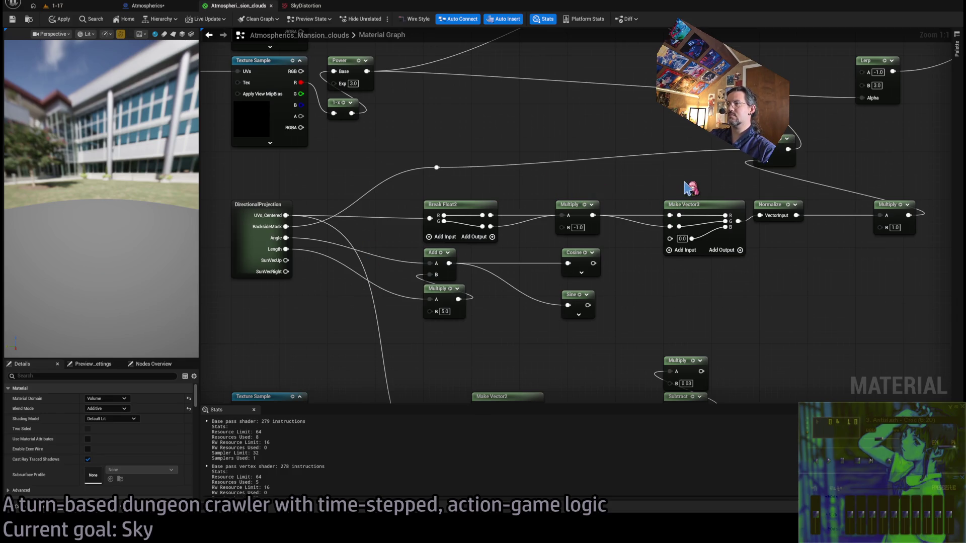
# - Move the -1.0 Multiply, Cosine, Sine, Add and Multiply nodes further down
pyautogui.click(699, 204)
pyautogui.click(604, 204)
pyautogui.moveTo(580, 214)
pyautogui.mouseDown()
pyautogui.moveTo(597, 226)
pyautogui.moveTo(585, 229)
pyautogui.mouseUp()
pyautogui.moveTo(625, 258); pyautogui.dragTo(556, 336)
pyautogui.moveTo(417, 322)
pyautogui.mouseDown()
pyautogui.moveTo(440, 254)
pyautogui.moveTo(440, 285)
pyautogui.mouseUp()
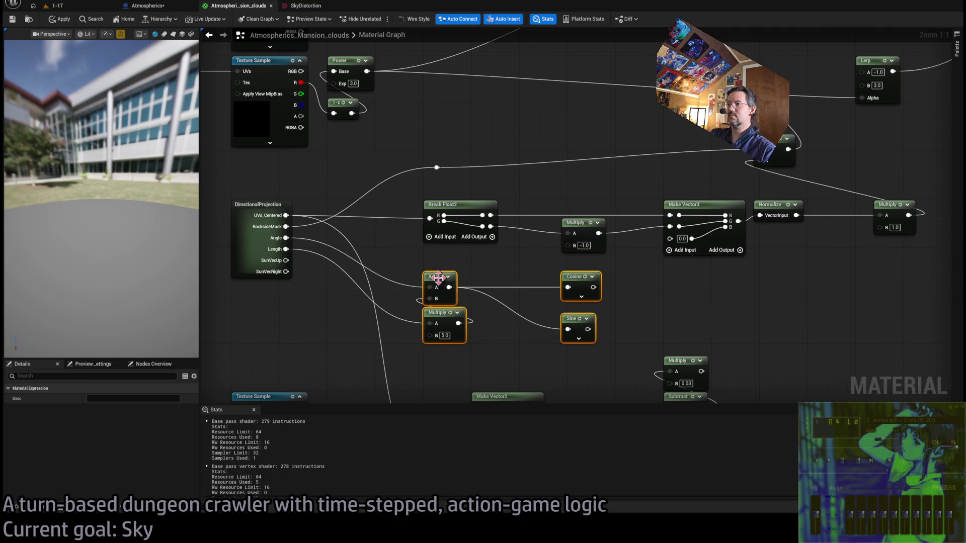
pyautogui.click(674, 296)
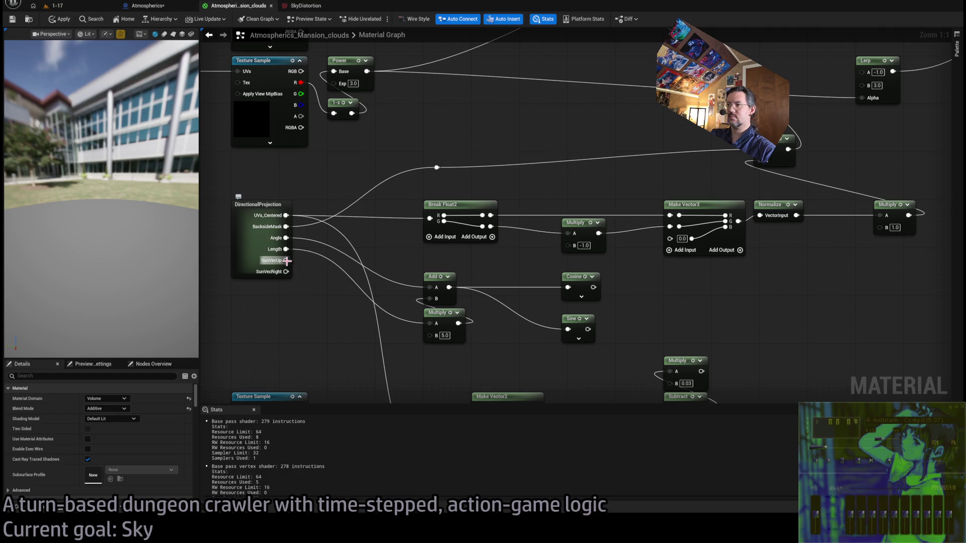
# - Multiply SunVecUp by Cosine and SunVecRight by Sine, Add them into Normalize, then apply and preview
pyautogui.moveTo(287, 260)
pyautogui.mouseDown()
pyautogui.moveTo(391, 274)
pyautogui.moveTo(635, 269)
pyautogui.moveTo(599, 296)
pyautogui.moveTo(641, 294)
pyautogui.mouseUp()
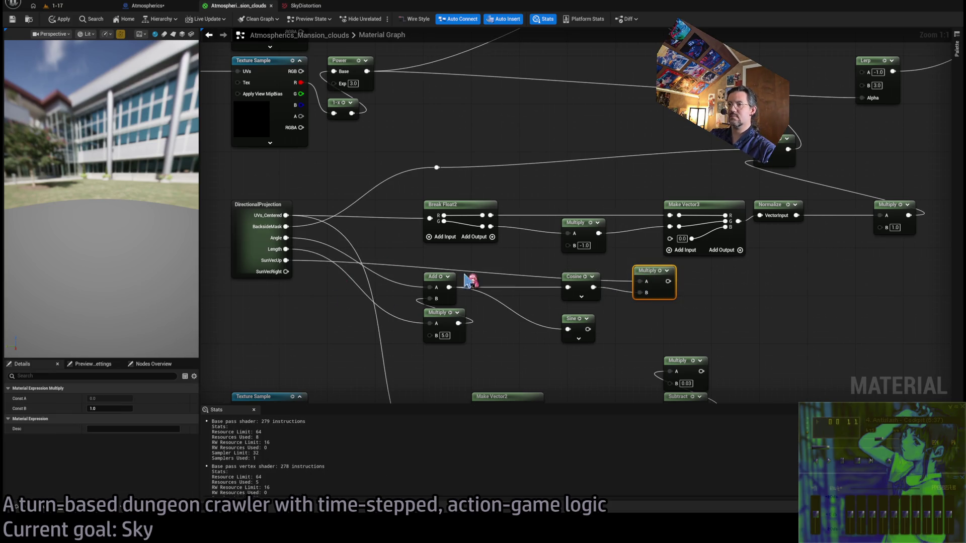
pyautogui.hotkey('ctrl', 'd')
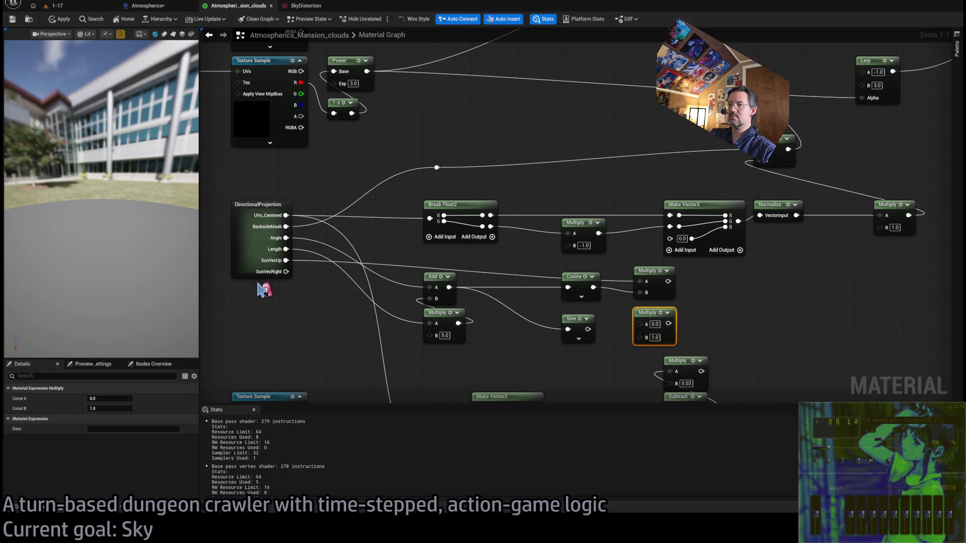
pyautogui.moveTo(286, 271)
pyautogui.mouseDown()
pyautogui.moveTo(641, 324)
pyautogui.moveTo(641, 335)
pyautogui.mouseUp()
pyautogui.moveTo(668, 281); pyautogui.dragTo(723, 300)
pyautogui.click(723, 297)
pyautogui.moveTo(668, 323); pyautogui.dragTo(729, 325)
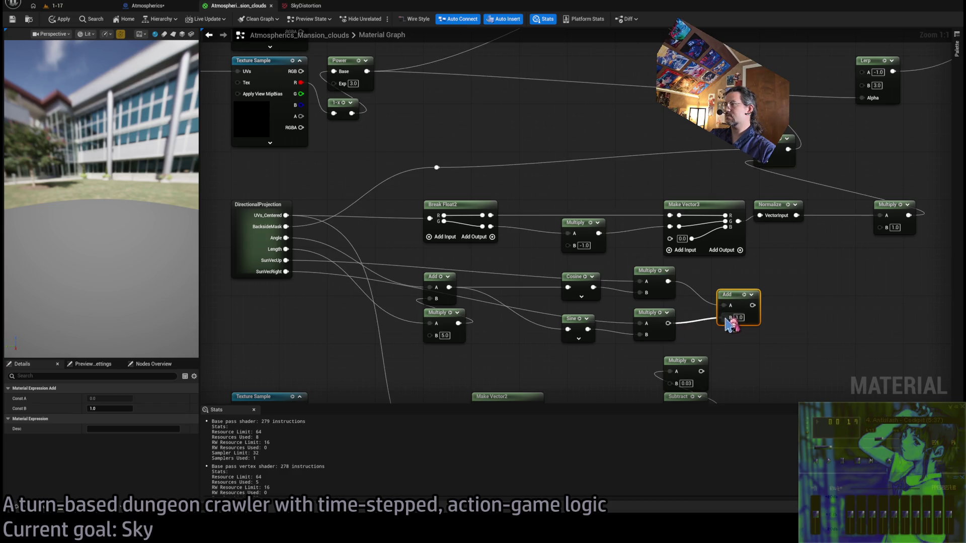
pyautogui.moveTo(614, 372)
pyautogui.mouseDown()
pyautogui.moveTo(639, 328)
pyautogui.moveTo(641, 286)
pyautogui.mouseUp()
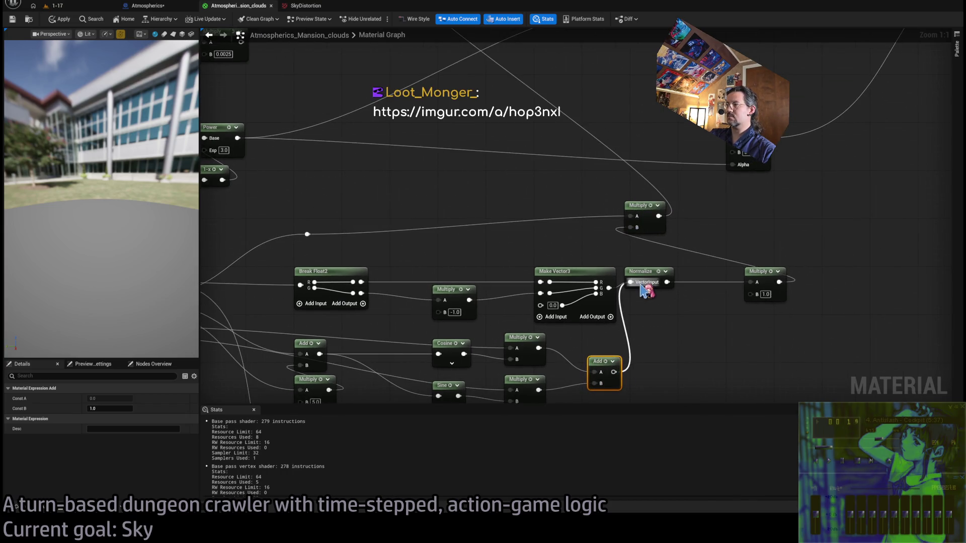
pyautogui.click(70, 18)
pyautogui.click(56, 6)
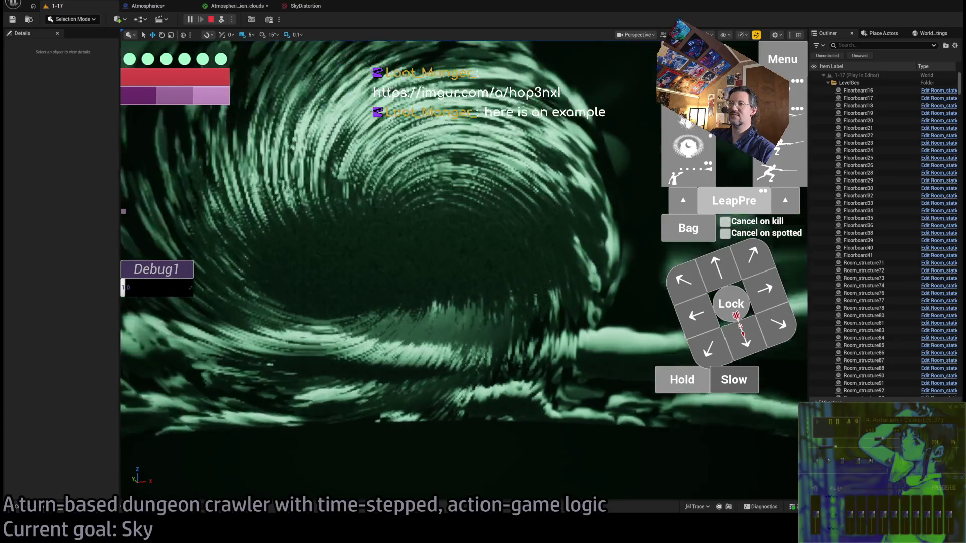
pyautogui.click(236, 5)
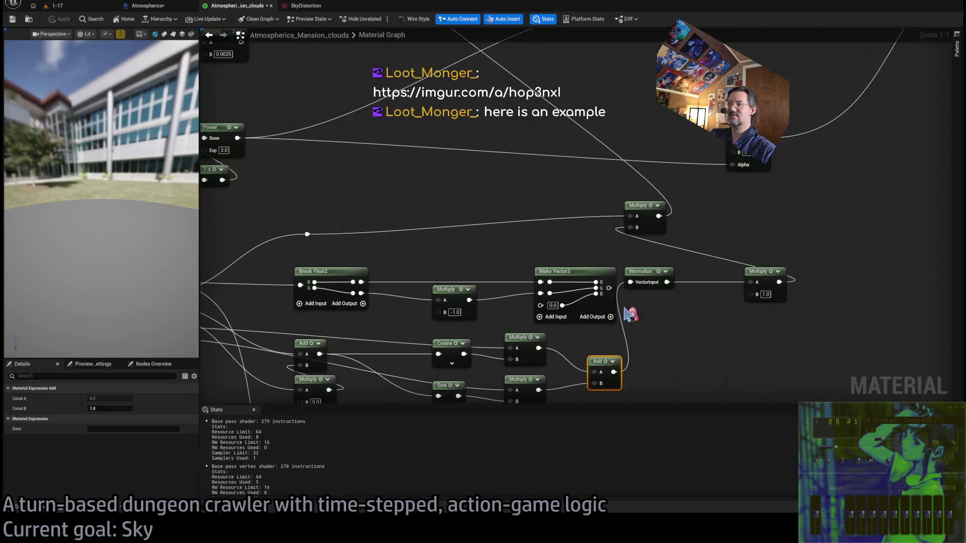
# - Connect the -1.0 Multiply's output to the upper Multiply's B and check the clouds in play
pyautogui.scroll(-2, 681, 290)
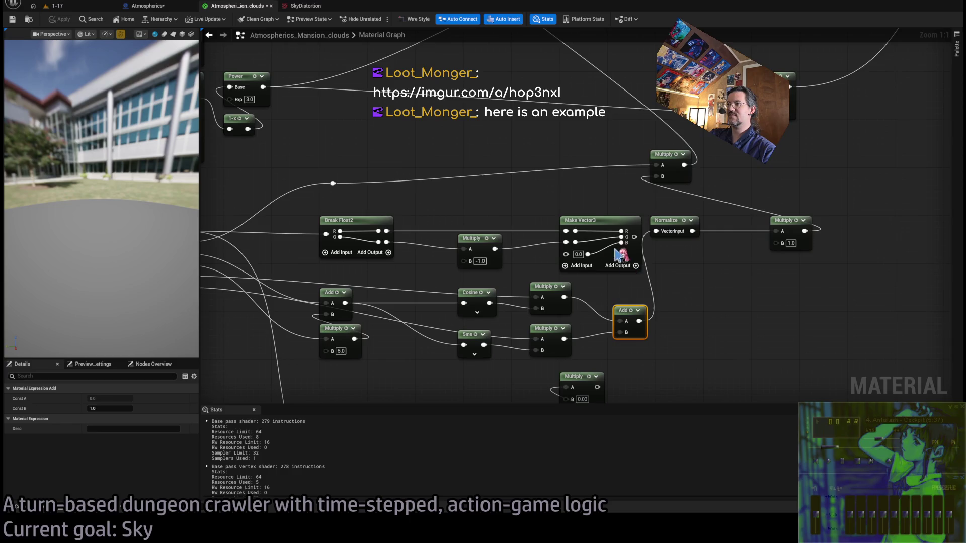
pyautogui.click(540, 223)
pyautogui.moveTo(539, 223); pyautogui.dragTo(533, 223)
pyautogui.click(557, 198)
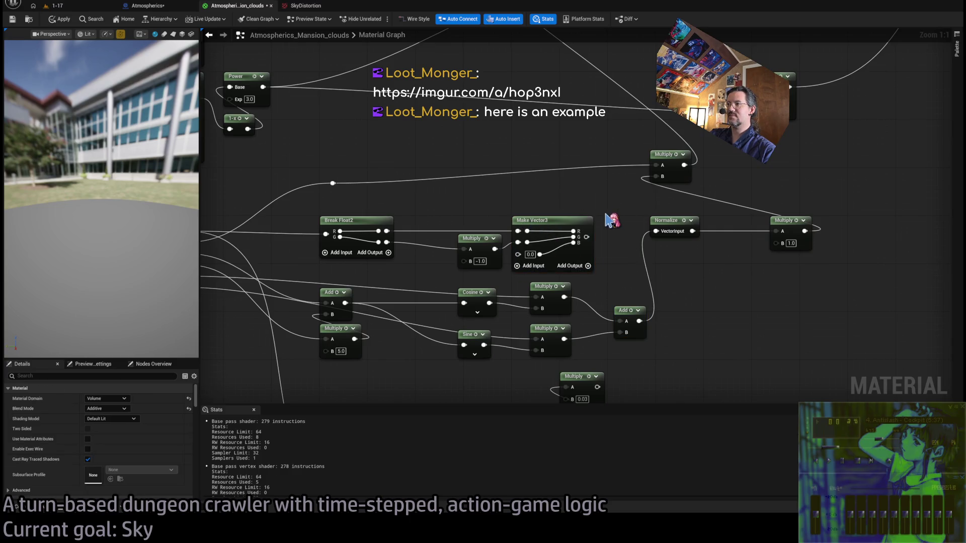
pyautogui.moveTo(614, 258); pyautogui.dragTo(648, 233)
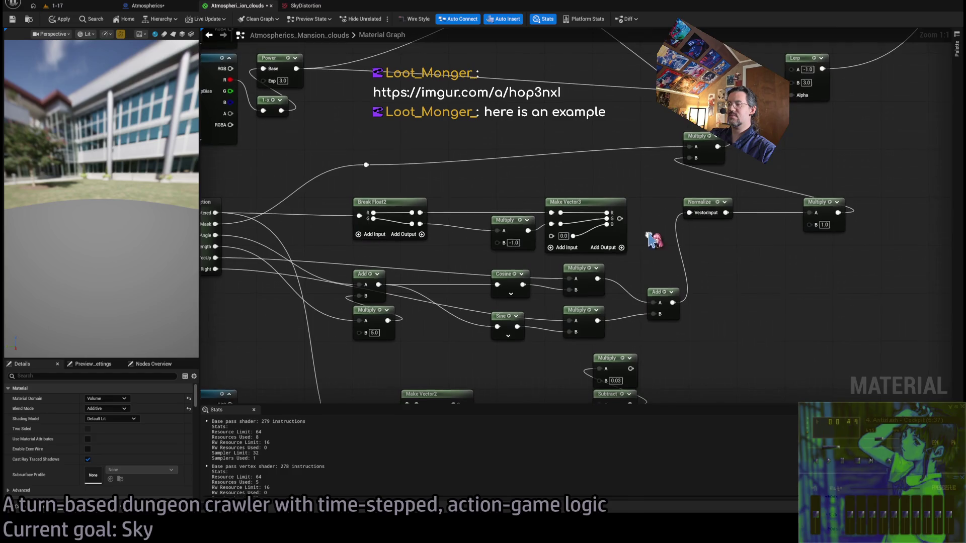
pyautogui.moveTo(579, 231); pyautogui.dragTo(595, 226)
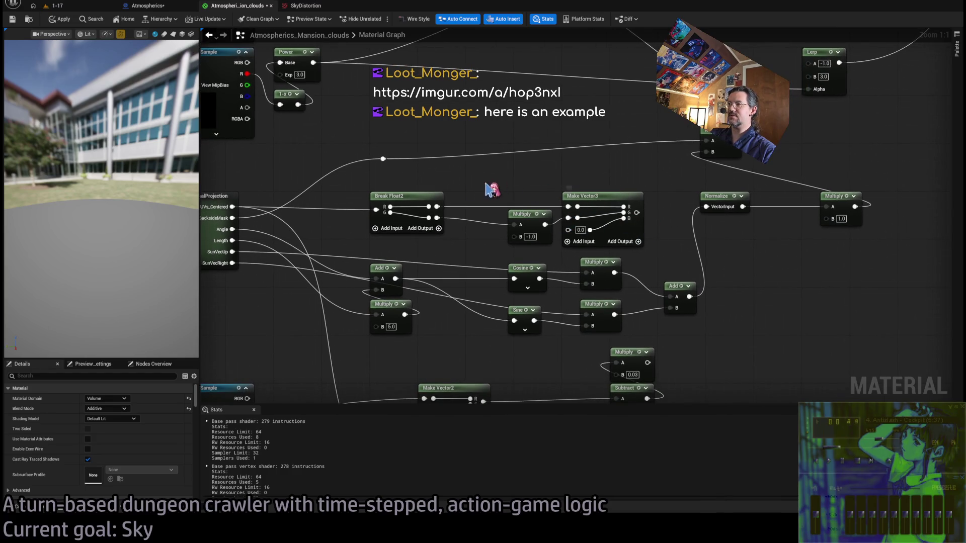
pyautogui.moveTo(436, 204); pyautogui.dragTo(492, 198)
pyautogui.moveTo(602, 216); pyautogui.dragTo(615, 276)
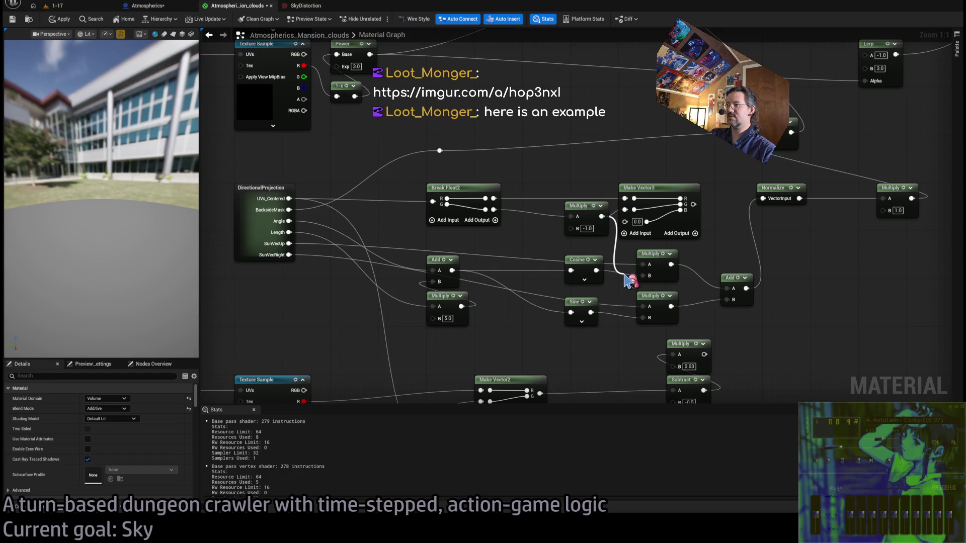
pyautogui.moveTo(649, 279)
pyautogui.mouseDown()
pyautogui.moveTo(509, 207)
pyautogui.moveTo(632, 320)
pyautogui.moveTo(643, 276)
pyautogui.mouseUp()
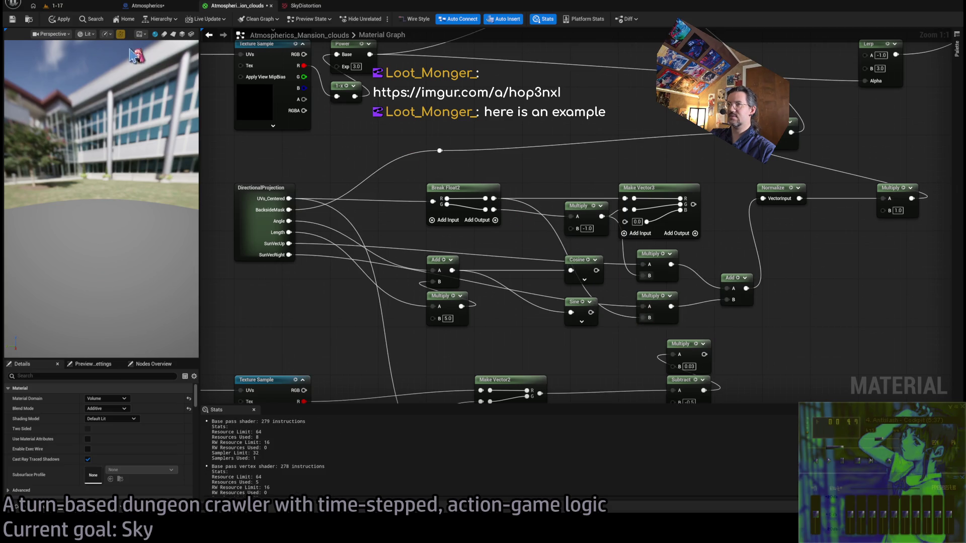
pyautogui.click(56, 6)
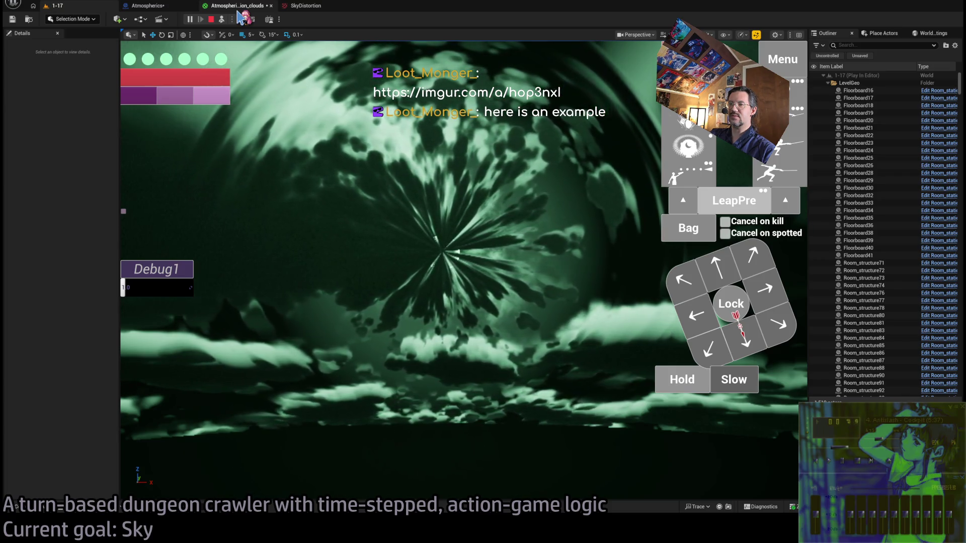
pyautogui.click(238, 7)
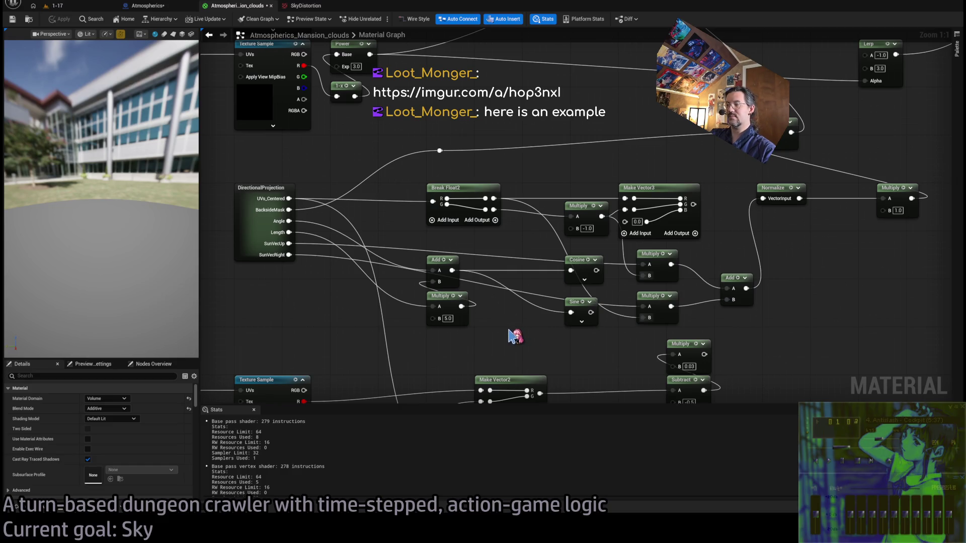
# - Move the Add node up beside the Normalize node in the cloud material graph
pyautogui.moveTo(742, 319); pyautogui.dragTo(679, 349)
pyautogui.moveTo(388, 258); pyautogui.dragTo(428, 250)
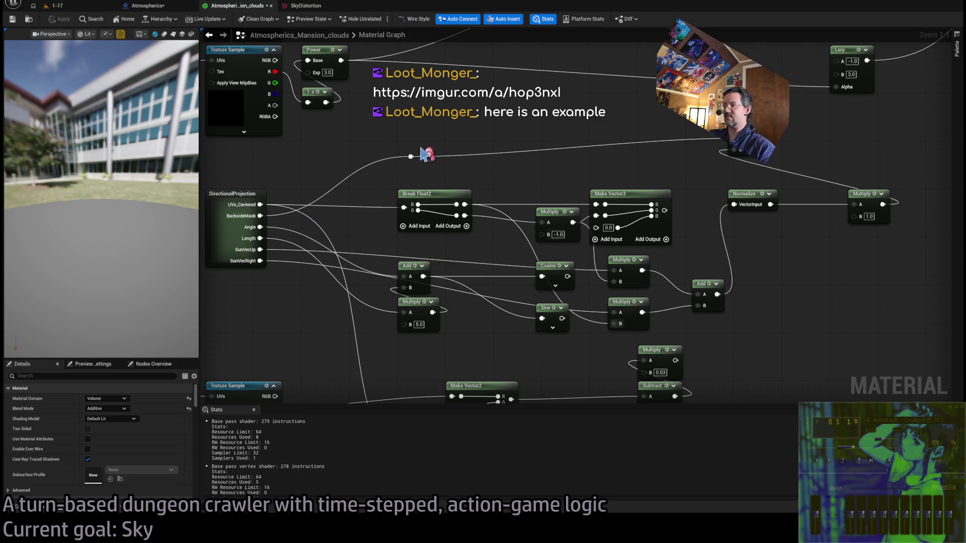
pyautogui.click(69, 7)
pyautogui.click(234, 6)
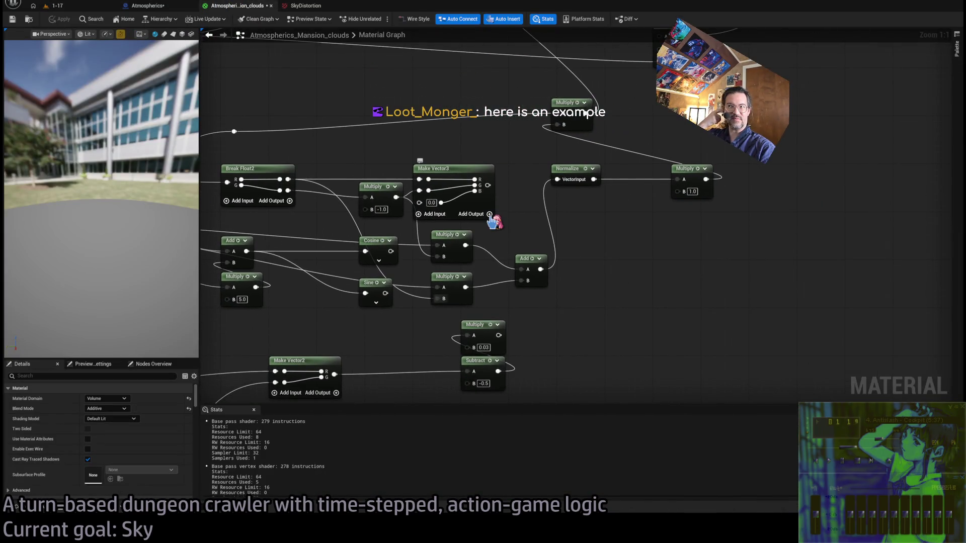
pyautogui.moveTo(494, 218)
pyautogui.mouseDown()
pyautogui.moveTo(643, 330)
pyautogui.moveTo(574, 330)
pyautogui.moveTo(441, 133)
pyautogui.mouseUp()
pyautogui.click(442, 133)
pyautogui.moveTo(610, 320)
pyautogui.mouseDown()
pyautogui.moveTo(833, 341)
pyautogui.moveTo(564, 233)
pyautogui.moveTo(533, 146)
pyautogui.mouseUp()
pyautogui.click(586, 236)
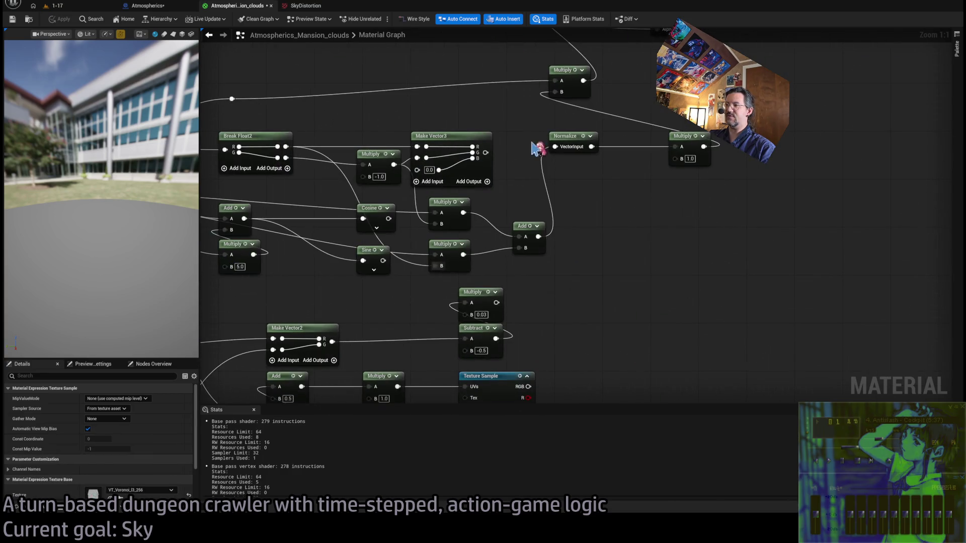
pyautogui.click(574, 229)
pyautogui.moveTo(527, 234); pyautogui.dragTo(568, 210)
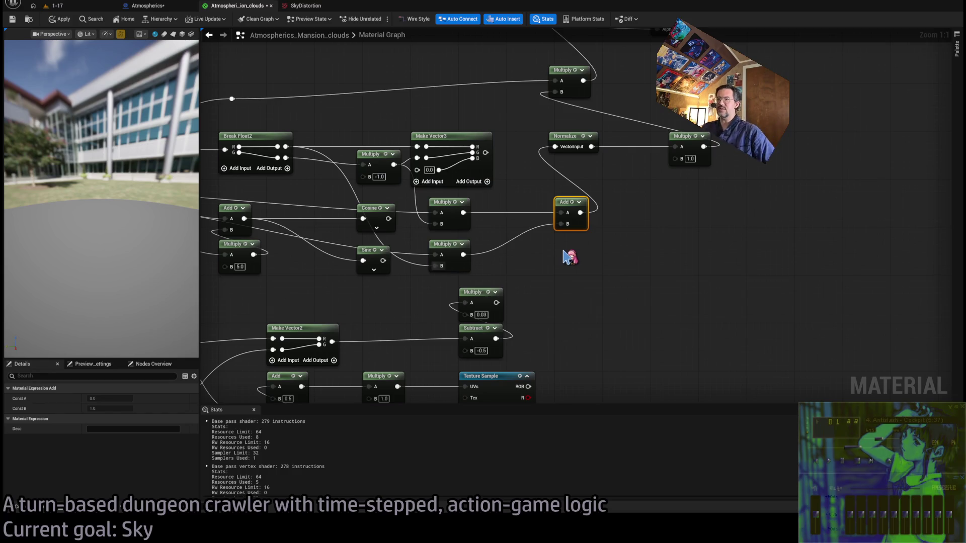
# - Connect the upper Multiply's result to Add's A, and start wiring the -1.0 Multiply onward
pyautogui.moveTo(546, 255); pyautogui.dragTo(649, 276)
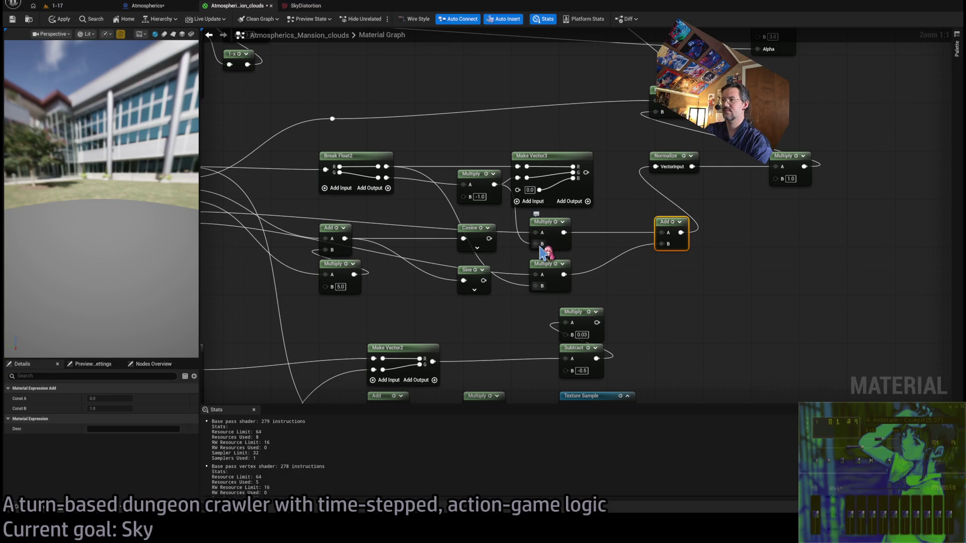
pyautogui.moveTo(563, 233); pyautogui.dragTo(564, 233)
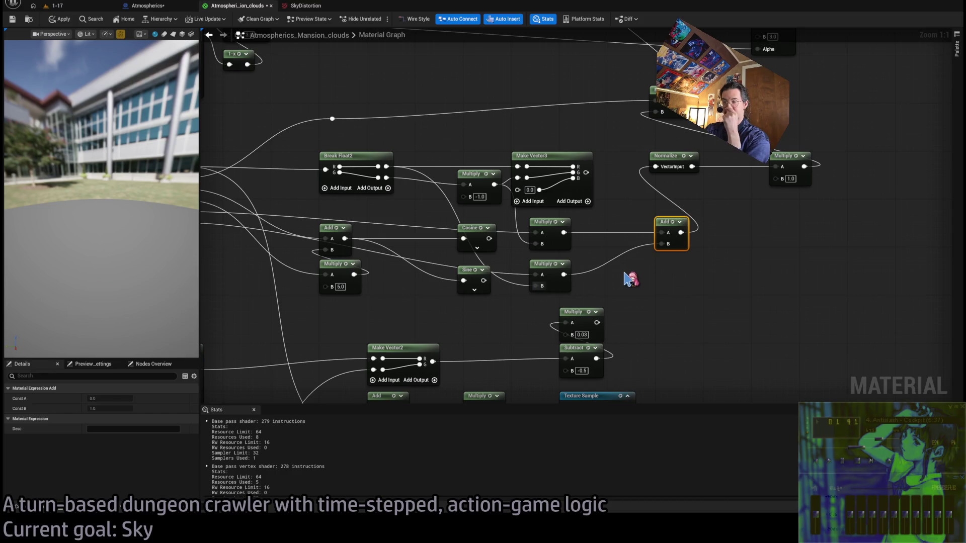
pyautogui.moveTo(495, 185)
pyautogui.mouseDown()
pyautogui.moveTo(498, 245)
pyautogui.moveTo(540, 290)
pyautogui.mouseUp()
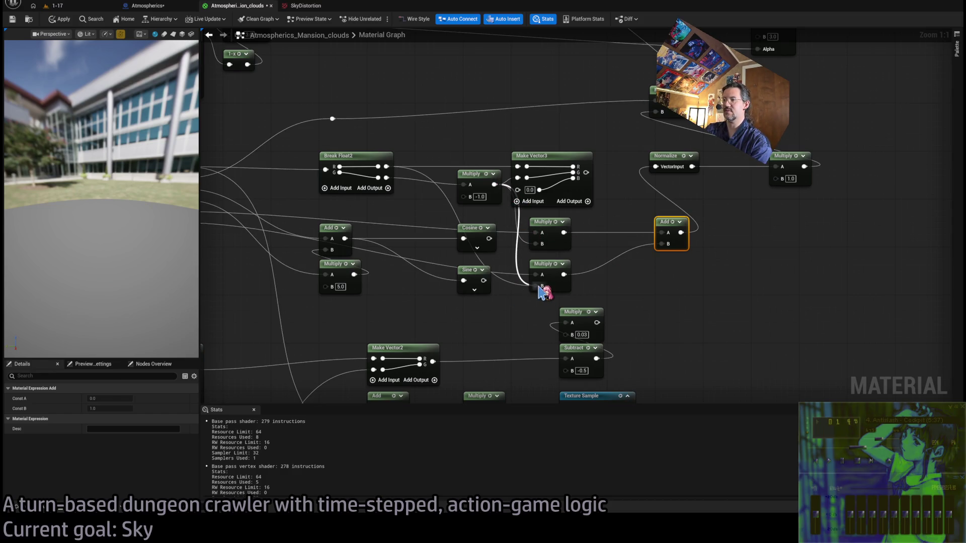
pyautogui.moveTo(539, 291); pyautogui.dragTo(540, 288)
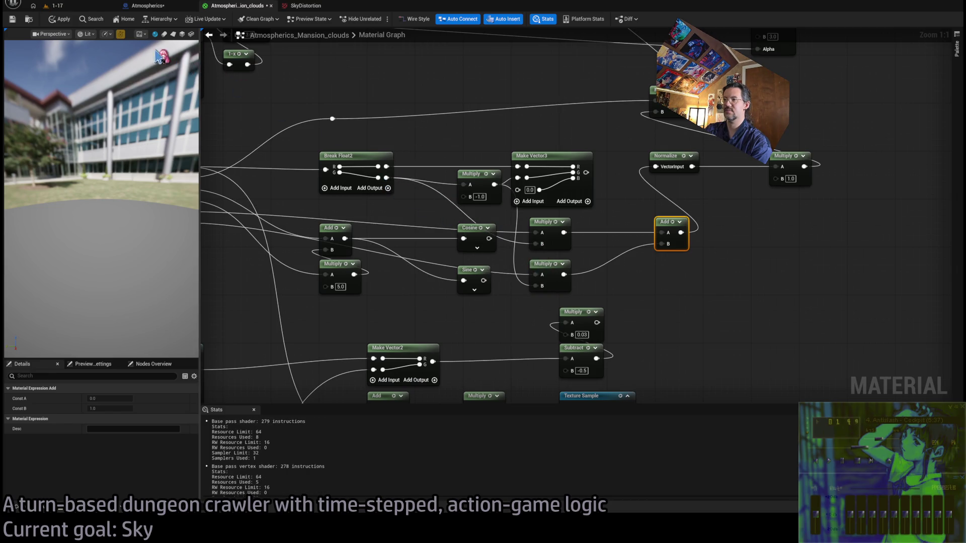
# - Wire the Cosine output into the lower Multiply node
pyautogui.click(72, 7)
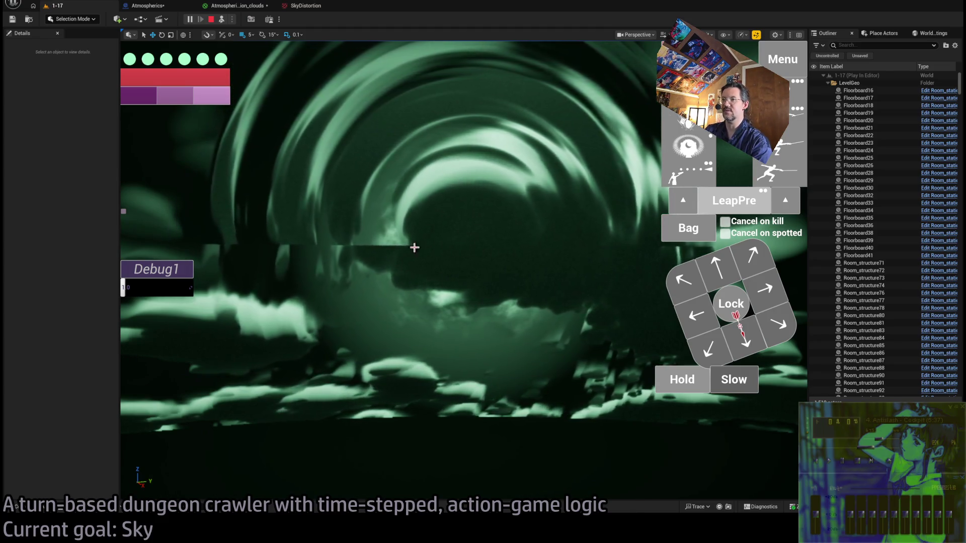
pyautogui.moveTo(177, 54)
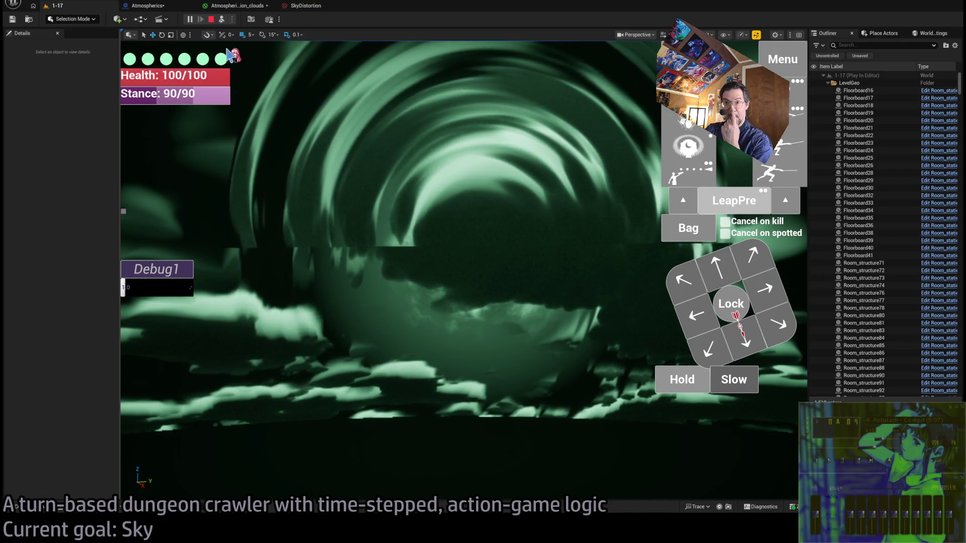
pyautogui.click(227, 9)
pyautogui.moveTo(613, 317)
pyautogui.mouseDown()
pyautogui.moveTo(603, 229)
pyautogui.moveTo(526, 247)
pyautogui.moveTo(686, 228)
pyautogui.mouseUp()
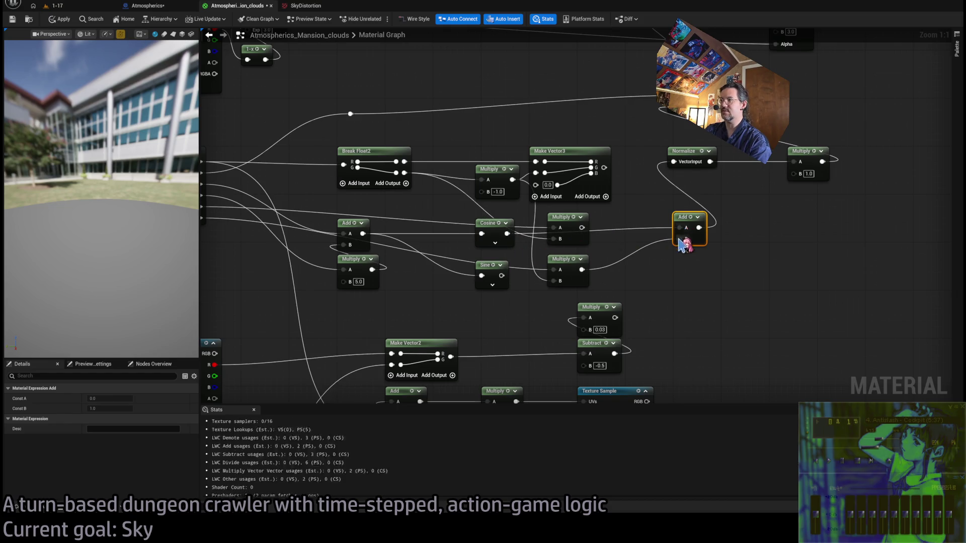
pyautogui.moveTo(508, 234); pyautogui.dragTo(562, 232)
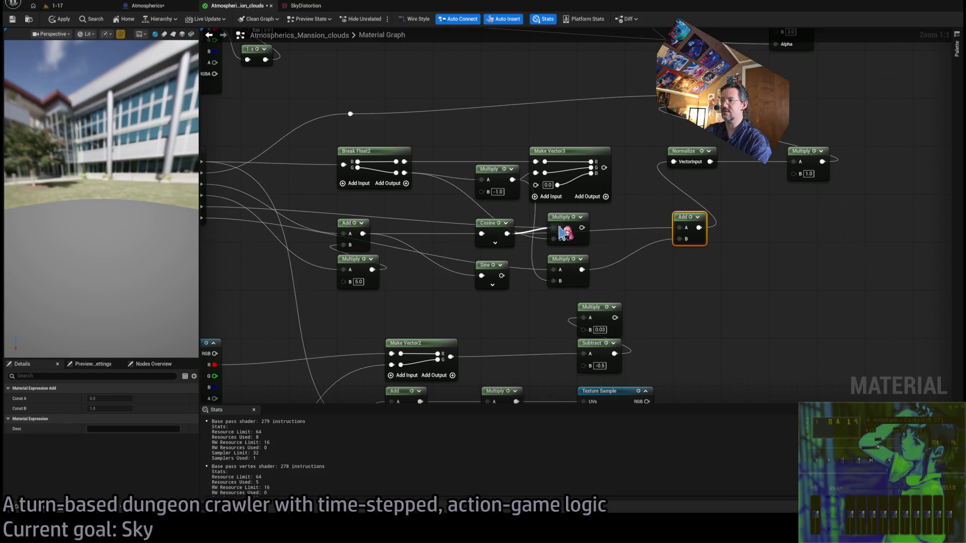
pyautogui.moveTo(522, 268)
pyautogui.mouseDown()
pyautogui.moveTo(557, 281)
pyautogui.moveTo(533, 251)
pyautogui.mouseUp()
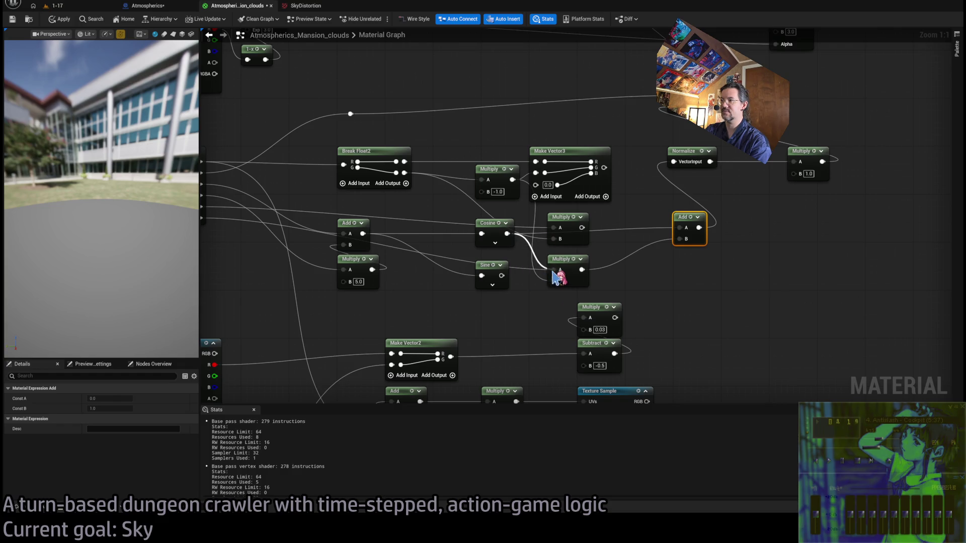
pyautogui.moveTo(558, 284); pyautogui.dragTo(556, 254)
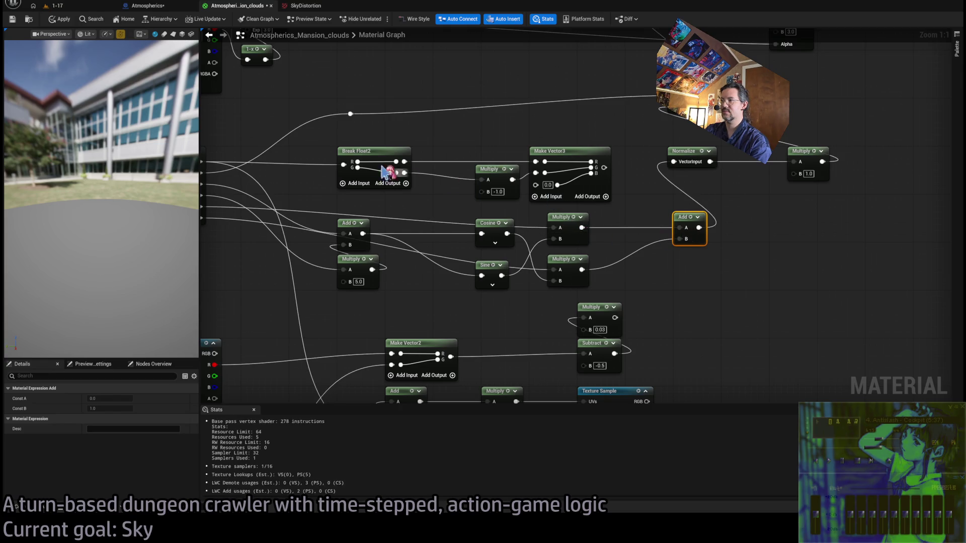
# - Apply the material, watch the clouds swirl in the running game, then stop play
pyautogui.click(64, 15)
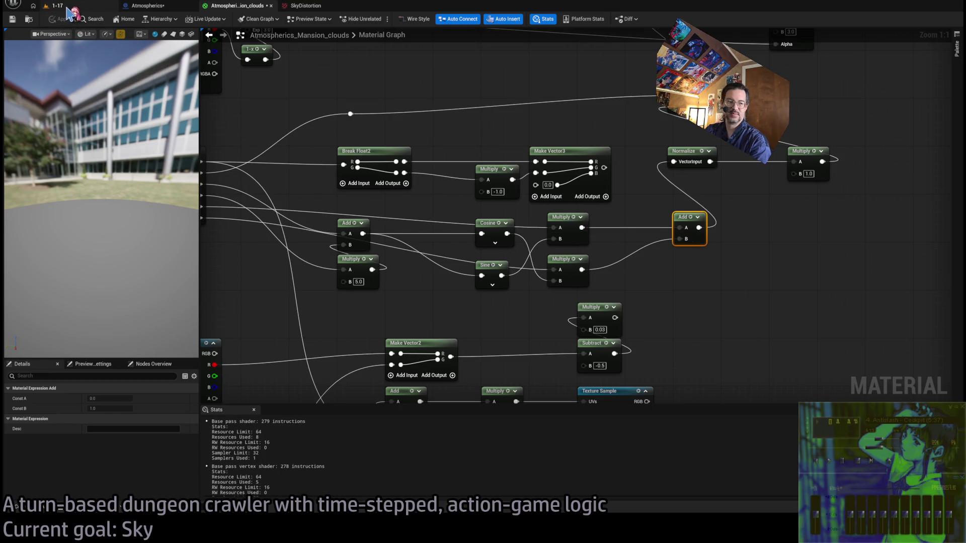
pyautogui.click(68, 7)
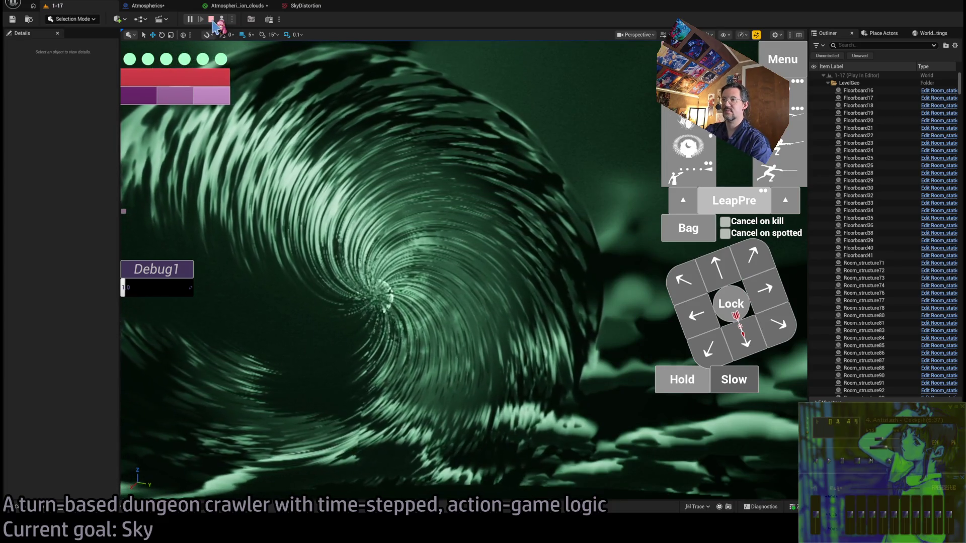
pyautogui.click(211, 19)
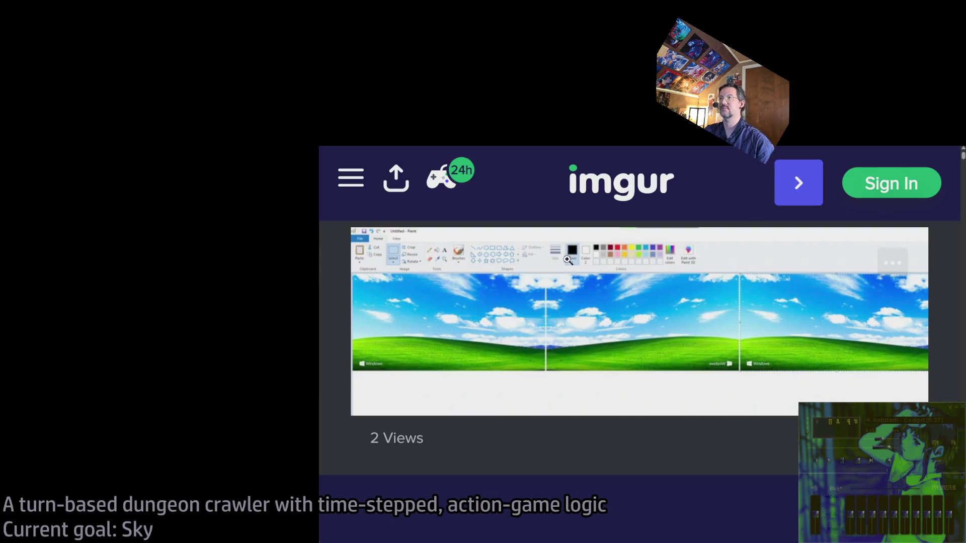
# - Dismiss Imgur's ad prompt with 'Continue without supporting us' to view the sky panorama example
pyautogui.scroll(-8, 712, 317)
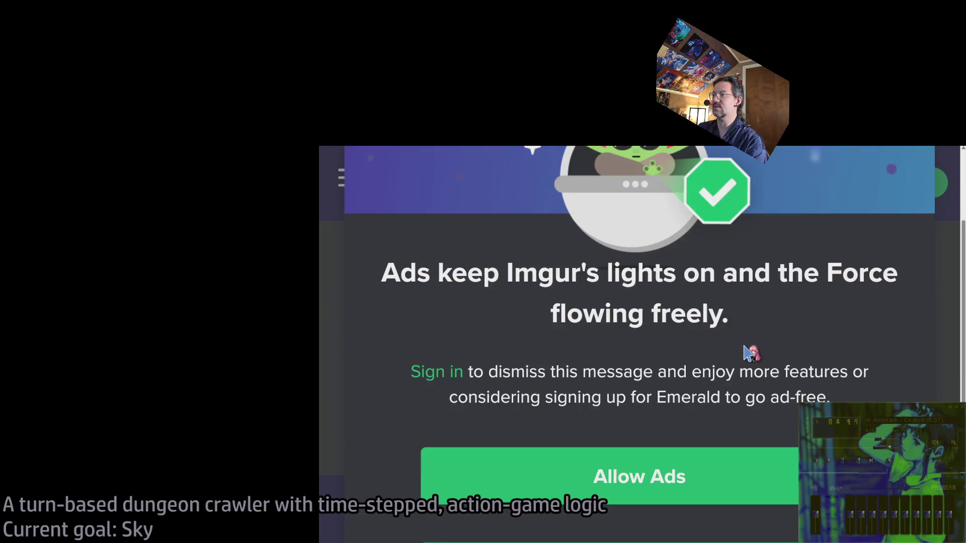
pyautogui.scroll(8, 765, 330)
pyautogui.scroll(-6, 650, 330)
pyautogui.scroll(6, 657, 319)
pyautogui.scroll(-4, 662, 329)
pyautogui.hotkey('ctrl', '0')
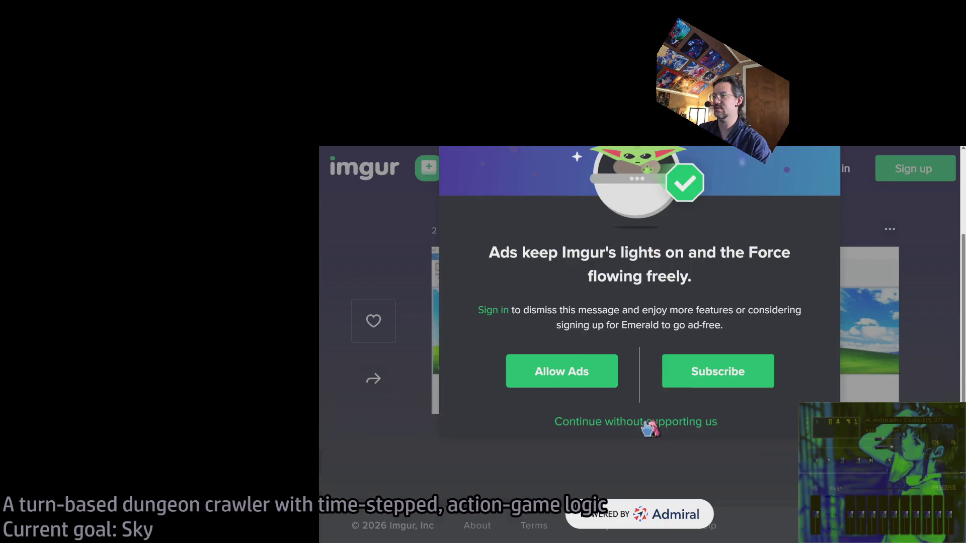
pyautogui.click(646, 424)
pyautogui.hotkey('ctrl', '+')
pyautogui.hotkey('ctrl', '+')
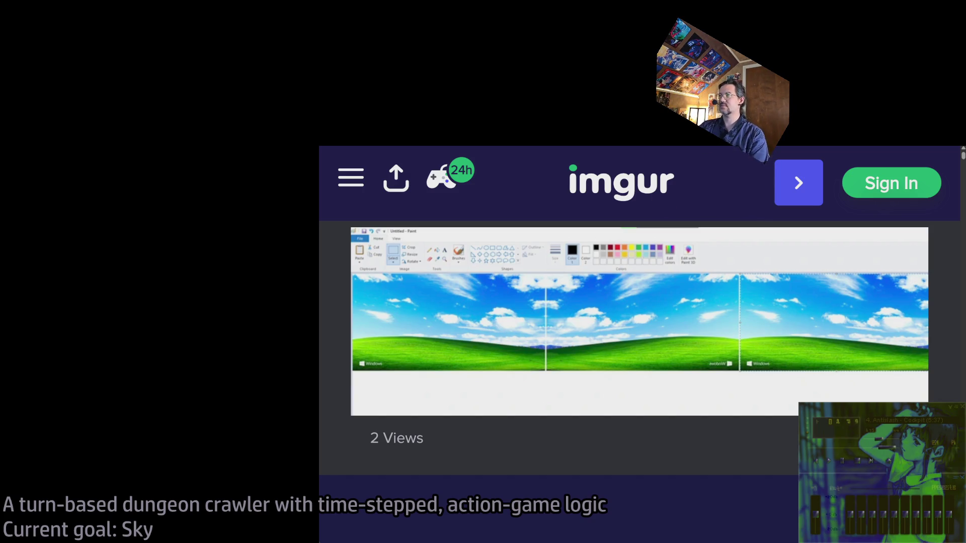
# - Glance at ChatGPT's circular-motion notes, then return to the editor's Atmospherics blueprint
pyautogui.hotkey('alt', 'Tab')
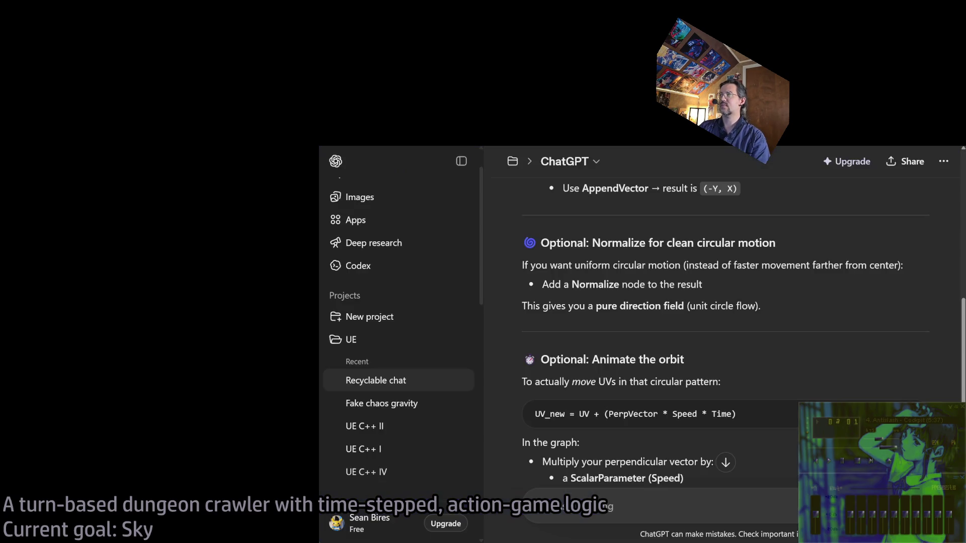
pyautogui.hotkey('alt', 'Tab')
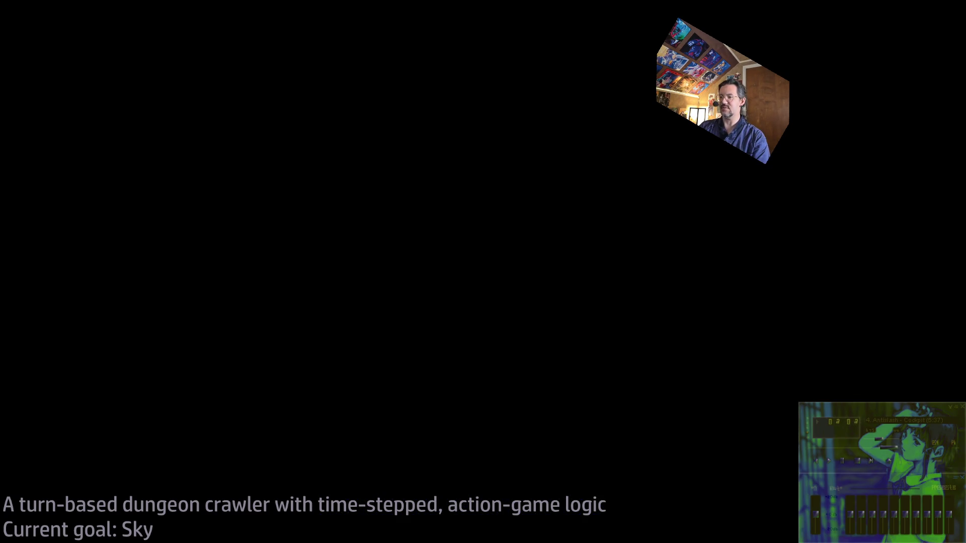
pyautogui.click(161, 6)
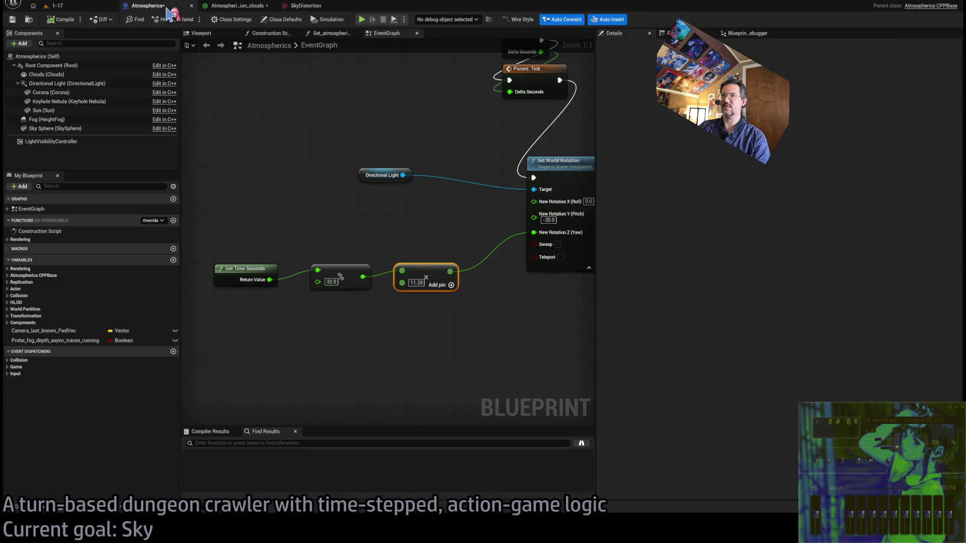
# - Play the 1-17 level with Alt+P, watch the spiralling clouds, and return to the material graph
pyautogui.click(237, 6)
pyautogui.moveTo(601, 224); pyautogui.dragTo(640, 322)
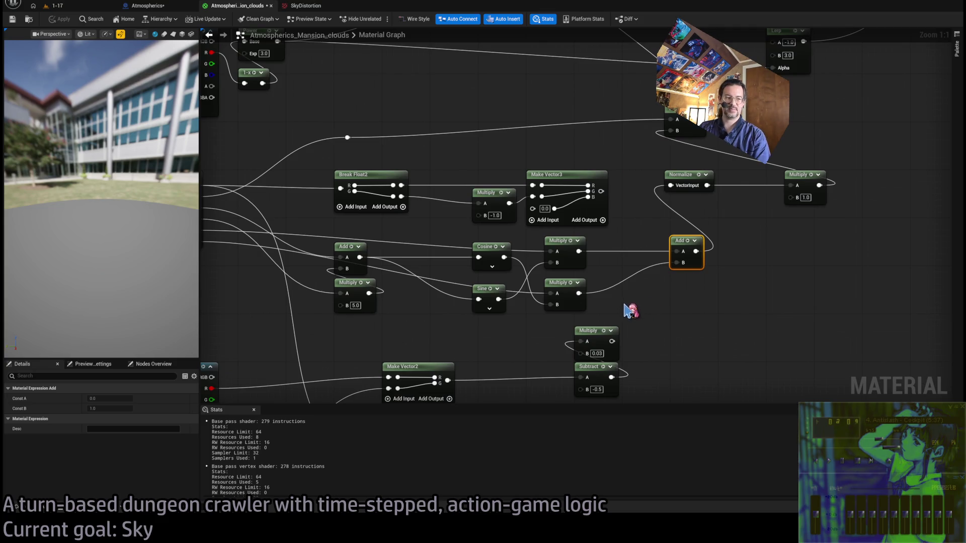
pyautogui.click(86, 6)
pyautogui.click(217, 7)
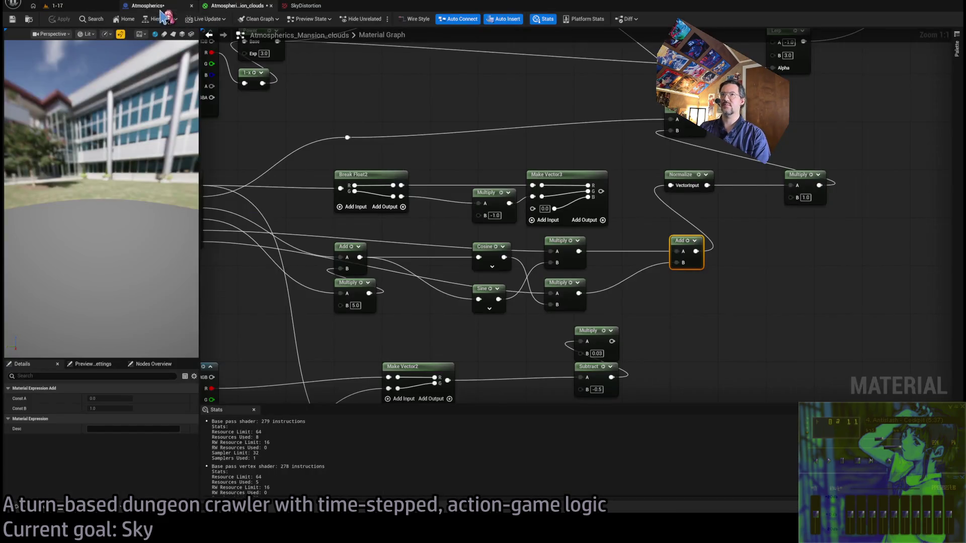
pyautogui.click(103, 8)
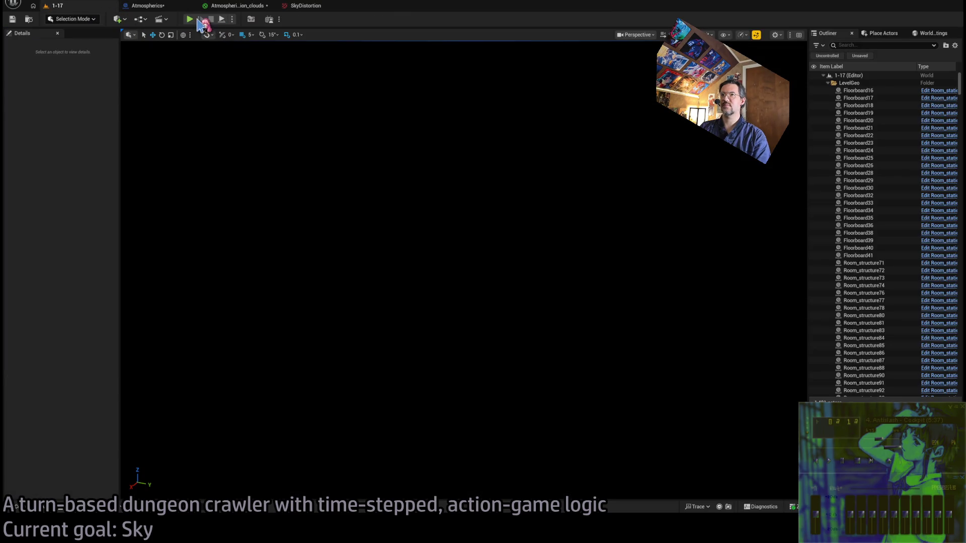
pyautogui.hotkey('alt', 'p')
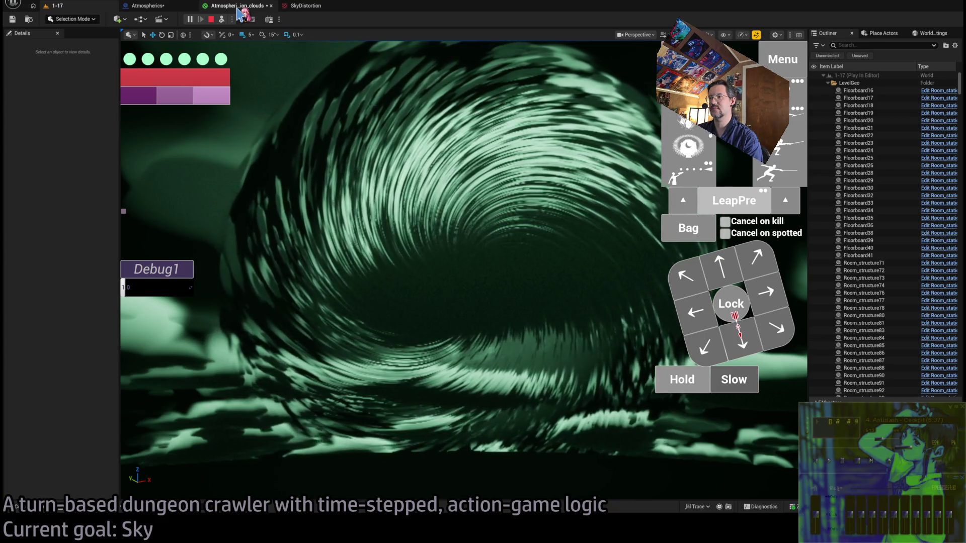
pyautogui.click(240, 7)
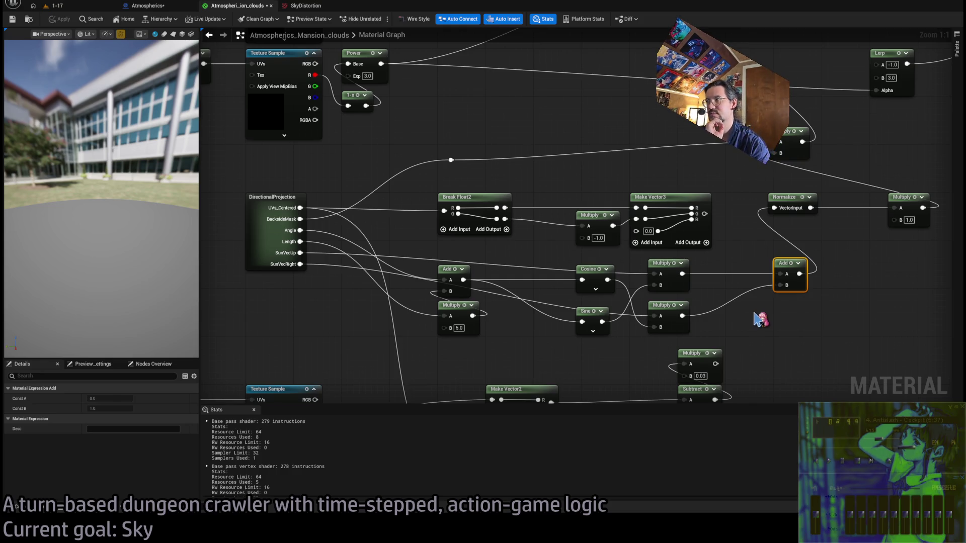
# - Wire the negated value into the upper Multiply's B, delete Make Vector3, apply, and preview
pyautogui.moveTo(612, 227); pyautogui.dragTo(654, 327)
pyautogui.moveTo(654, 285); pyautogui.dragTo(509, 219)
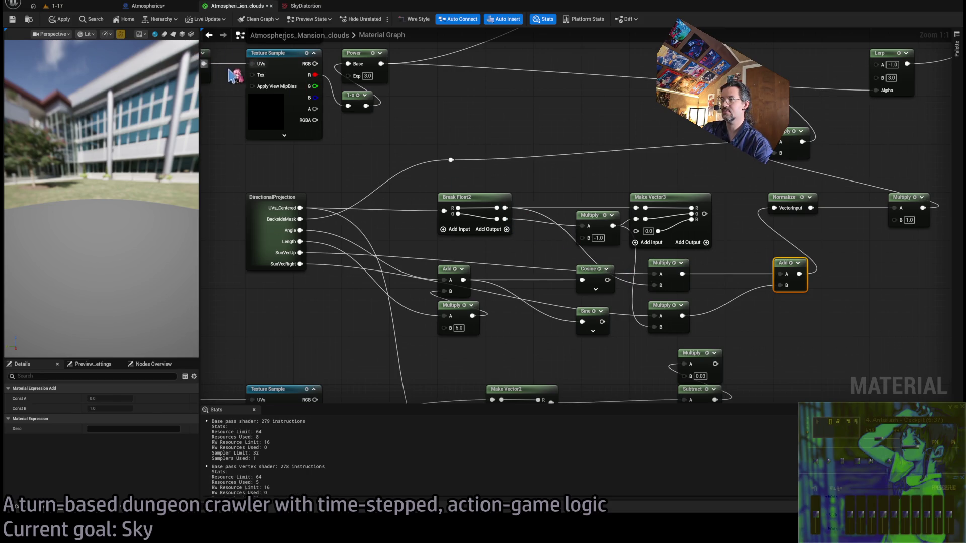
pyautogui.click(674, 199)
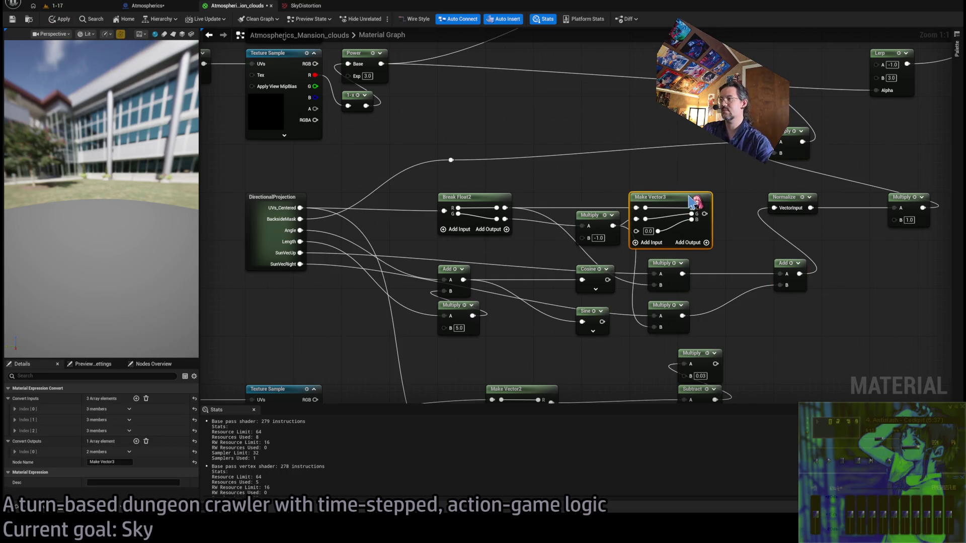
pyautogui.press('Delete')
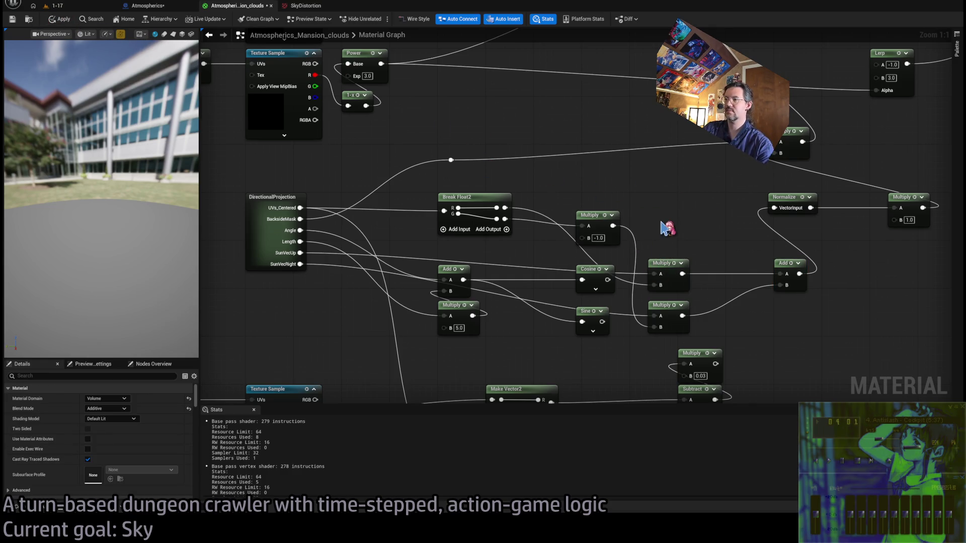
pyautogui.click(70, 11)
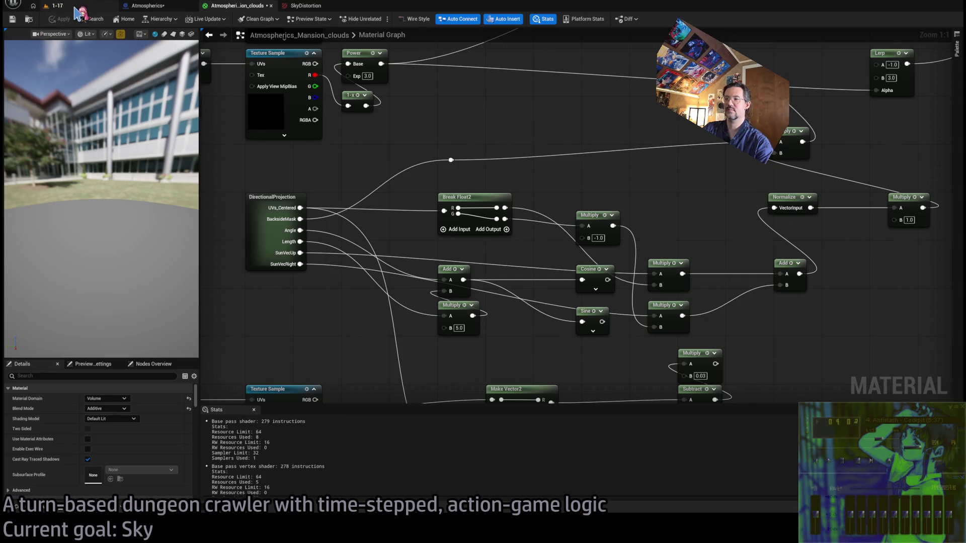
pyautogui.click(75, 6)
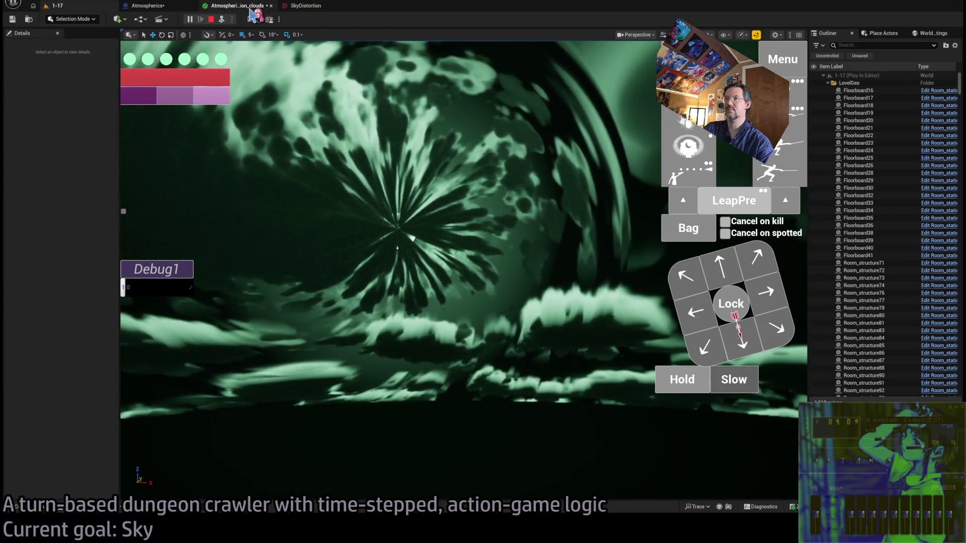
# - Reroute the negated value into the upper Multiply's B, apply and check, then undo the wire
pyautogui.click(235, 6)
pyautogui.moveTo(654, 285)
pyautogui.mouseDown()
pyautogui.moveTo(654, 327)
pyautogui.moveTo(654, 285)
pyautogui.mouseUp()
pyautogui.click(59, 18)
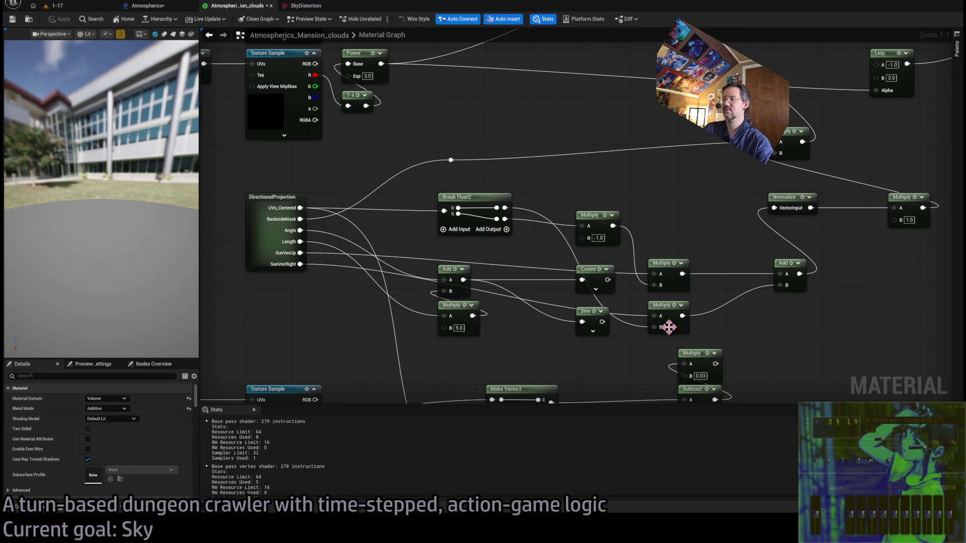
pyautogui.click(53, 6)
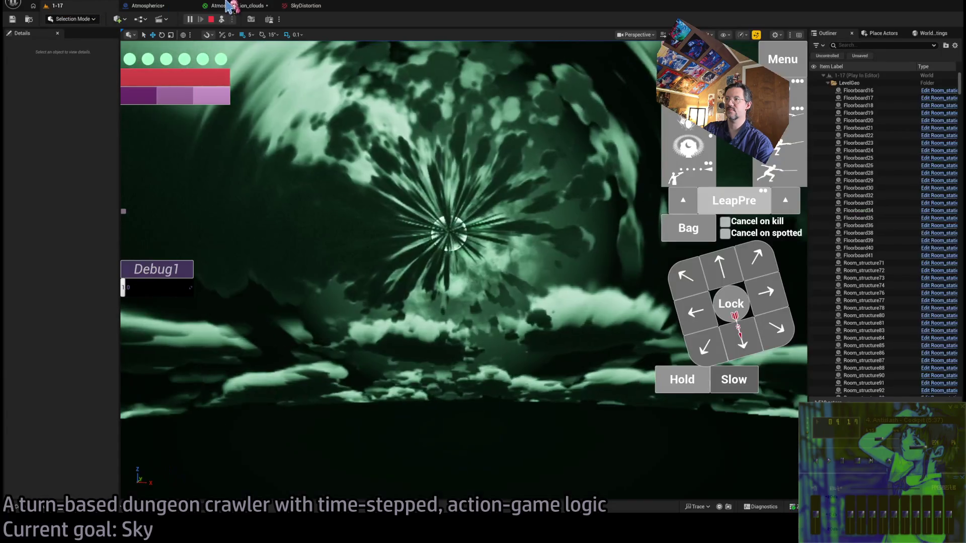
pyautogui.click(216, 6)
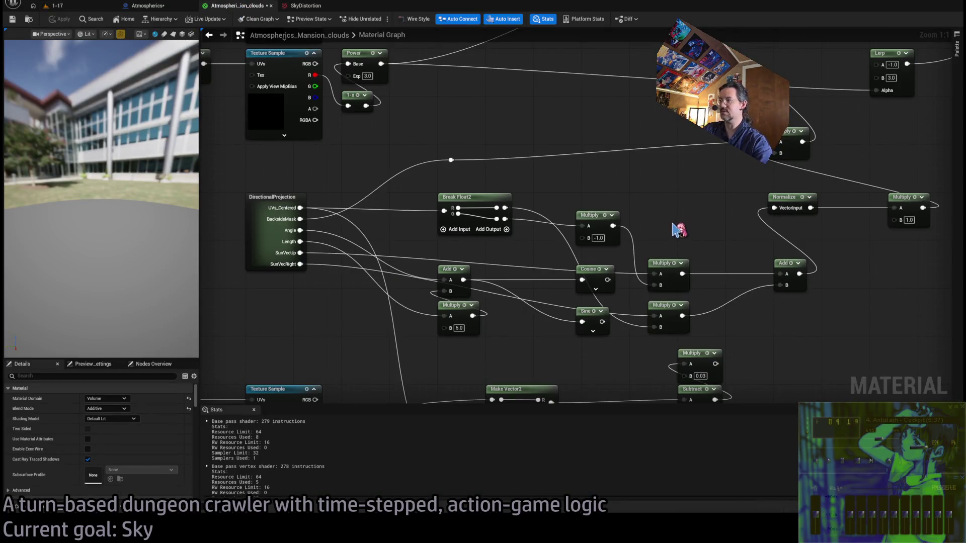
pyautogui.hotkey('ctrl', 'z')
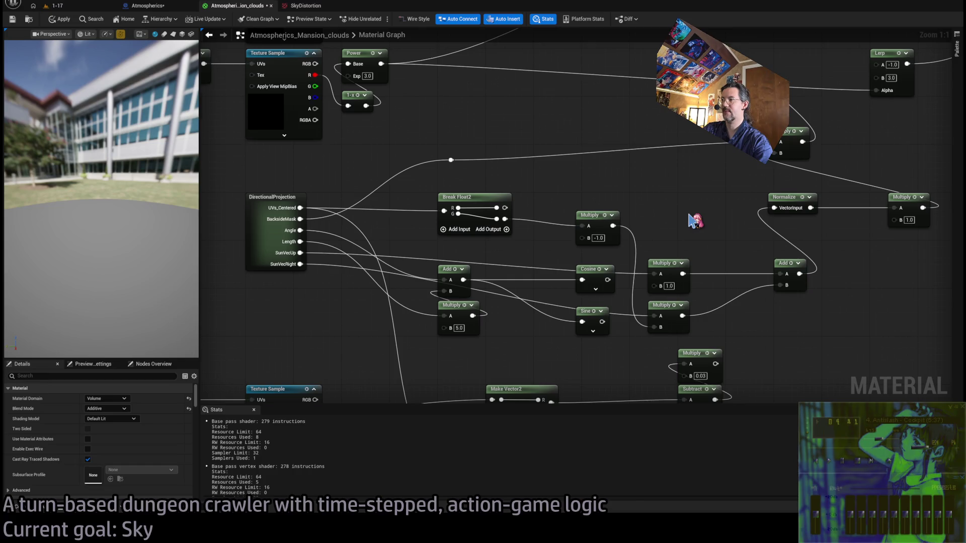
# - Look over the SkyDistortion texture and Atmospherics editor, ending on the Atmospherics EventGraph
pyautogui.click(304, 6)
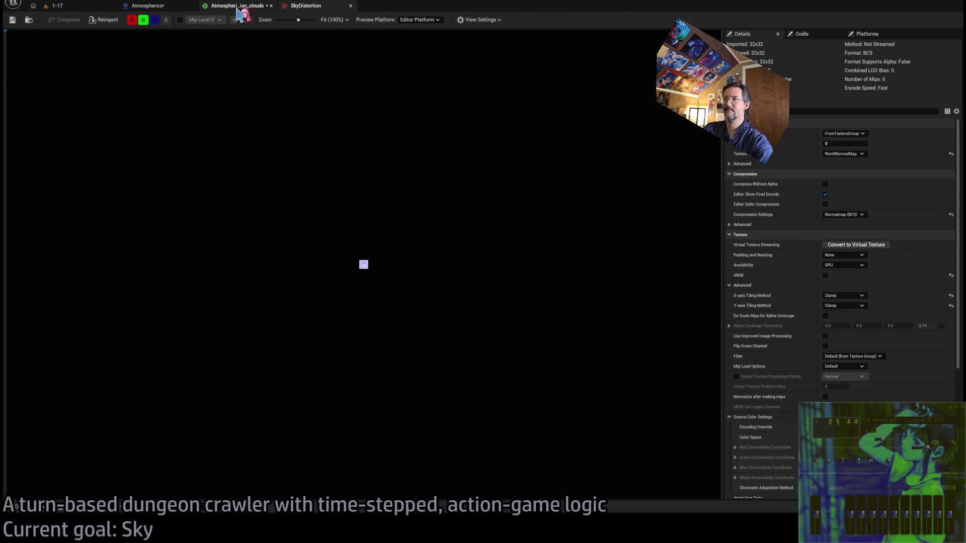
pyautogui.click(238, 7)
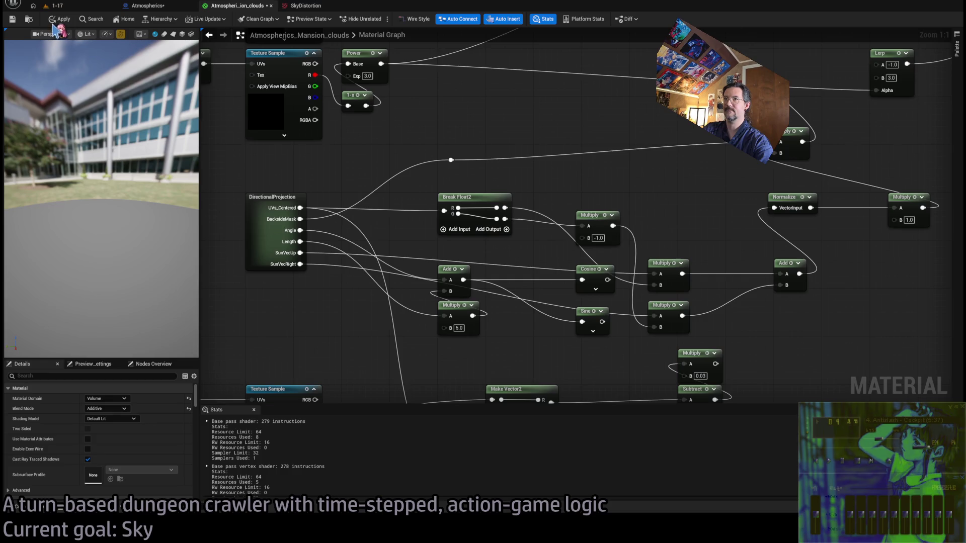
pyautogui.click(146, 5)
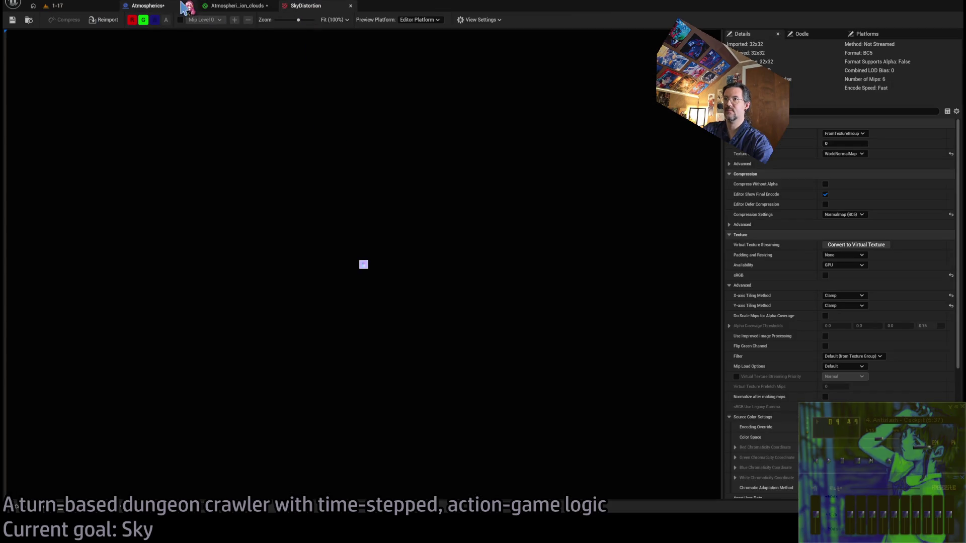
pyautogui.click(239, 5)
pyautogui.click(146, 6)
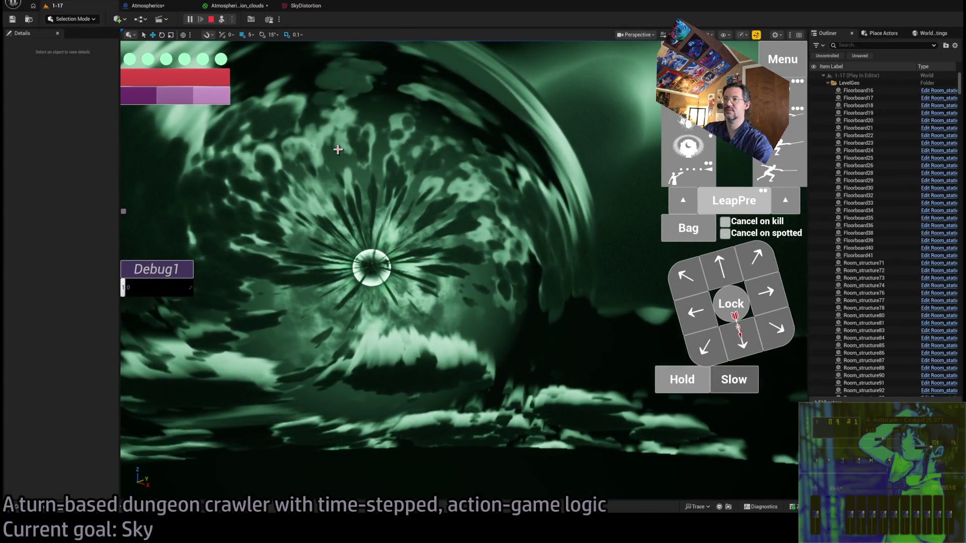
pyautogui.click(236, 6)
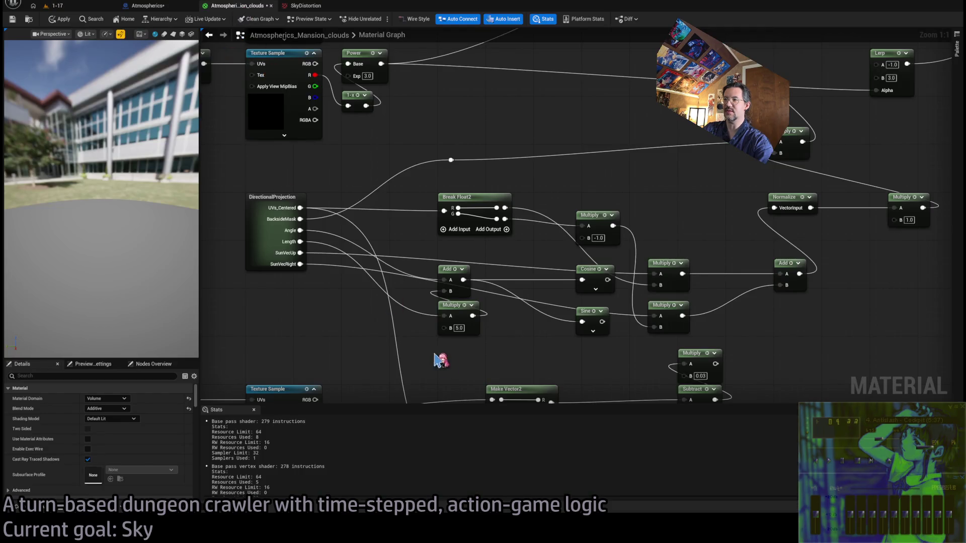
pyautogui.click(160, 6)
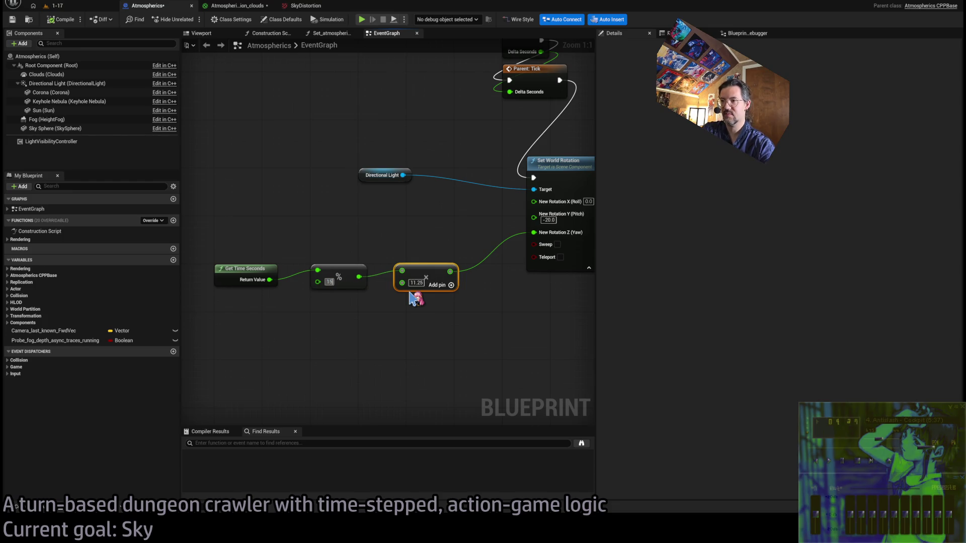
# - Enter 360/15 so the Atmospherics rotation multiplier becomes 24.0, then watch the sky in play
pyautogui.write('360')
pyautogui.press('Return')
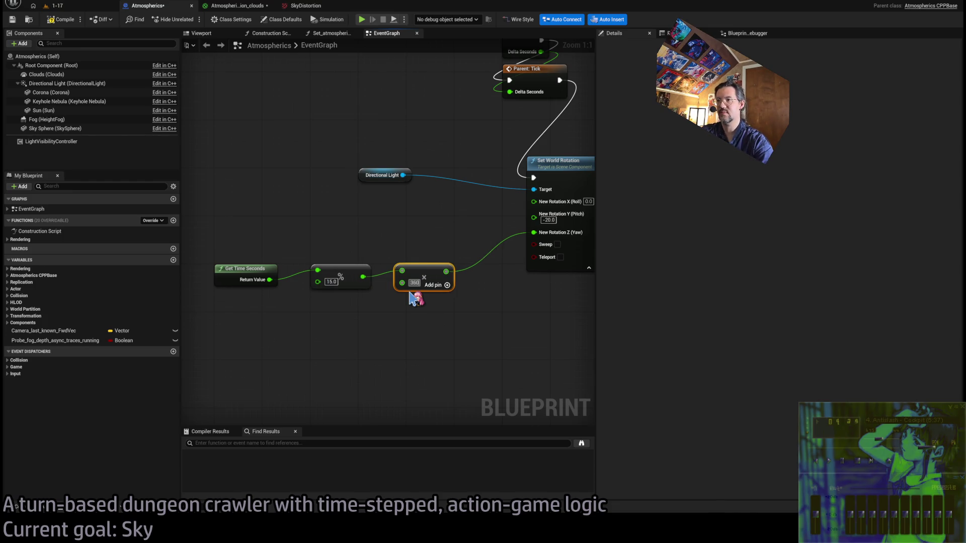
pyautogui.write('15')
pyautogui.press('Return')
pyautogui.write('24')
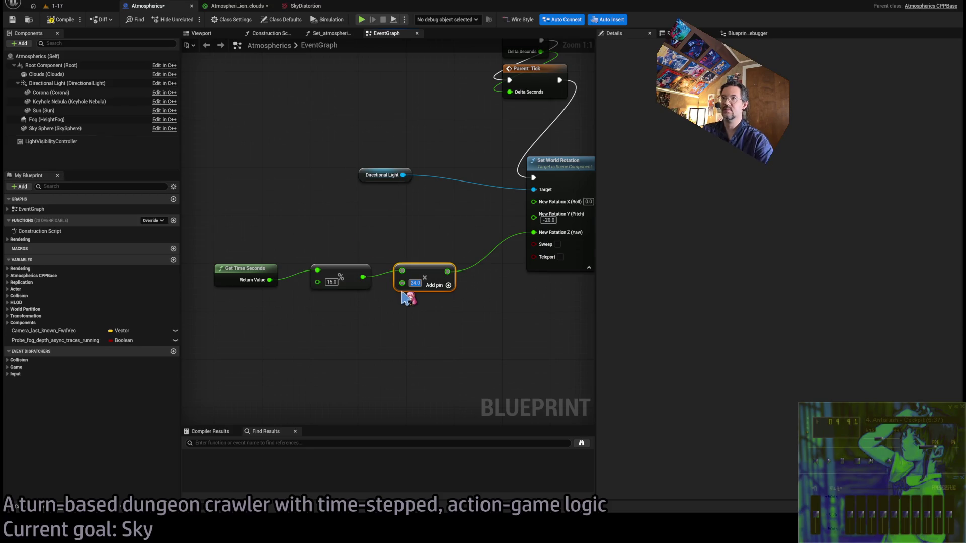
pyautogui.click(90, 7)
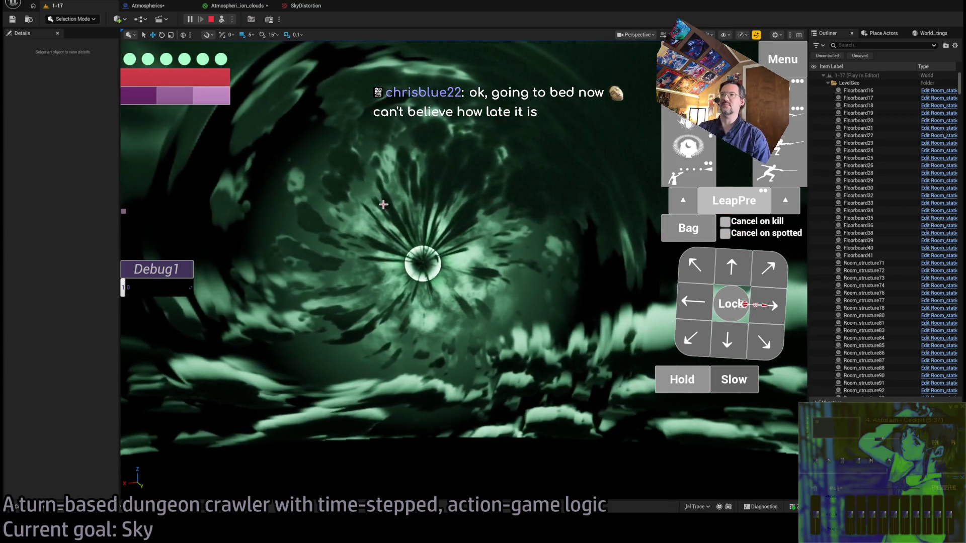
# - Set the final Multiply's B to 5.0 and preview the clouds in the running game
pyautogui.click(239, 6)
pyautogui.moveTo(663, 278); pyautogui.dragTo(657, 336)
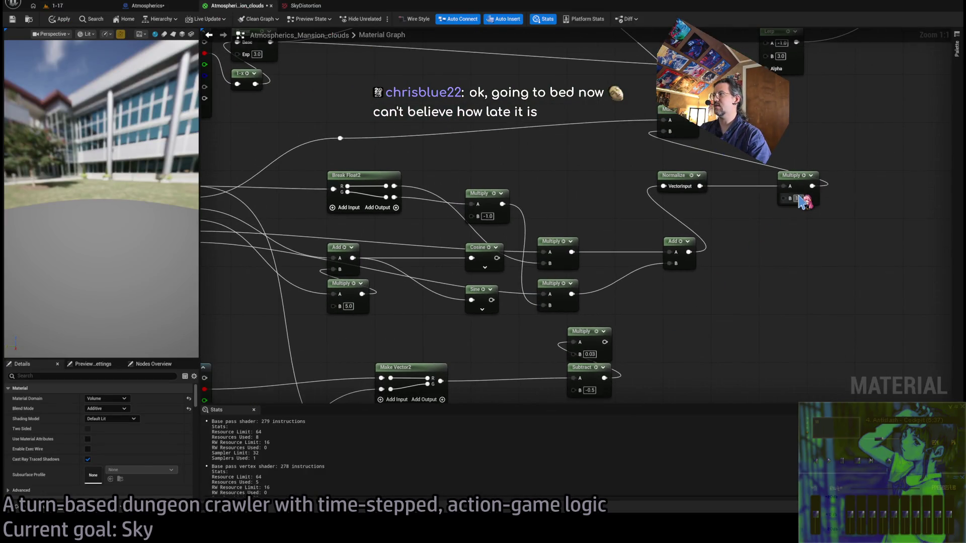
pyautogui.write('5')
pyautogui.press('Return')
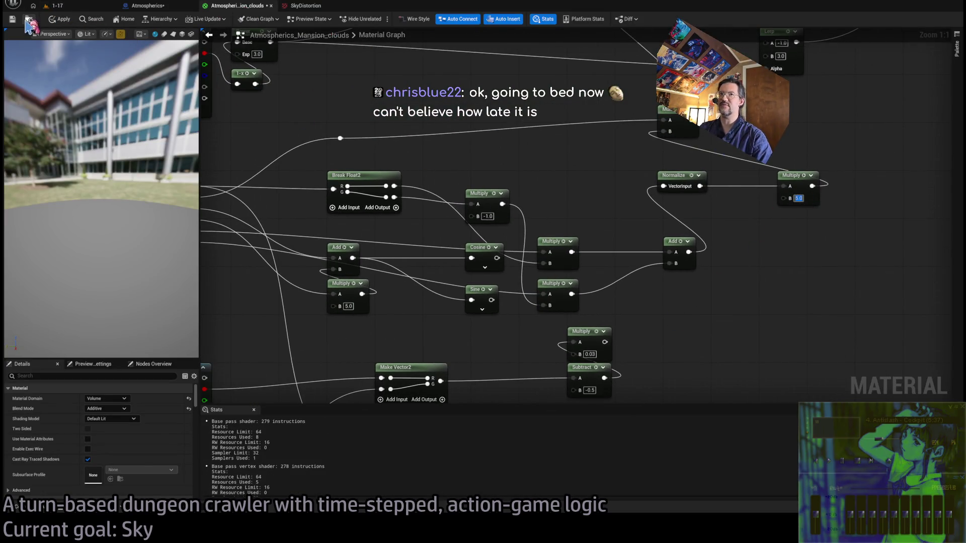
pyautogui.click(55, 6)
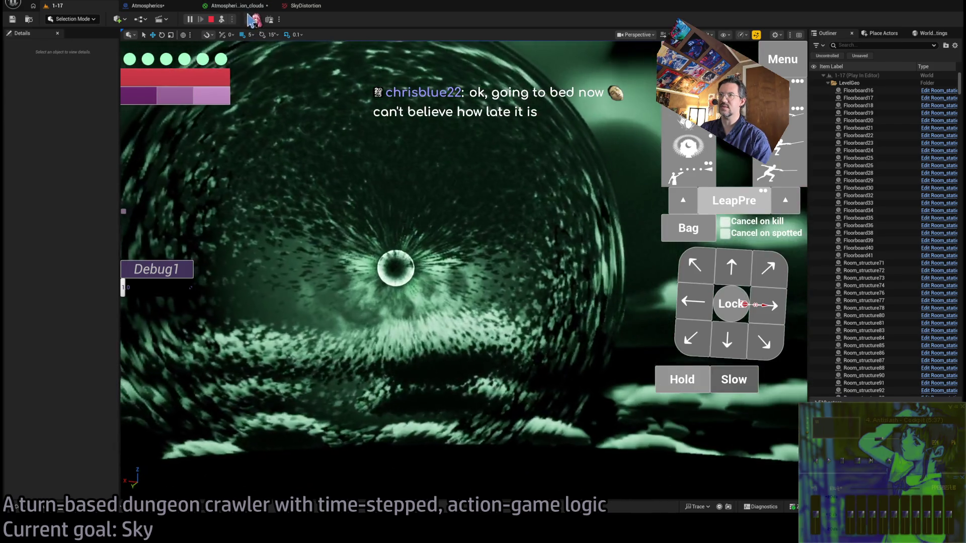
# - Change the final Multiply's B to 2.0 and preview the clouds again
pyautogui.click(246, 6)
pyautogui.write('2')
pyautogui.press('Return')
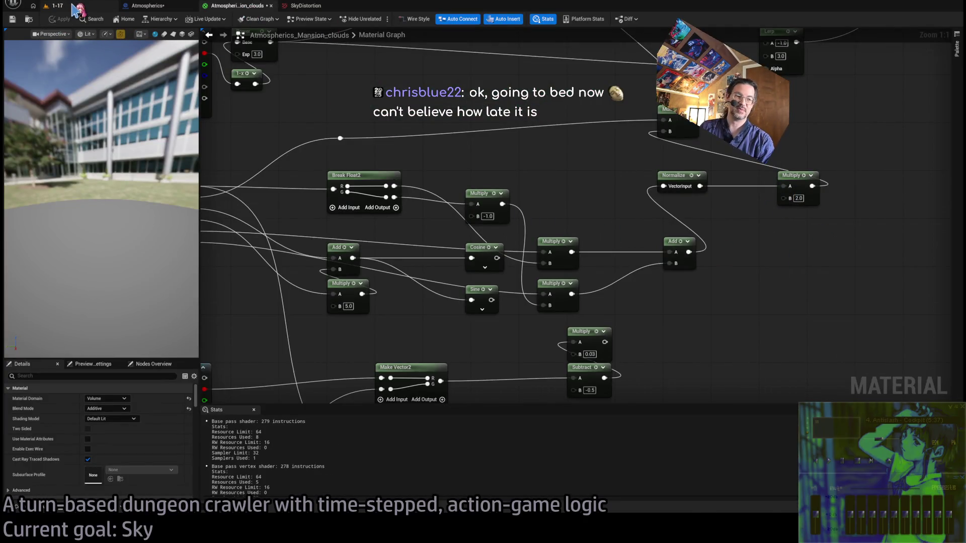
pyautogui.click(73, 6)
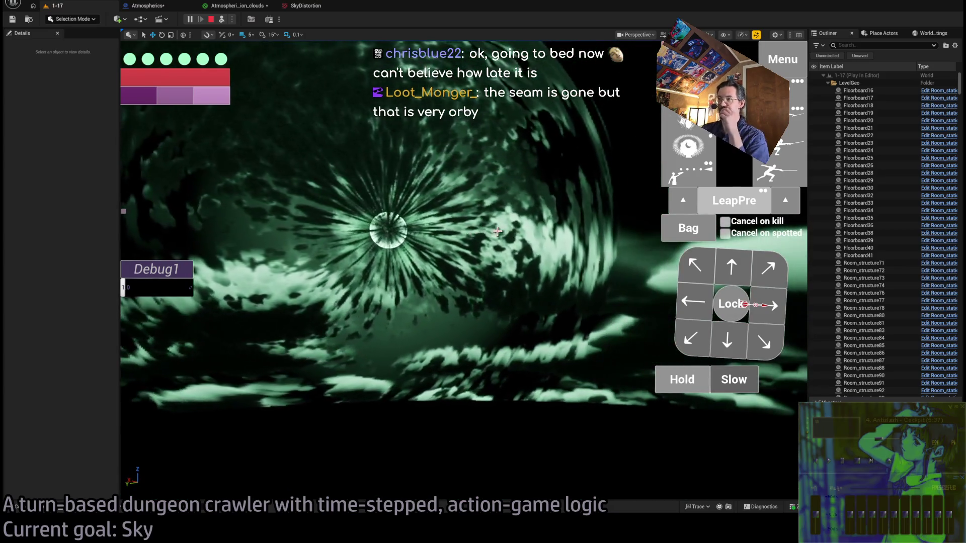
pyautogui.click(247, 9)
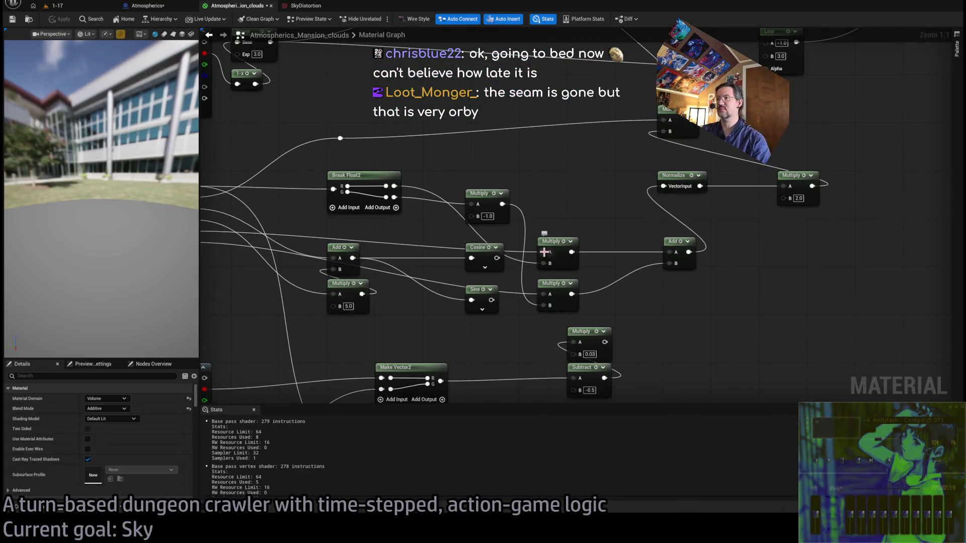
# - Connect the negated value to the upper Multiply's B, apply, and preview the sky
pyautogui.moveTo(548, 306); pyautogui.dragTo(547, 265)
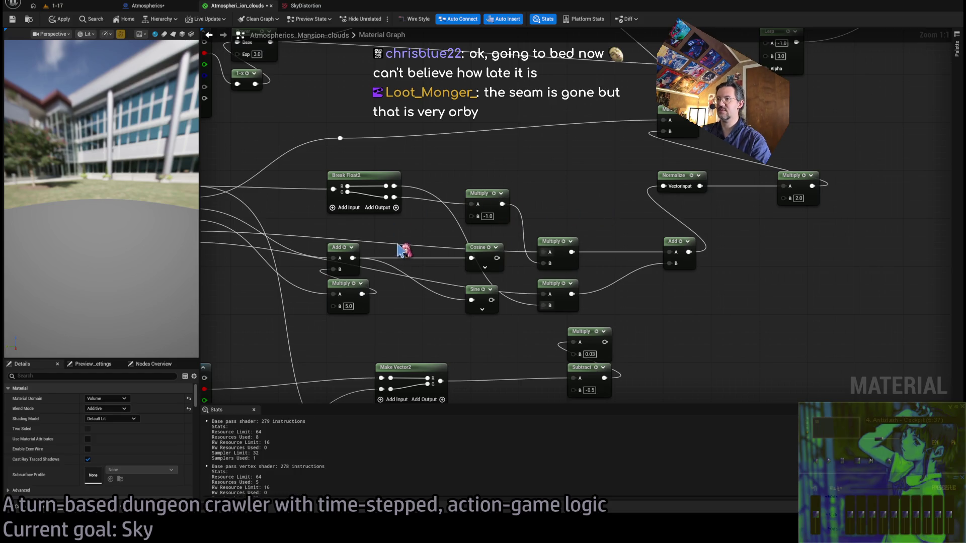
pyautogui.click(61, 20)
pyautogui.click(86, 7)
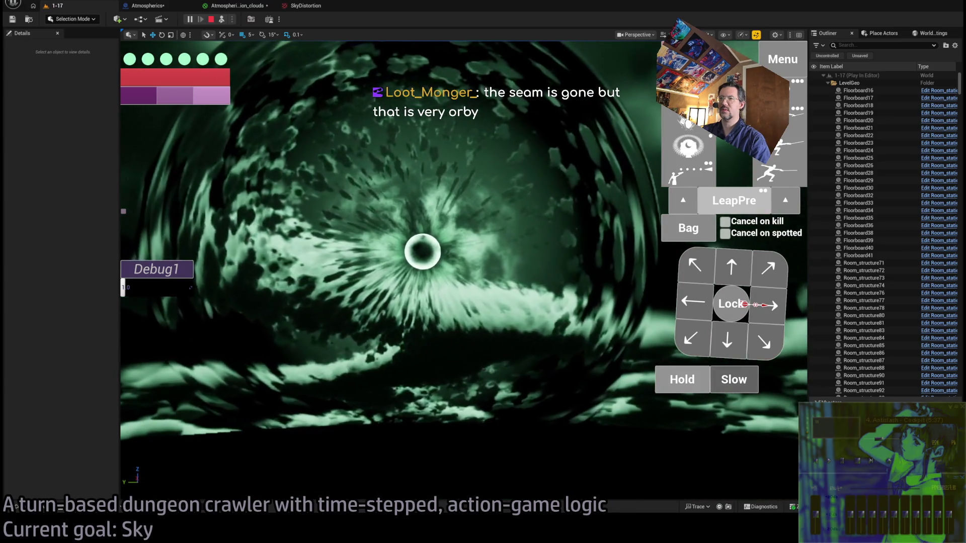
# - Connect the Cosine output to the lower Multiply's B, apply, and preview the vortex
pyautogui.click(238, 7)
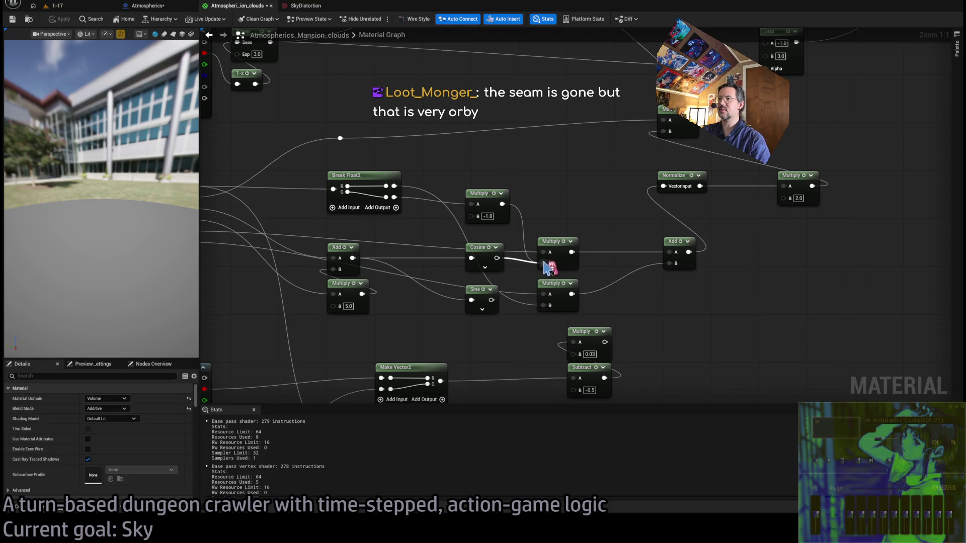
pyautogui.moveTo(526, 272); pyautogui.dragTo(543, 263)
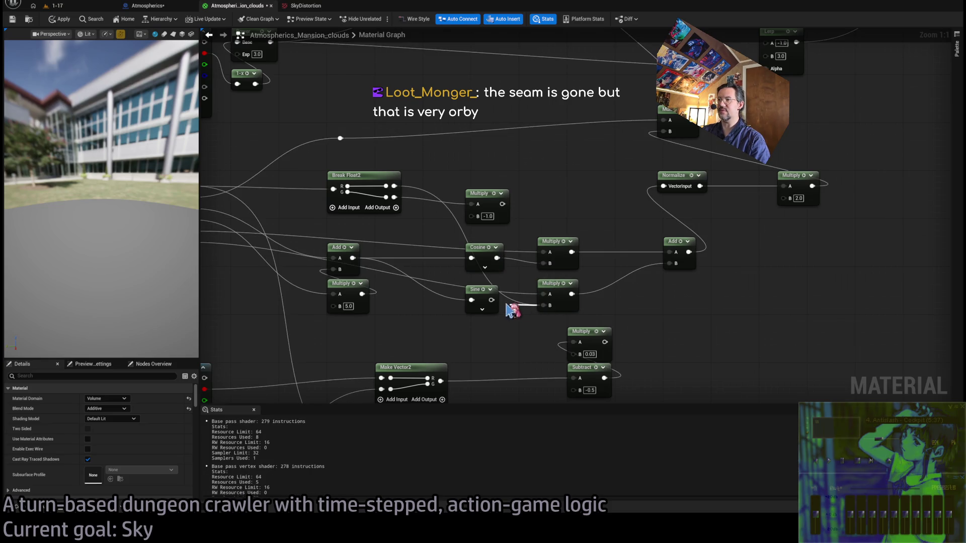
pyautogui.click(59, 20)
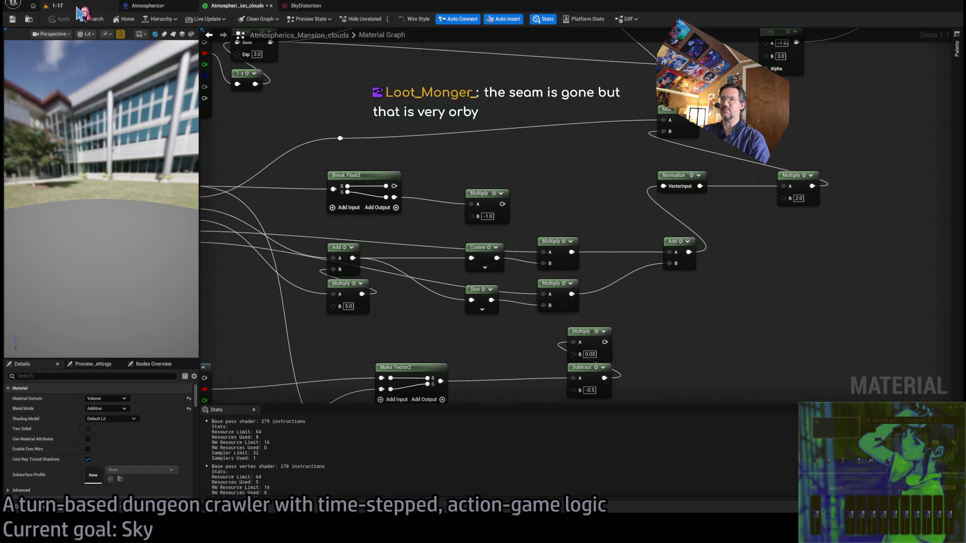
pyautogui.click(55, 5)
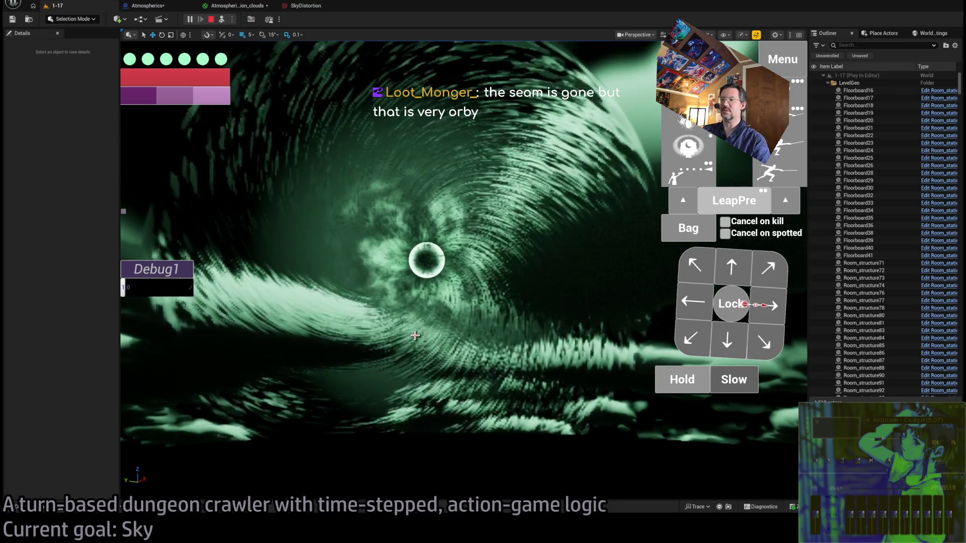
pyautogui.click(235, 6)
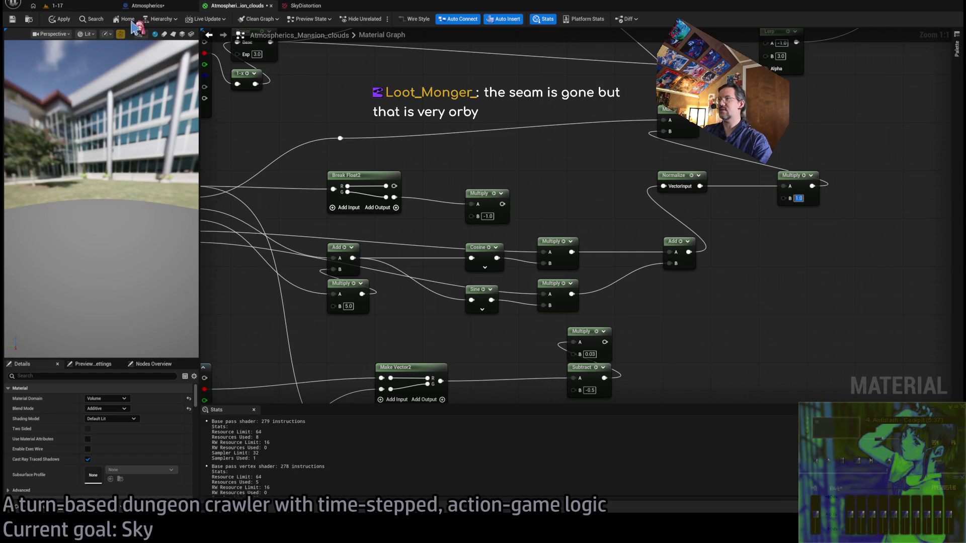
# - Set the Multiply B value to 0.1 and preview the swirl in the running game
pyautogui.click(74, 7)
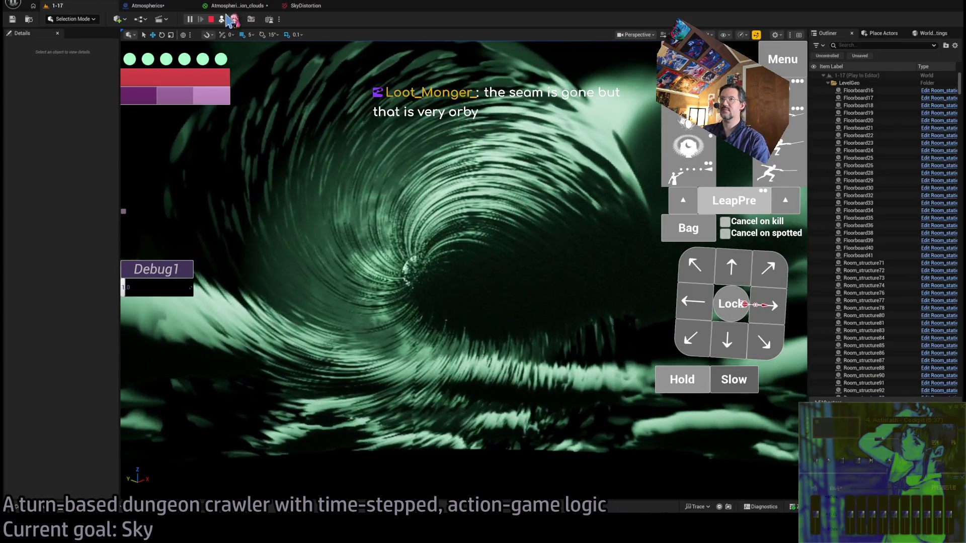
pyautogui.click(229, 6)
pyautogui.click(75, 8)
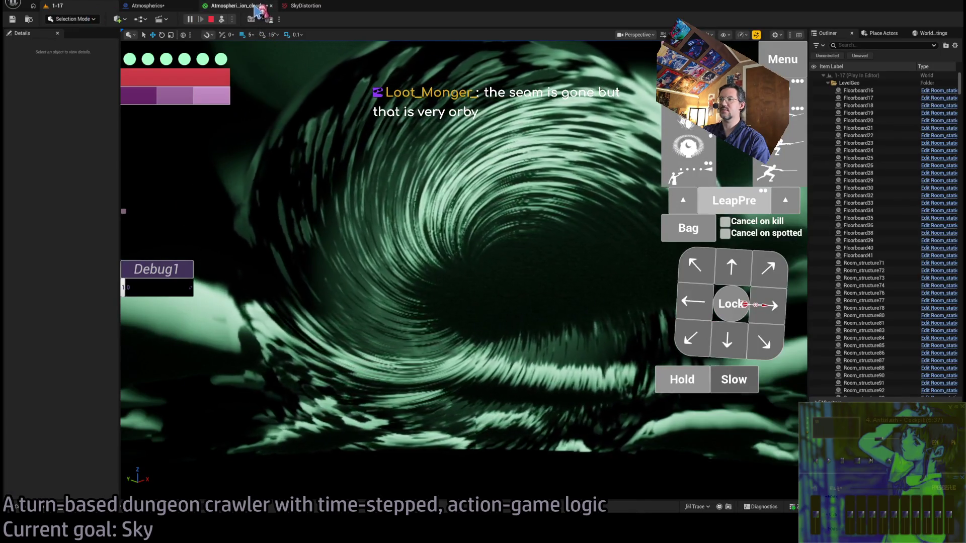
pyautogui.click(255, 7)
pyautogui.write('0.1')
pyautogui.press('Return')
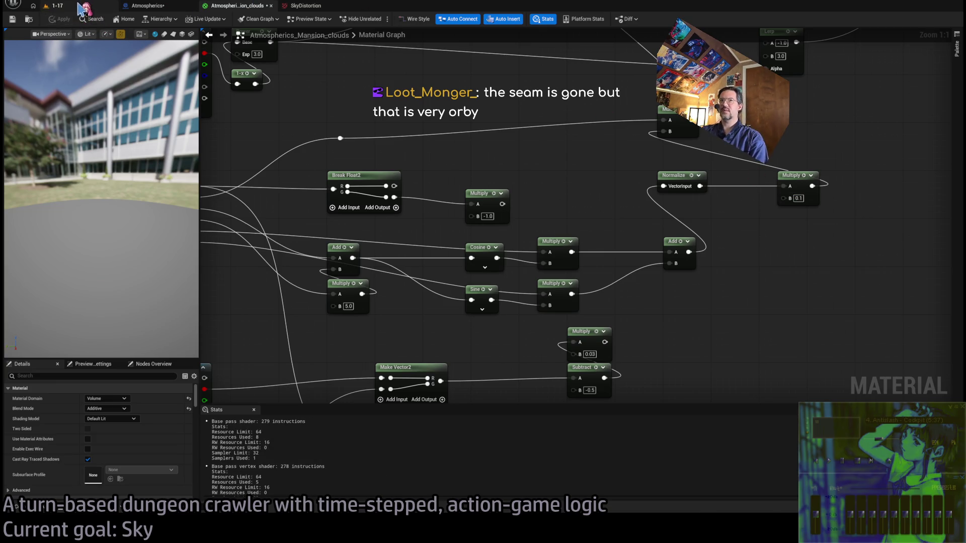
pyautogui.click(79, 6)
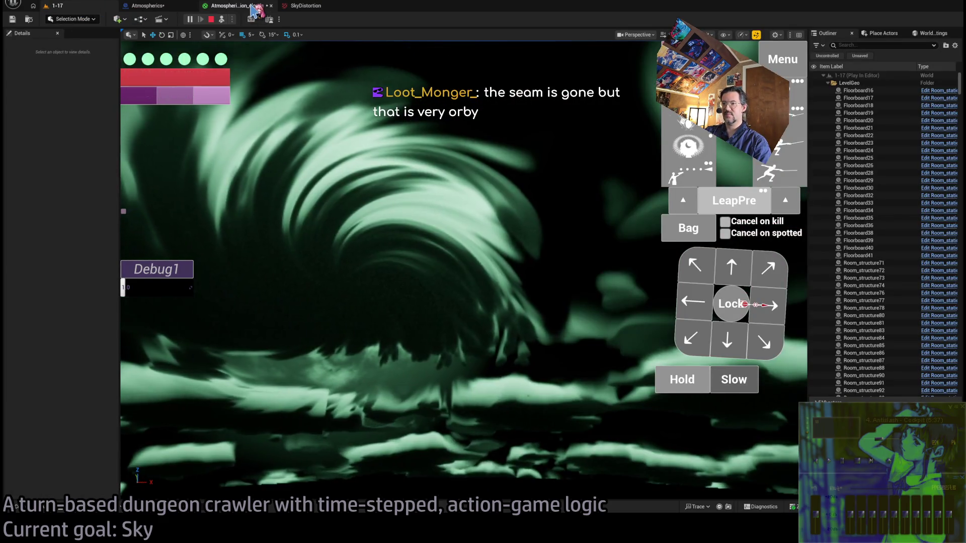
# - Connect the -1.0 Multiply into the sine-branch Multiply and check the swirl in play
pyautogui.click(251, 6)
pyautogui.moveTo(710, 231); pyautogui.dragTo(731, 238)
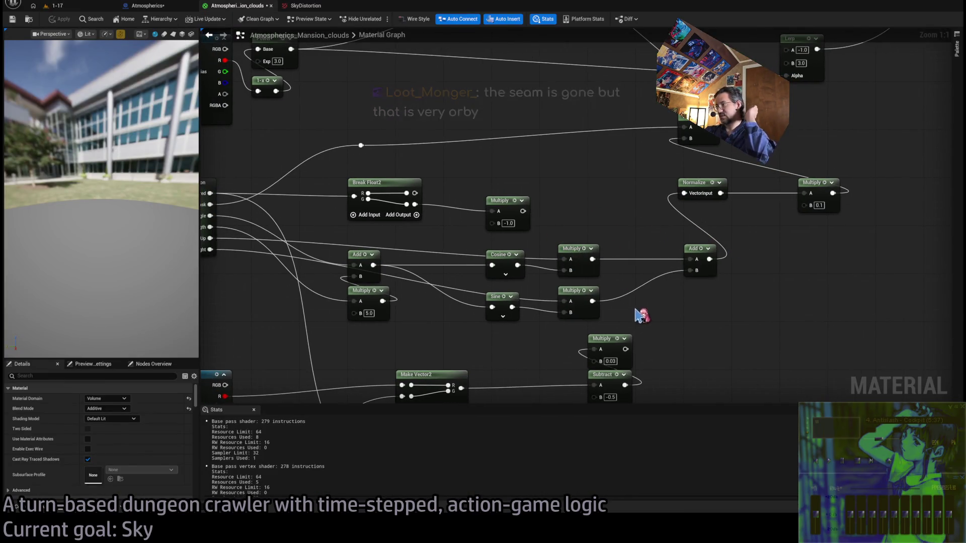
pyautogui.moveTo(654, 338); pyautogui.dragTo(676, 317)
pyautogui.moveTo(549, 193)
pyautogui.mouseDown()
pyautogui.moveTo(563, 283)
pyautogui.moveTo(587, 292)
pyautogui.mouseUp()
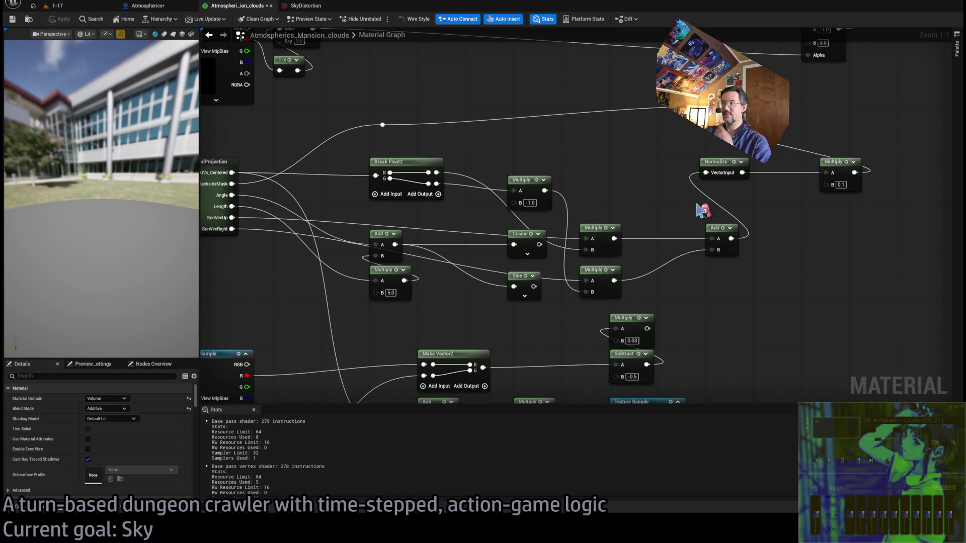
pyautogui.click(55, 5)
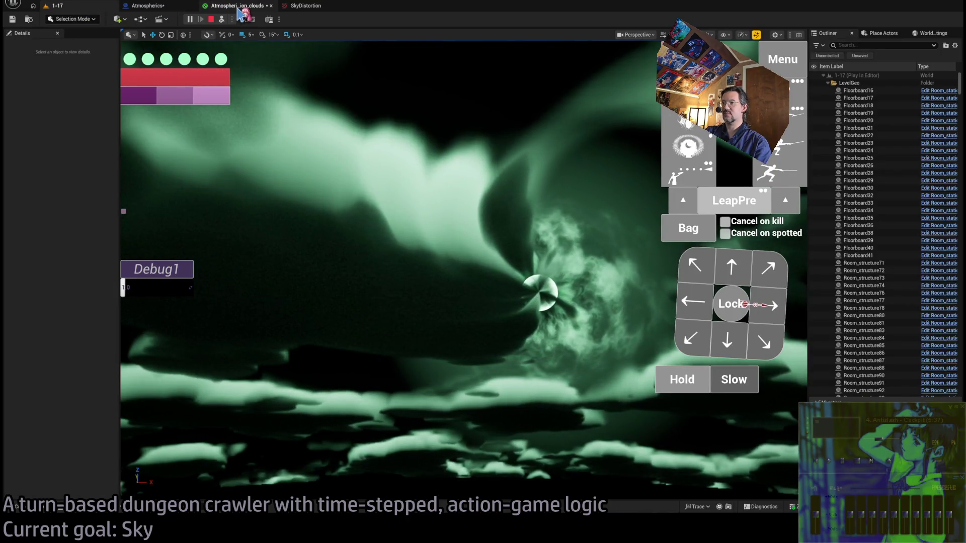
pyautogui.click(239, 7)
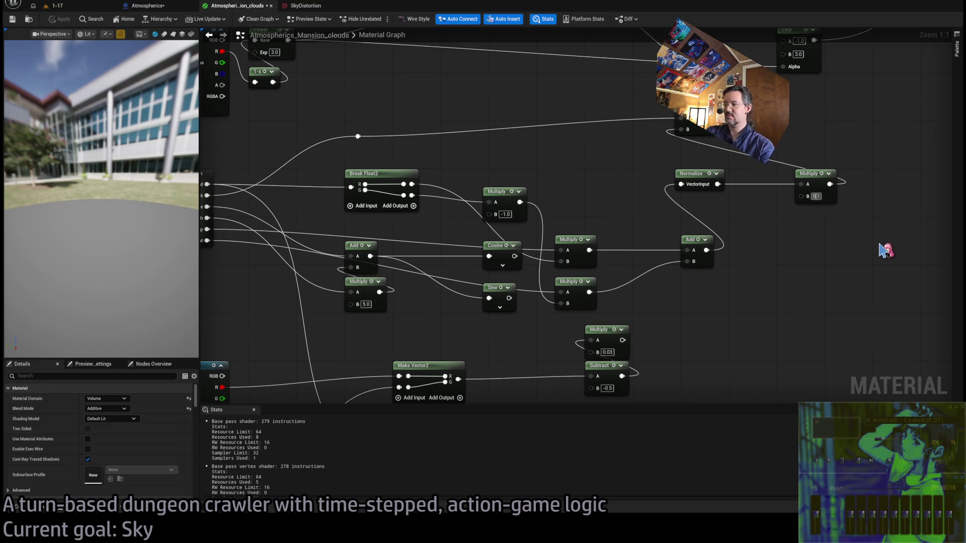
pyautogui.write('0.25')
# - Commit 0.25 as the offset multiplier, apply the material, and check the updated swirl
pyautogui.press('Return')
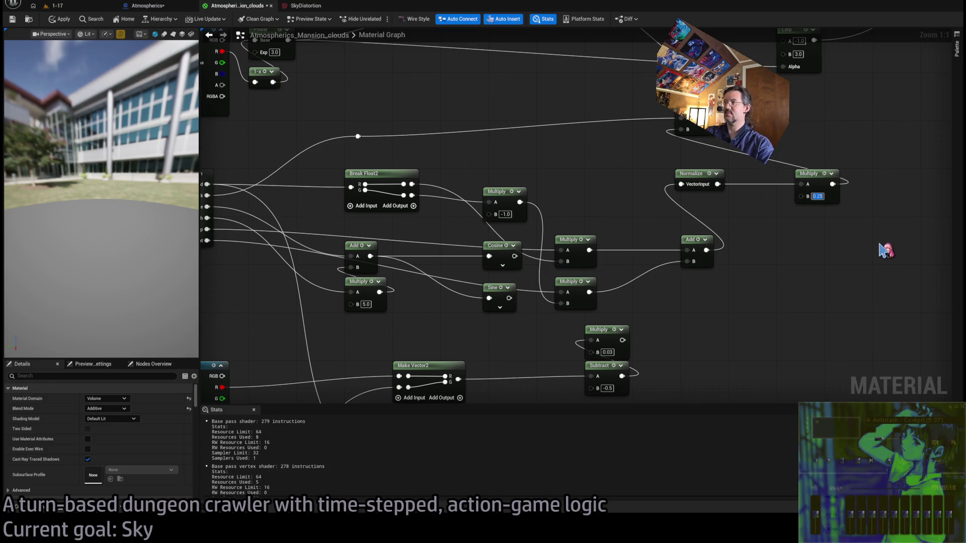
pyautogui.click(62, 20)
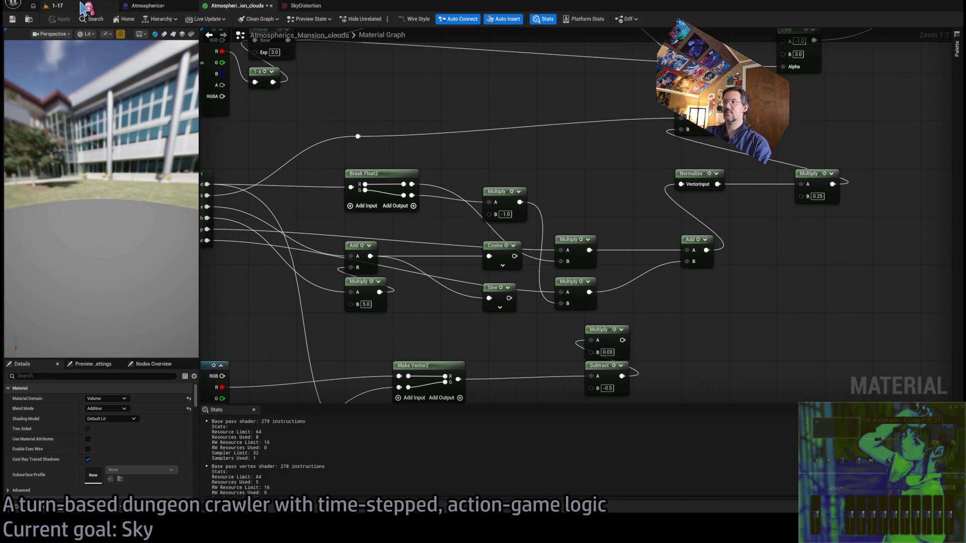
pyautogui.click(83, 8)
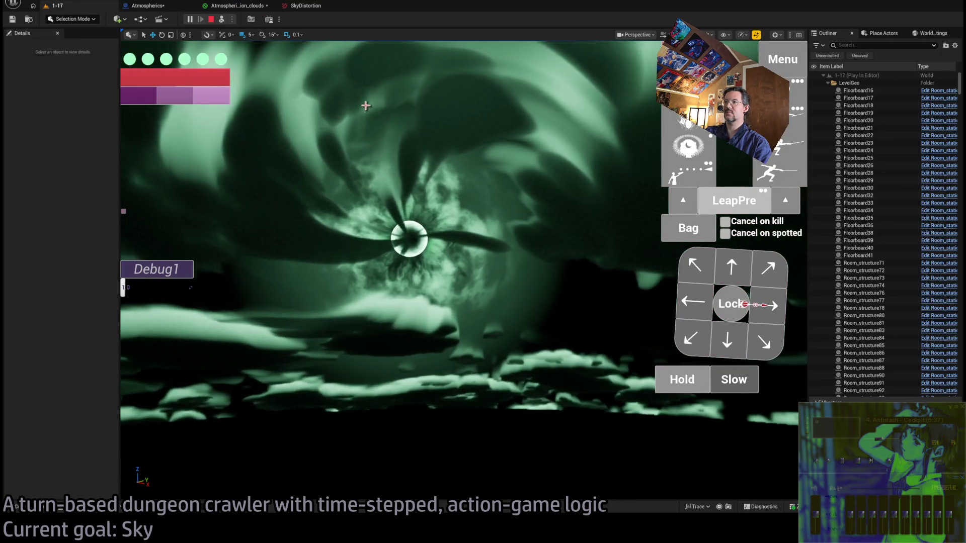
pyautogui.click(270, 8)
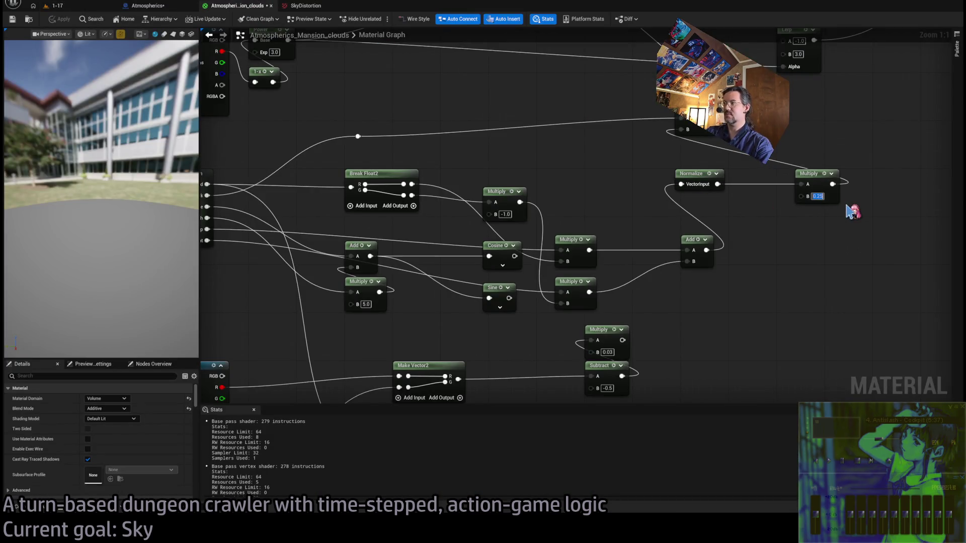
pyautogui.click(57, 6)
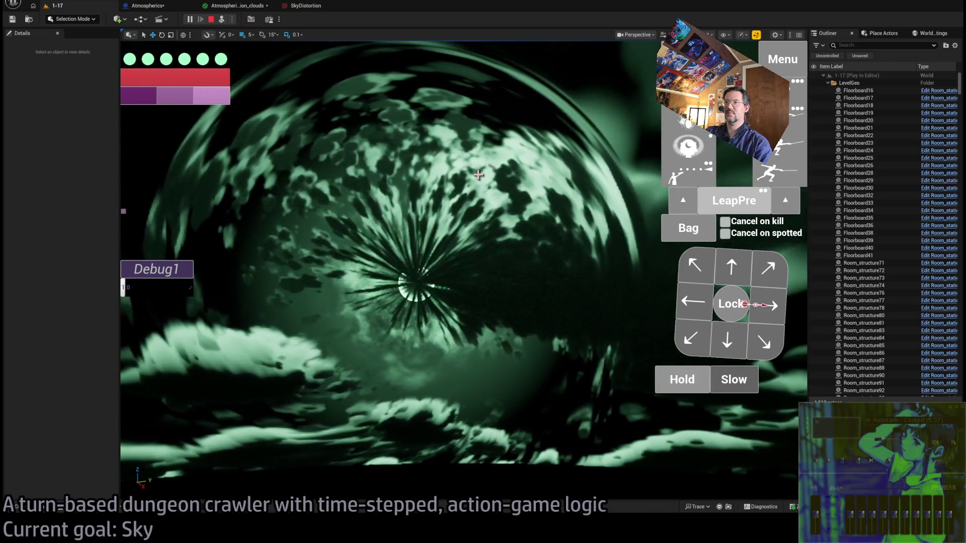
pyautogui.click(250, 7)
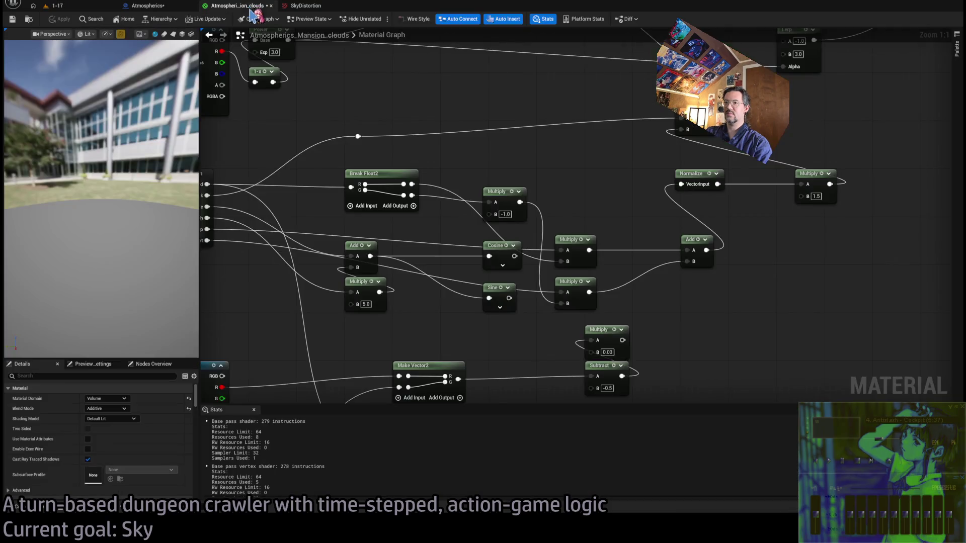
pyautogui.moveTo(174, 186); pyautogui.dragTo(291, 214)
# - Open the DirectionalProjection subgraph of the cloud material
pyautogui.click(291, 214)
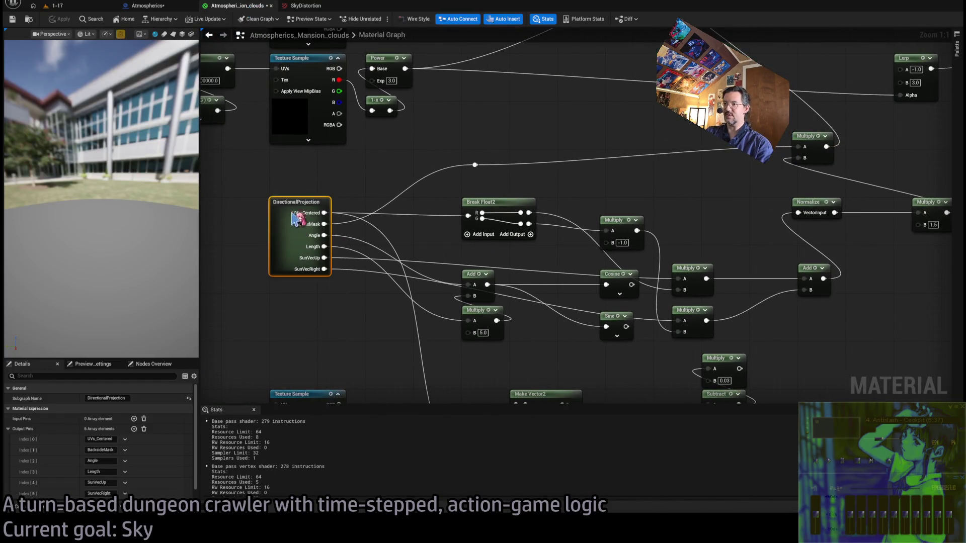
pyautogui.doubleClick(285, 244)
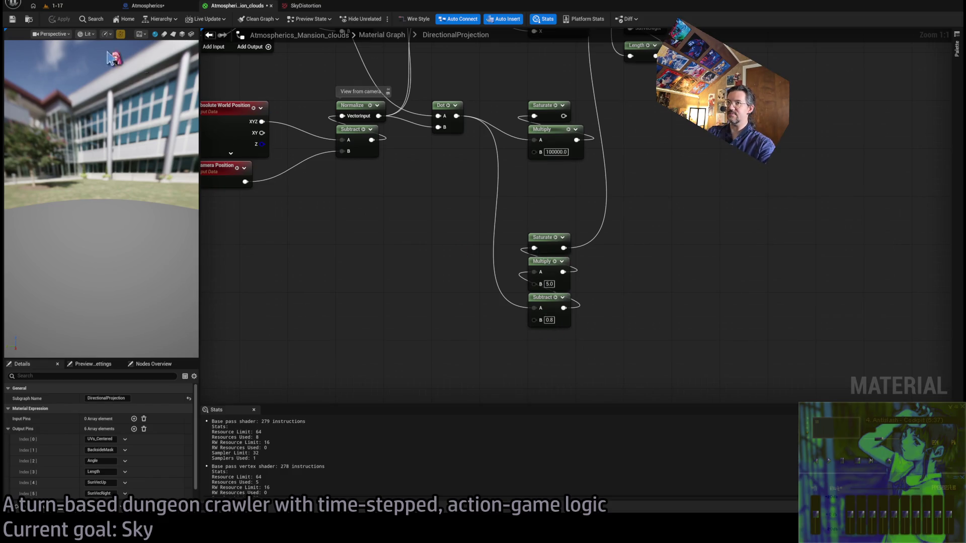
pyautogui.click(56, 5)
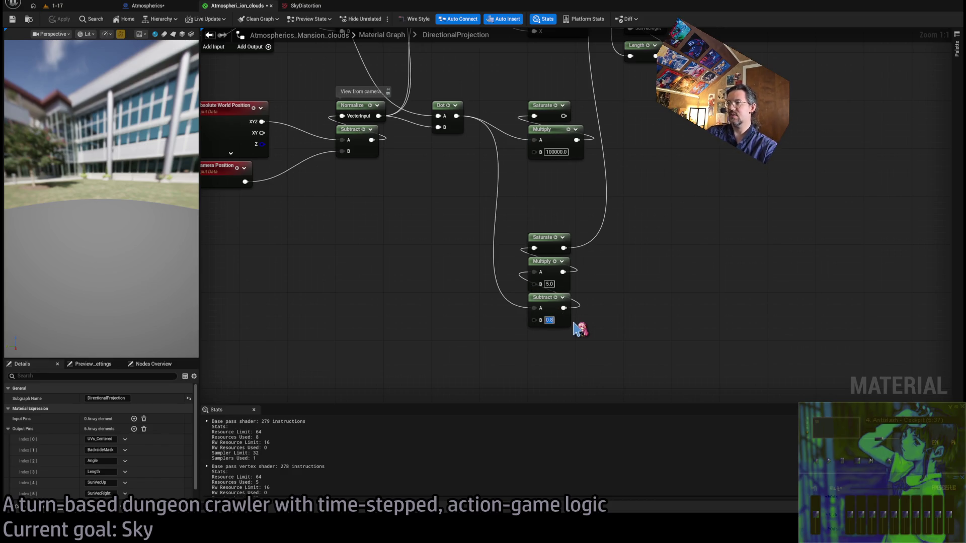
# - Add a Power node with exponent 4.0 after the Saturate output and preview the sharper mask
pyautogui.moveTo(560, 244)
pyautogui.mouseDown()
pyautogui.moveTo(549, 207)
pyautogui.moveTo(549, 238)
pyautogui.mouseUp()
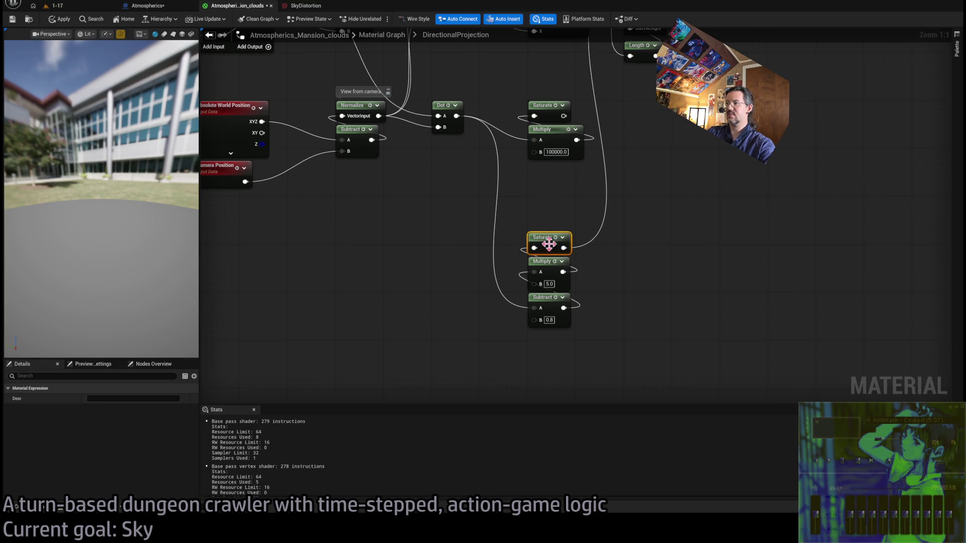
pyautogui.moveTo(533, 206)
pyautogui.mouseDown()
pyautogui.moveTo(604, 40)
pyautogui.moveTo(616, 143)
pyautogui.moveTo(652, 111)
pyautogui.mouseUp()
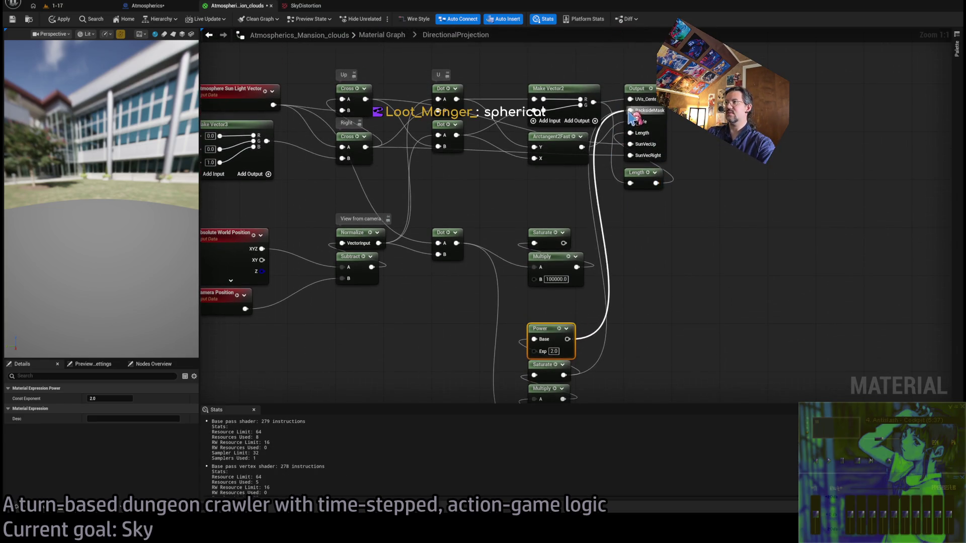
pyautogui.click(576, 307)
pyautogui.write('4')
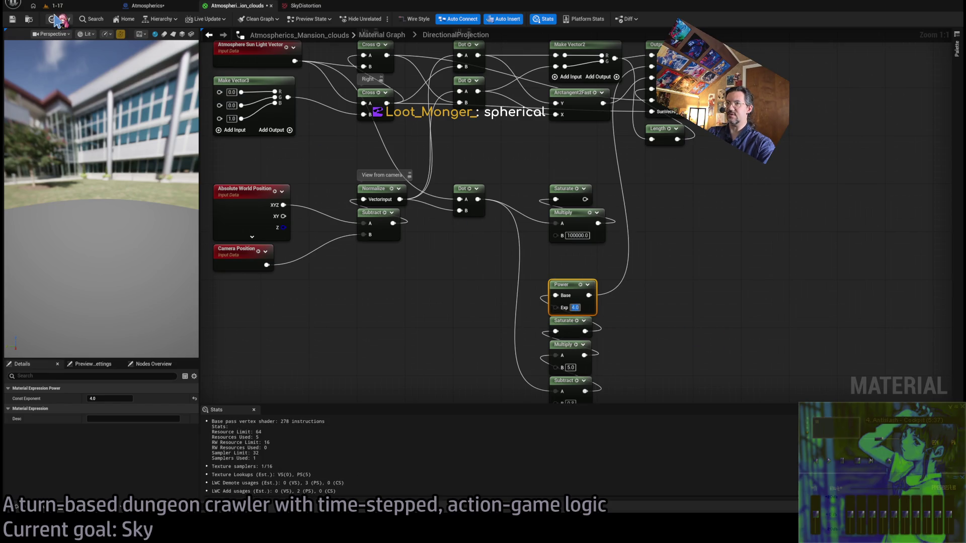
pyautogui.click(54, 5)
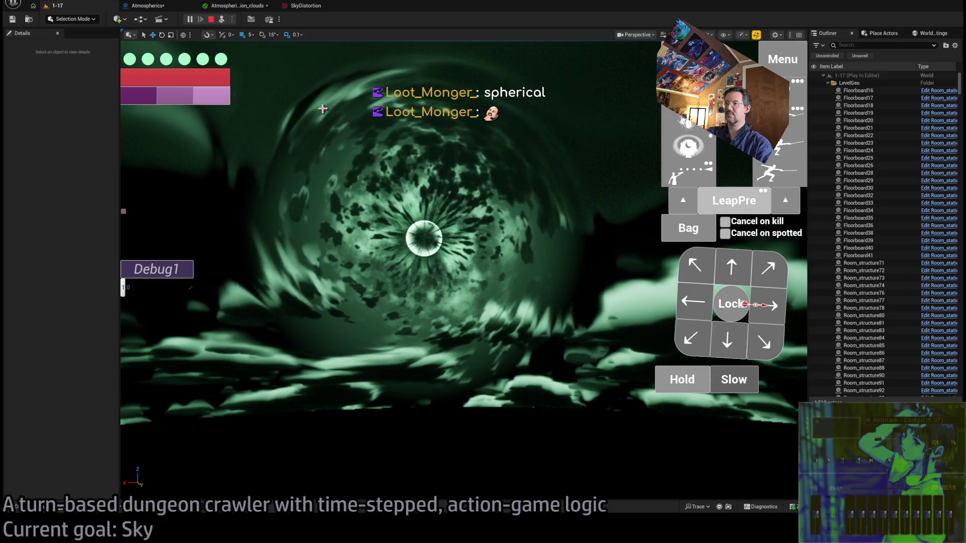
pyautogui.click(239, 7)
# - Set the offset Multiply's B to 2.0, apply the material and check it in the running game
pyautogui.click(161, 7)
pyautogui.click(236, 6)
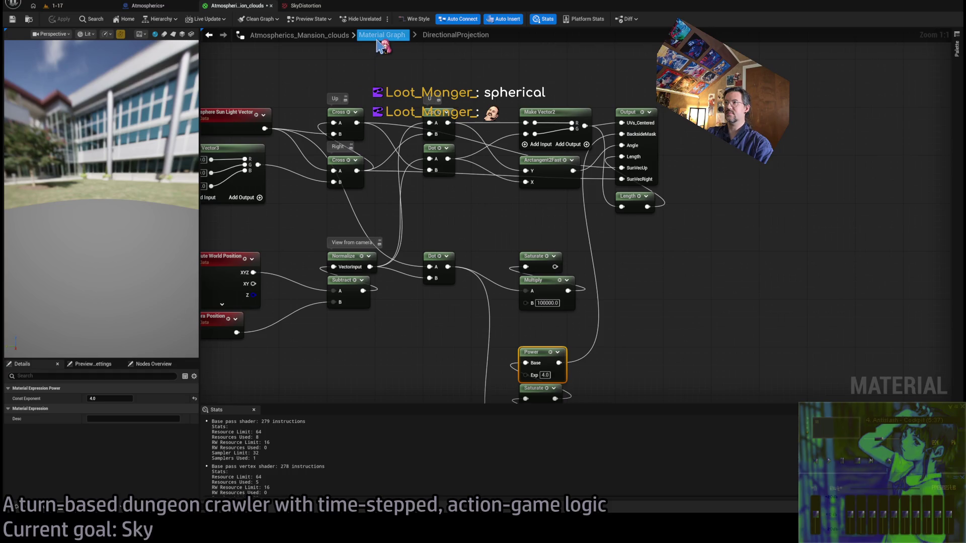
pyautogui.click(383, 35)
pyautogui.scroll(5, 557, 276)
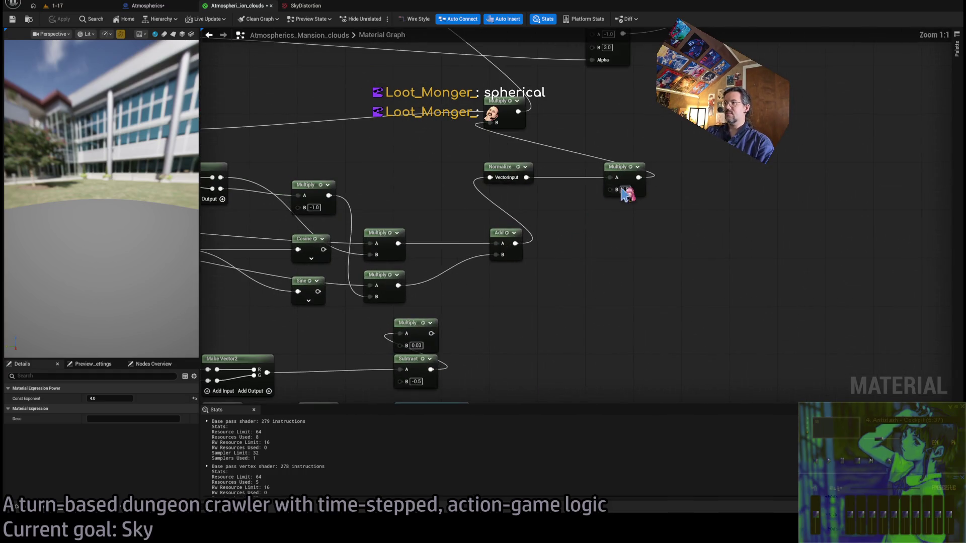
pyautogui.press('Return')
pyautogui.click(65, 19)
pyautogui.hotkey('alt', 'p')
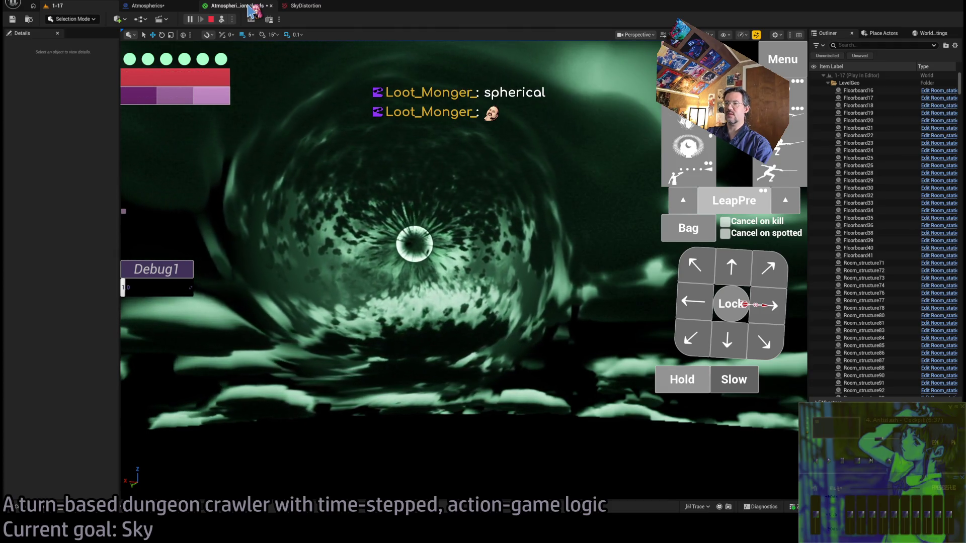
pyautogui.click(250, 7)
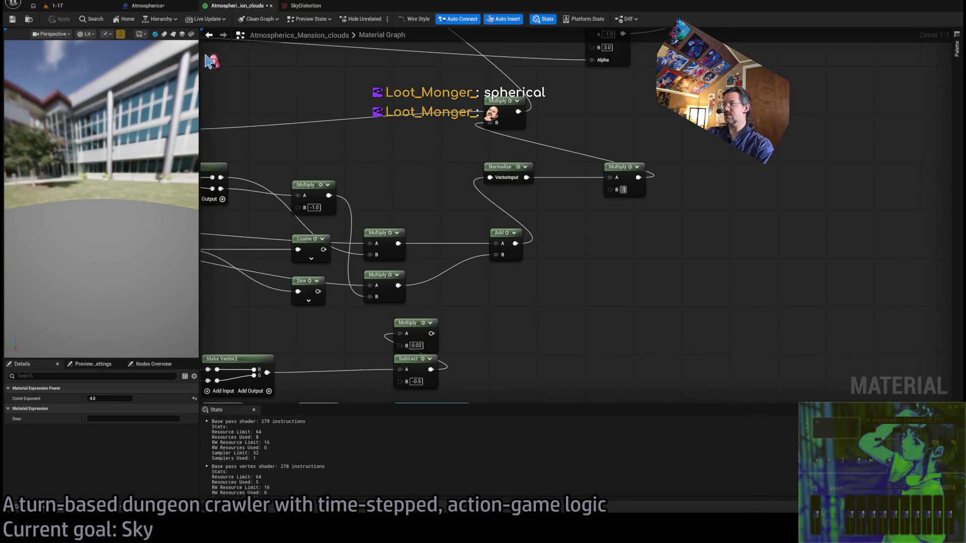
pyautogui.click(55, 5)
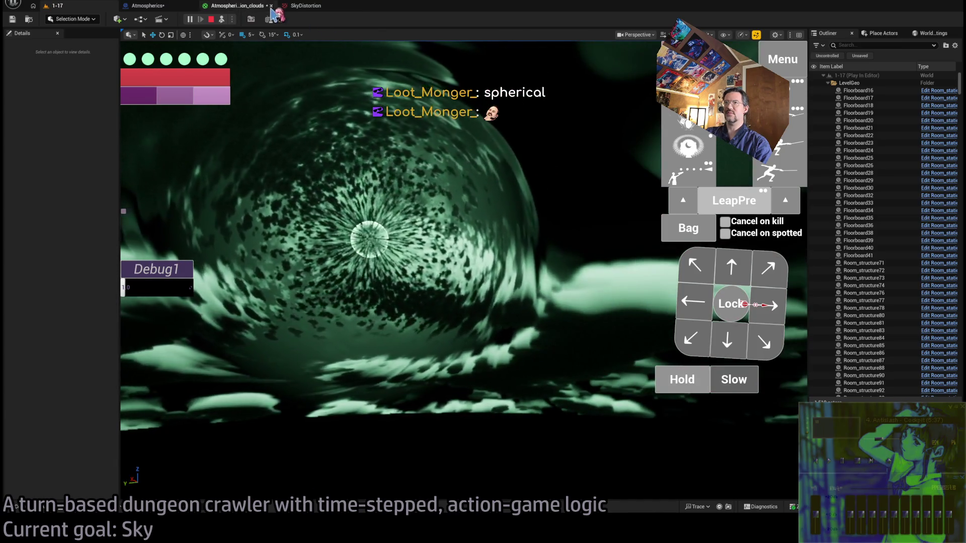
# - Connect the Texture Sample's red channel to the Sunmask Multiply's B and preview the mottled cloud disc
pyautogui.click(237, 5)
pyautogui.scroll(-3, 523, 261)
pyautogui.moveTo(508, 177)
pyautogui.mouseDown()
pyautogui.moveTo(410, 191)
pyautogui.moveTo(392, 80)
pyautogui.mouseUp()
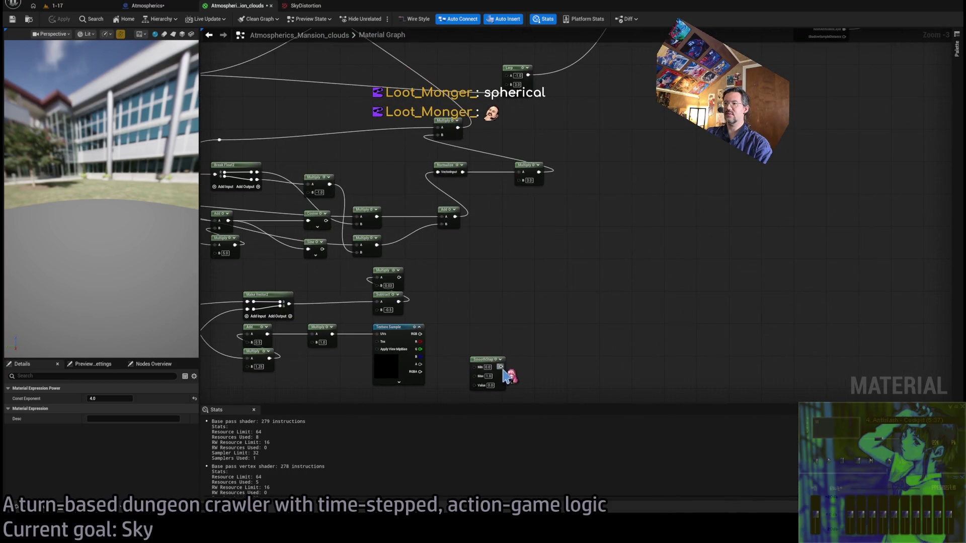
pyautogui.moveTo(568, 305)
pyautogui.mouseDown()
pyautogui.moveTo(946, 31)
pyautogui.moveTo(626, 196)
pyautogui.mouseUp()
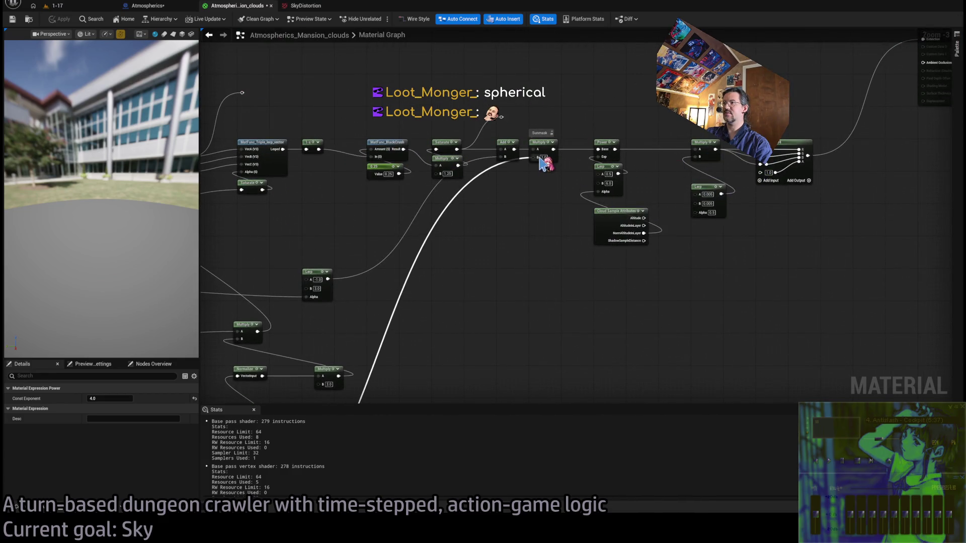
pyautogui.moveTo(541, 162); pyautogui.dragTo(542, 162)
pyautogui.click(98, 8)
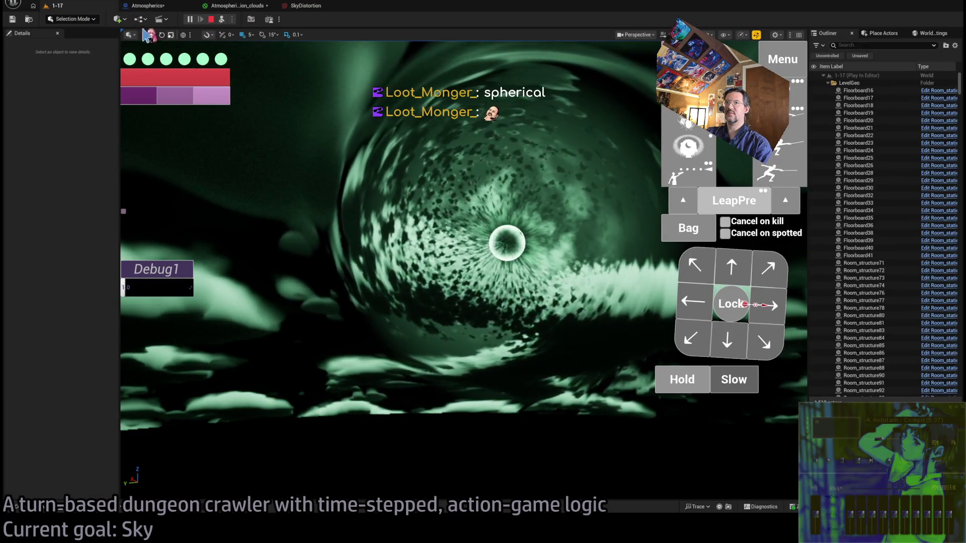
pyautogui.click(236, 6)
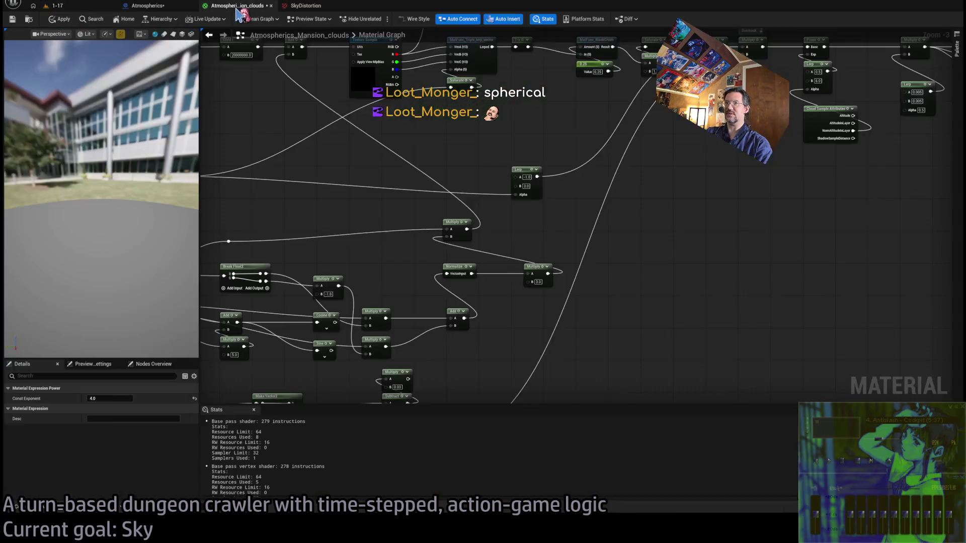
pyautogui.click(57, 7)
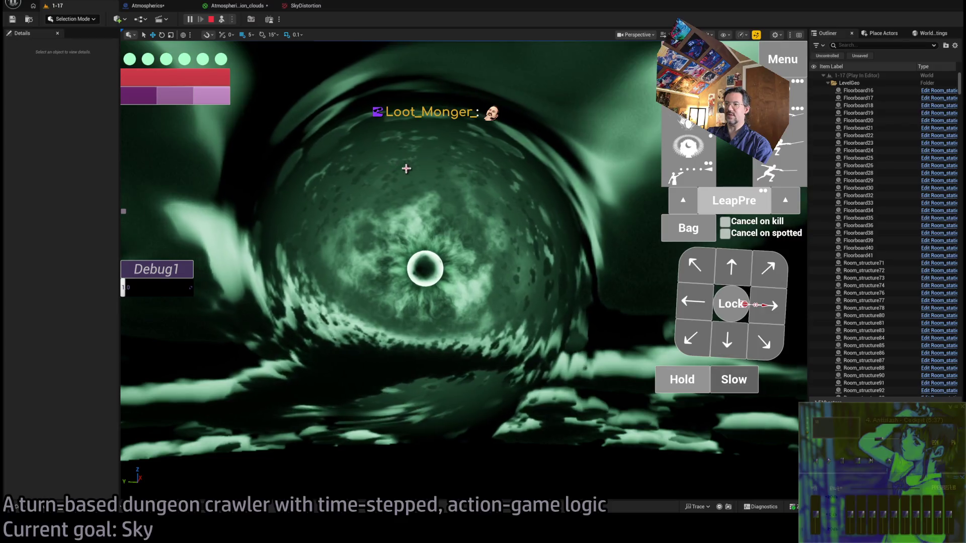
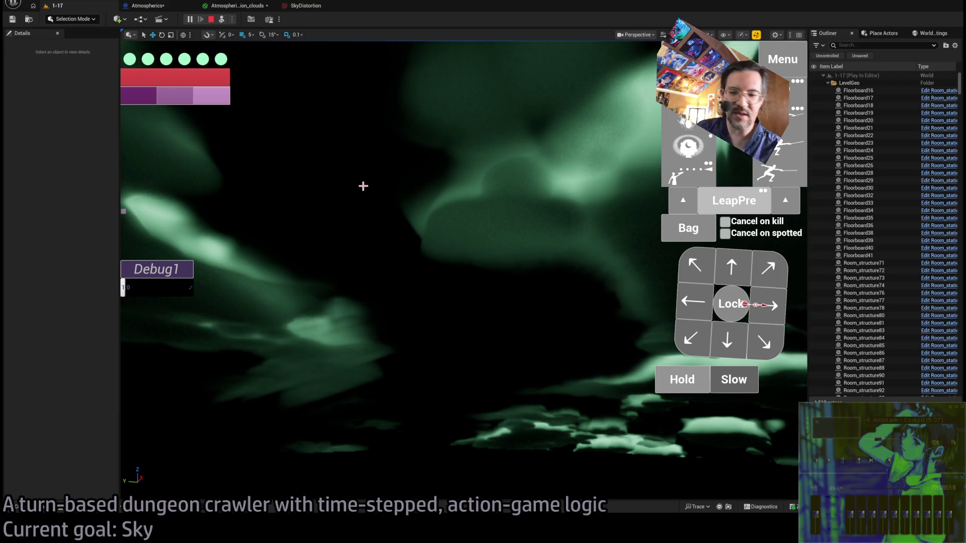
# - After reviewing the circular UV motion chat, view Google Images results for 'smoothstep', then return to Unreal
pyautogui.hotkey('alt', 'Tab')
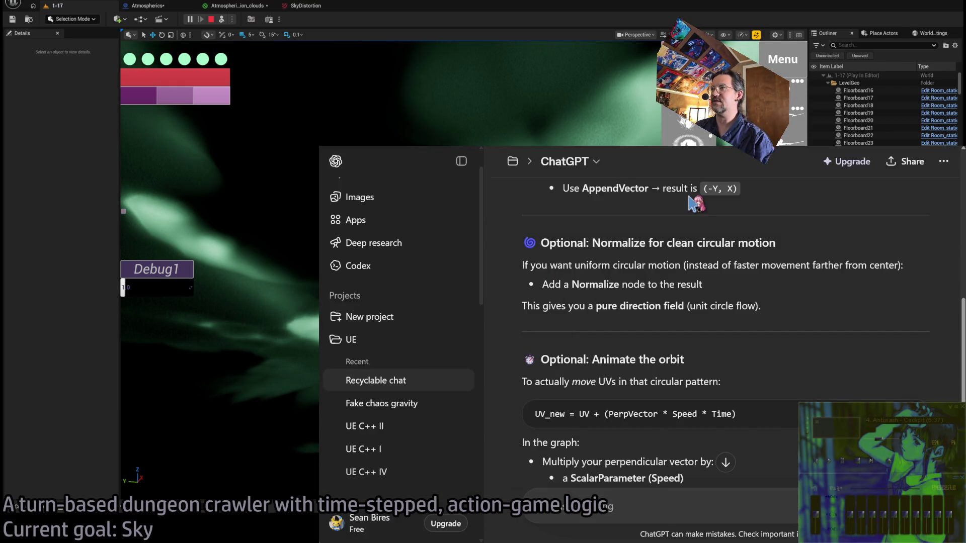
pyautogui.hotkey('alt', 'Tab')
pyautogui.write('smoothstep')
pyautogui.press('Return')
pyautogui.click(449, 218)
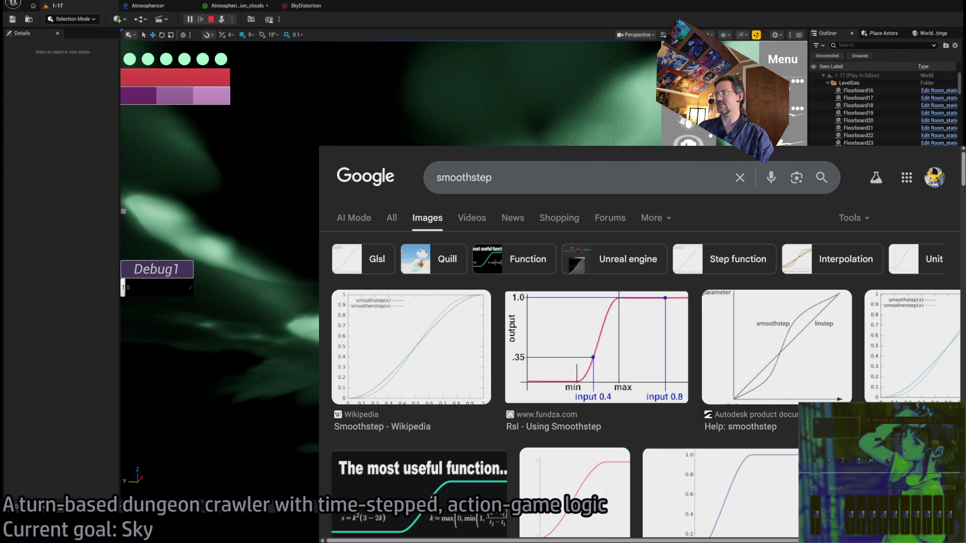
pyautogui.hotkey('alt', 'Tab')
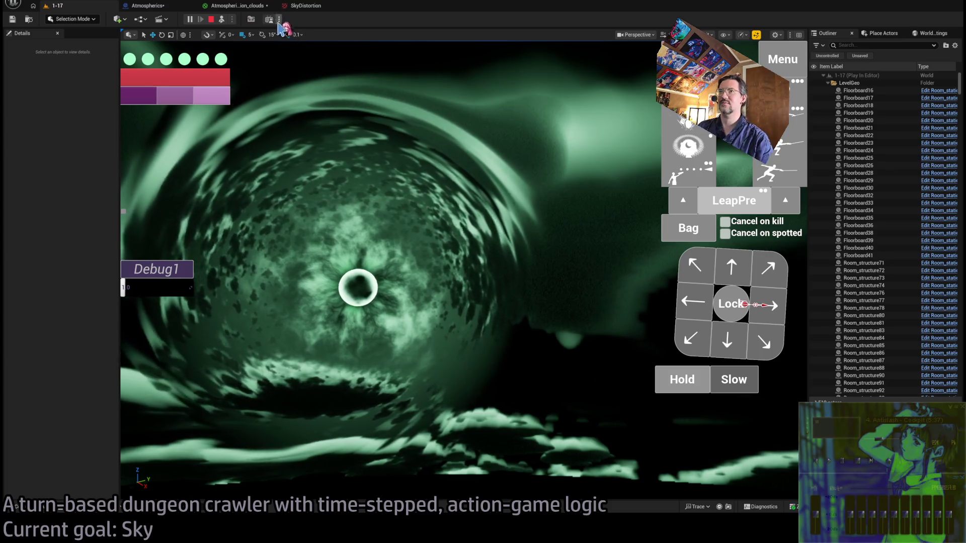
# - Glance at the SkyDistortion texture and clouds material, then take control in the running 1-17 level
pyautogui.click(305, 8)
pyautogui.click(254, 6)
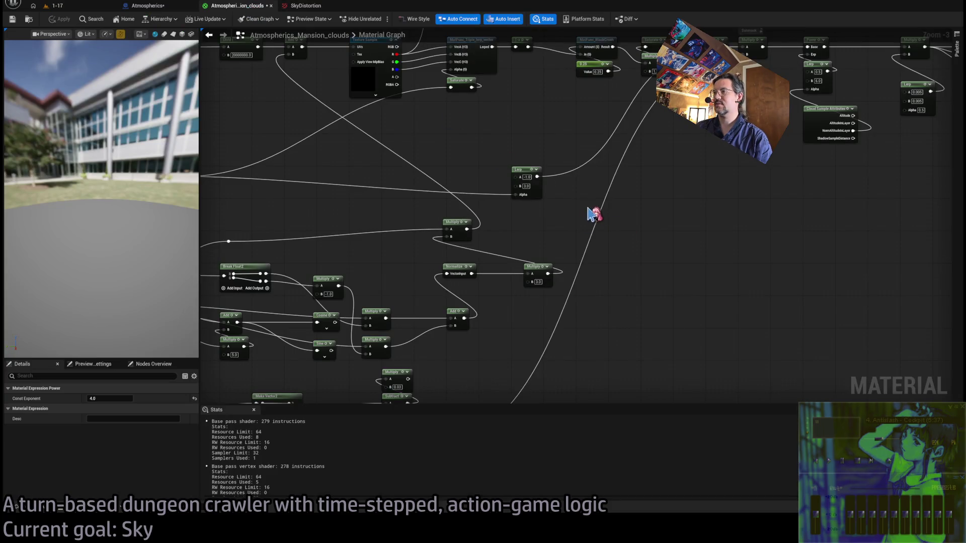
pyautogui.click(55, 5)
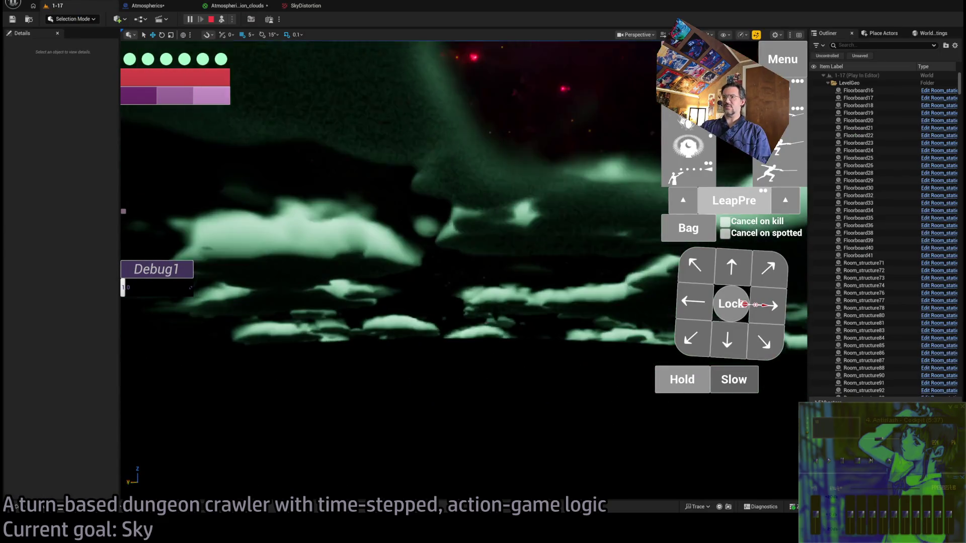
pyautogui.click(222, 21)
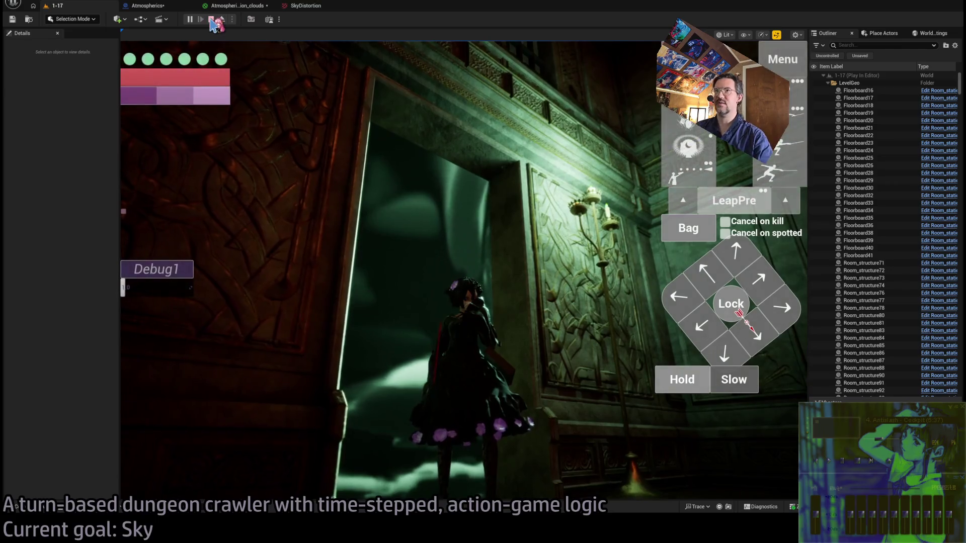
# - Inspect the clouds material graph, including the inside of the DirectionalProjection subgraph
pyautogui.click(228, 6)
pyautogui.scroll(-5, 569, 196)
pyautogui.scroll(6, 500, 286)
pyautogui.scroll(-4, 603, 221)
pyautogui.scroll(4, 378, 248)
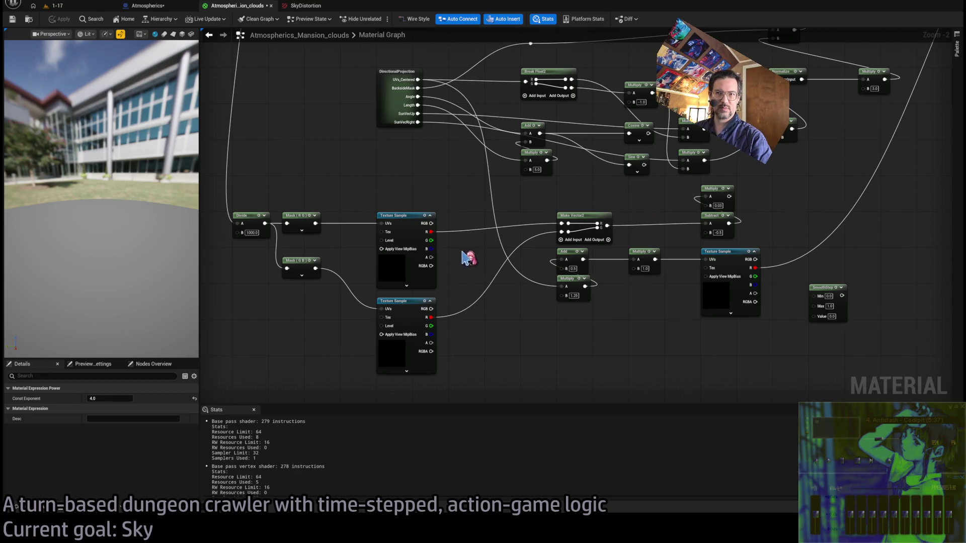
pyautogui.moveTo(462, 259); pyautogui.dragTo(472, 340)
pyautogui.doubleClick(384, 194)
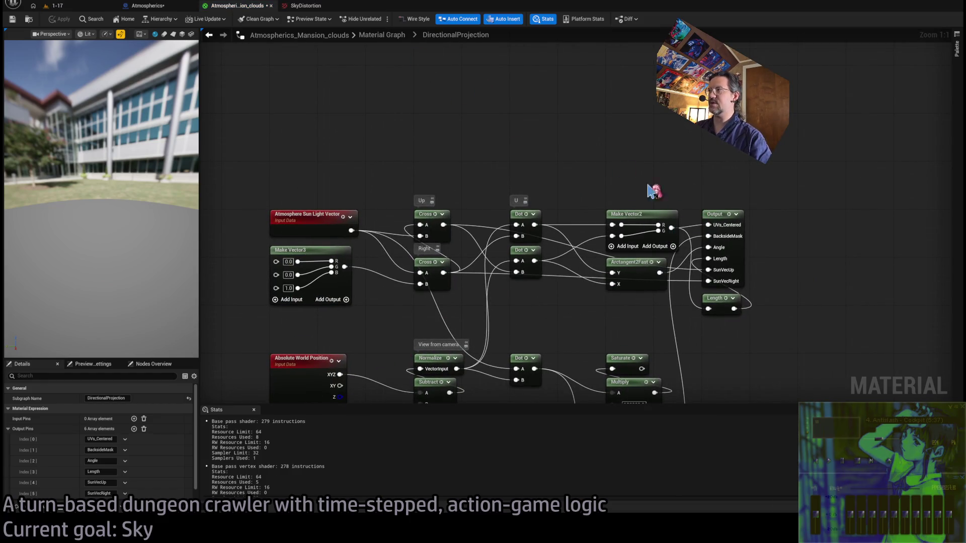
pyautogui.moveTo(663, 232); pyautogui.dragTo(560, 202)
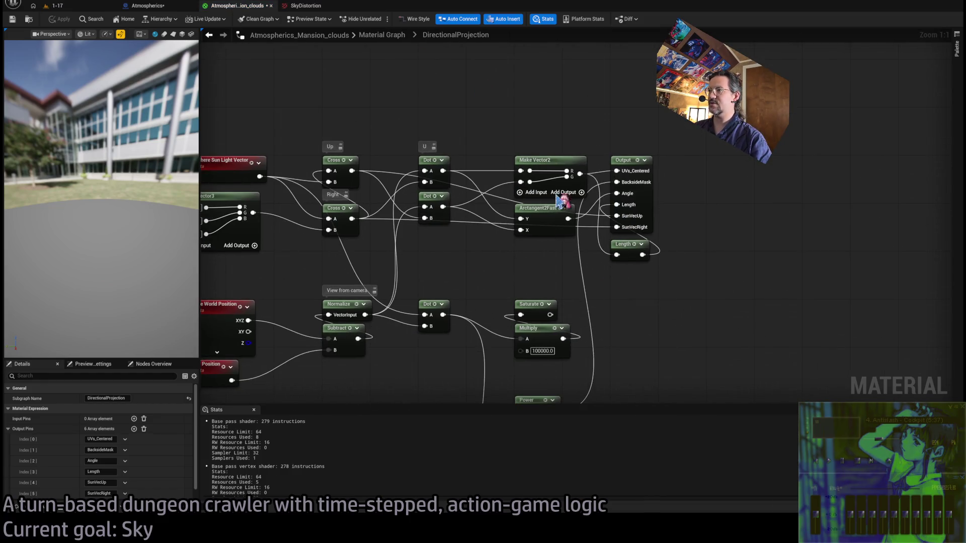
pyautogui.click(382, 35)
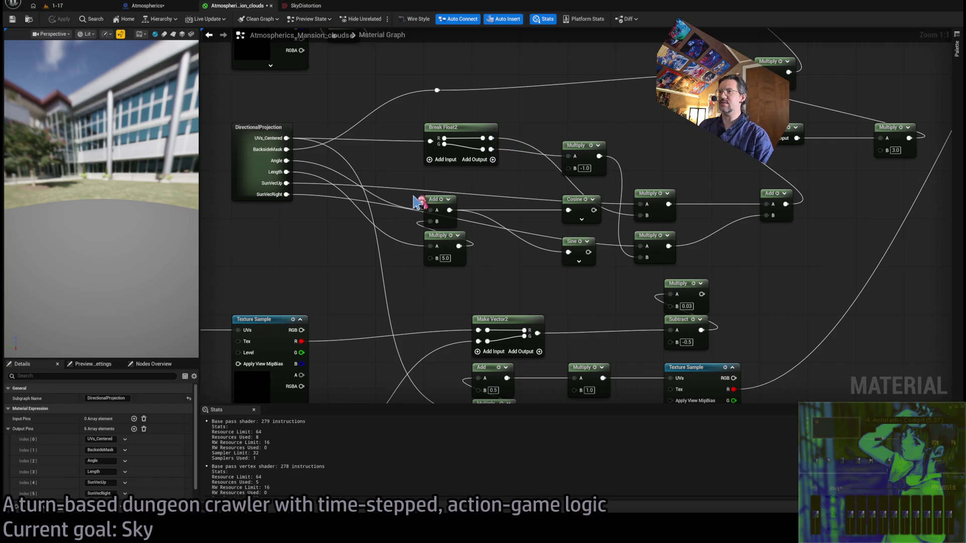
pyautogui.moveTo(738, 215); pyautogui.dragTo(594, 226)
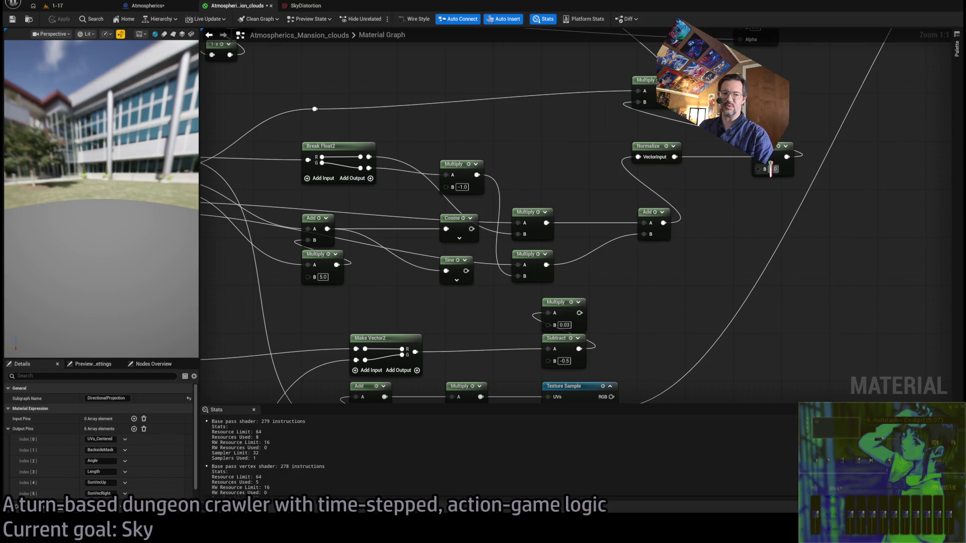
# - Set the final Multiply constant to 6.0, apply it, and look at the sky in level 1-17
pyautogui.write('6')
pyautogui.press('Return')
pyautogui.click(75, 19)
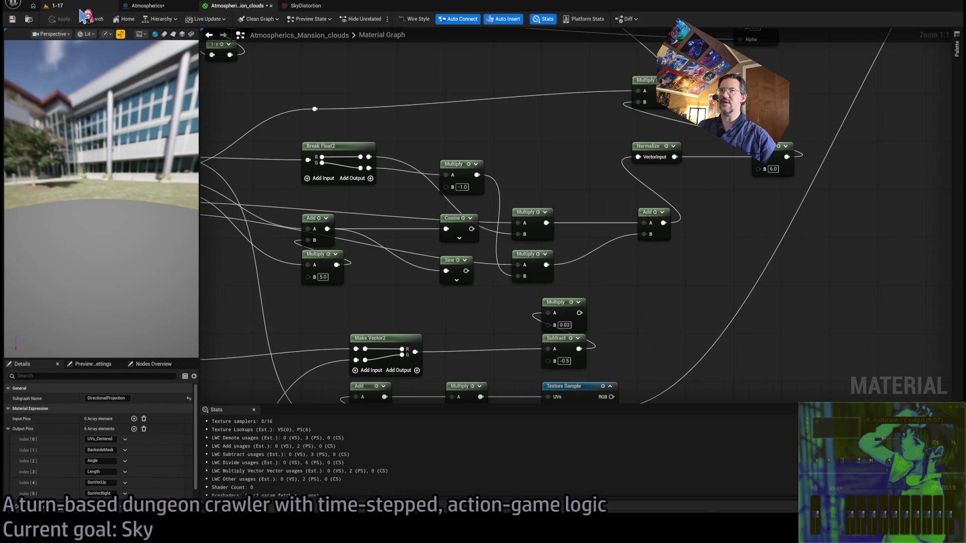
pyautogui.click(57, 5)
pyautogui.moveTo(255, 60); pyautogui.dragTo(181, 61)
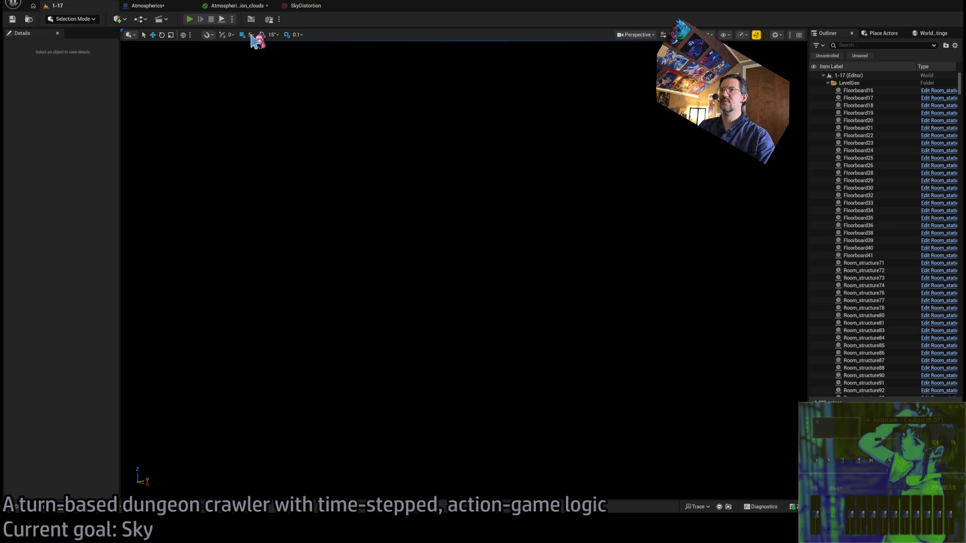
# - Play level 1-17 to watch the cloud vortex around the sun, then return to the clouds material
pyautogui.click(223, 21)
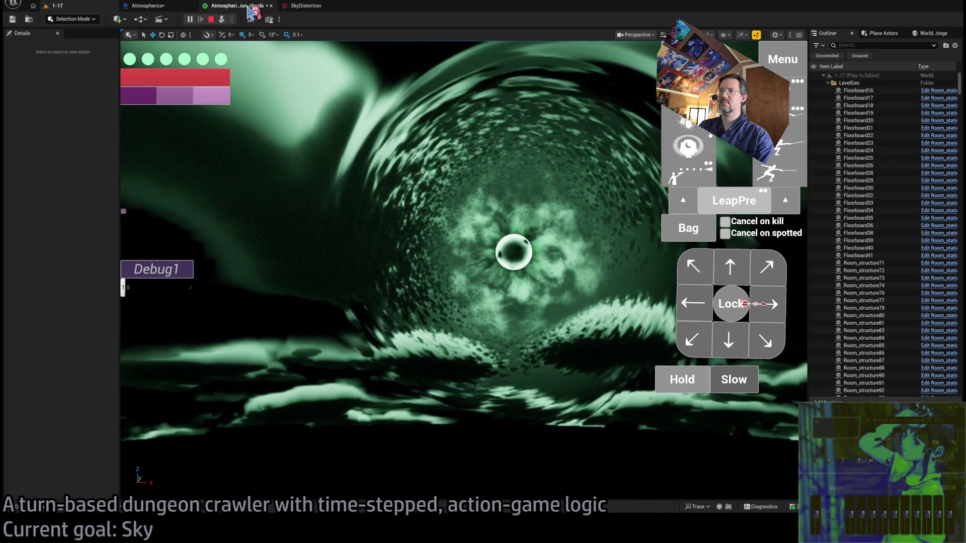
pyautogui.click(250, 11)
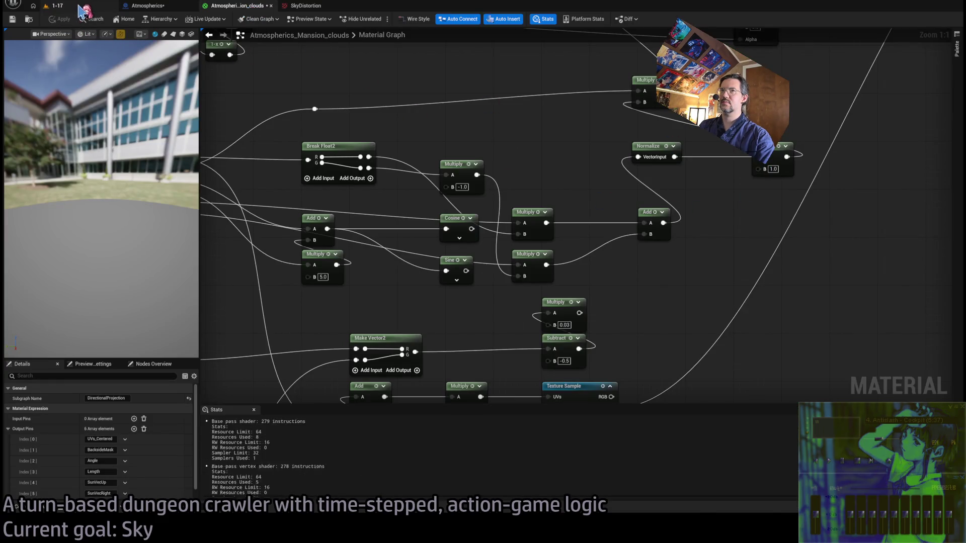
pyautogui.click(56, 5)
pyautogui.click(423, 146)
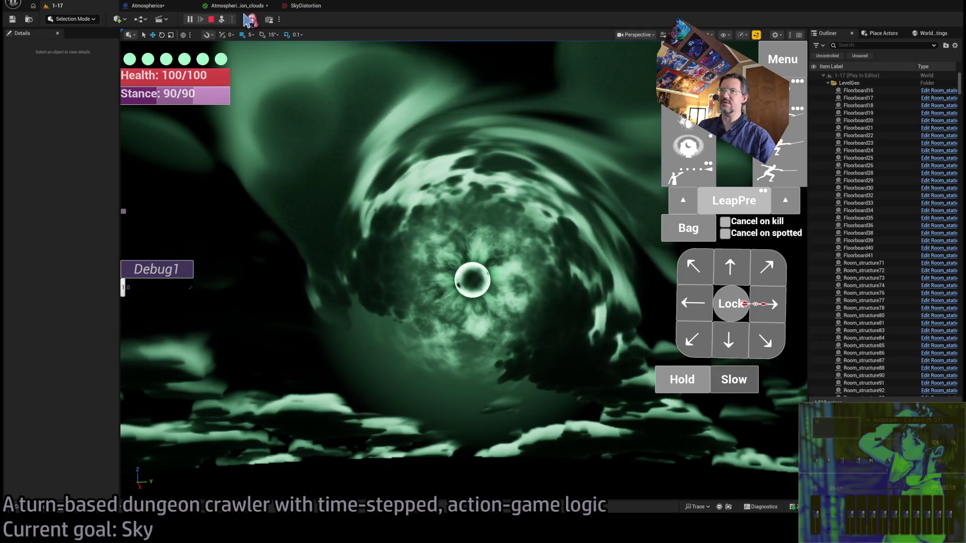
pyautogui.click(276, 7)
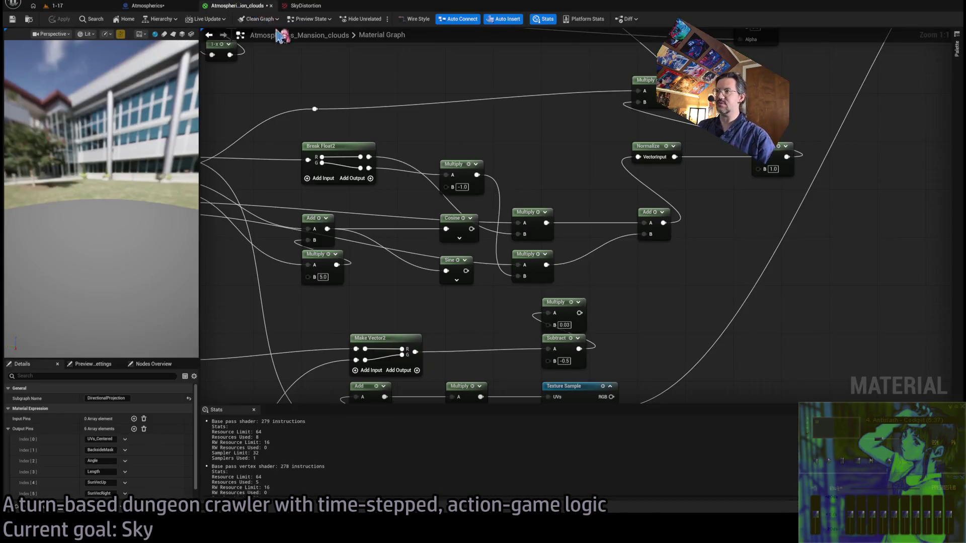
# - Rearrange the first Multiply and the Add node in the clouds graph to make room for rewiring
pyautogui.moveTo(398, 242); pyautogui.dragTo(573, 257)
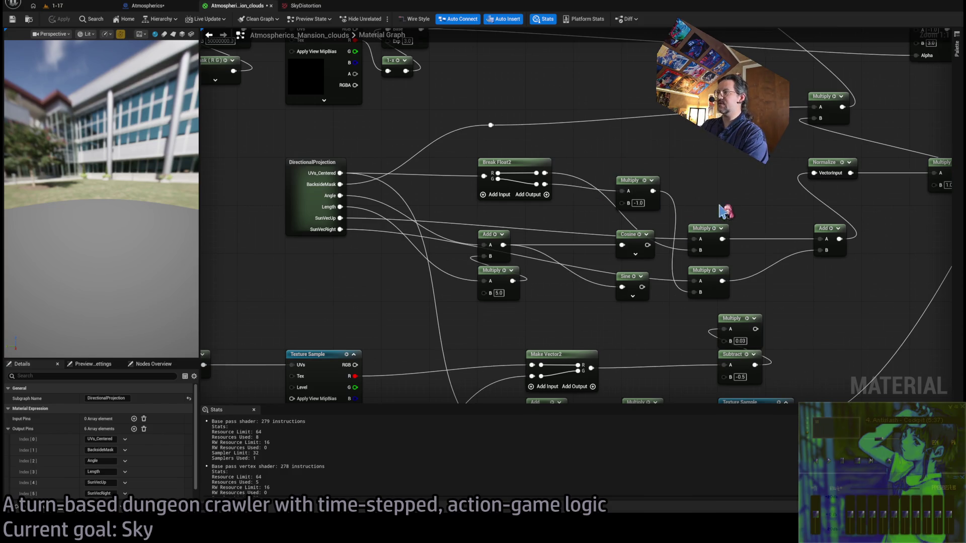
pyautogui.moveTo(725, 212); pyautogui.dragTo(663, 218)
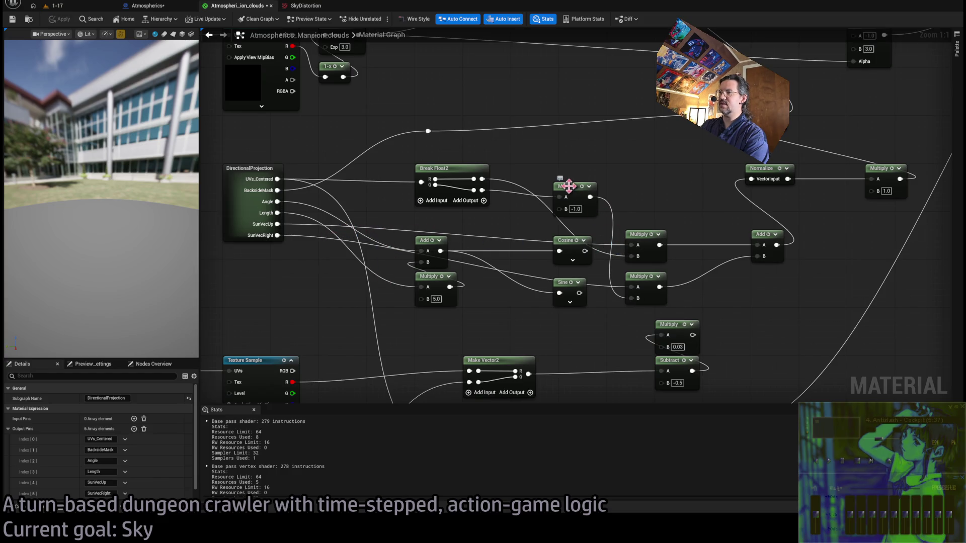
pyautogui.moveTo(568, 185); pyautogui.dragTo(572, 167)
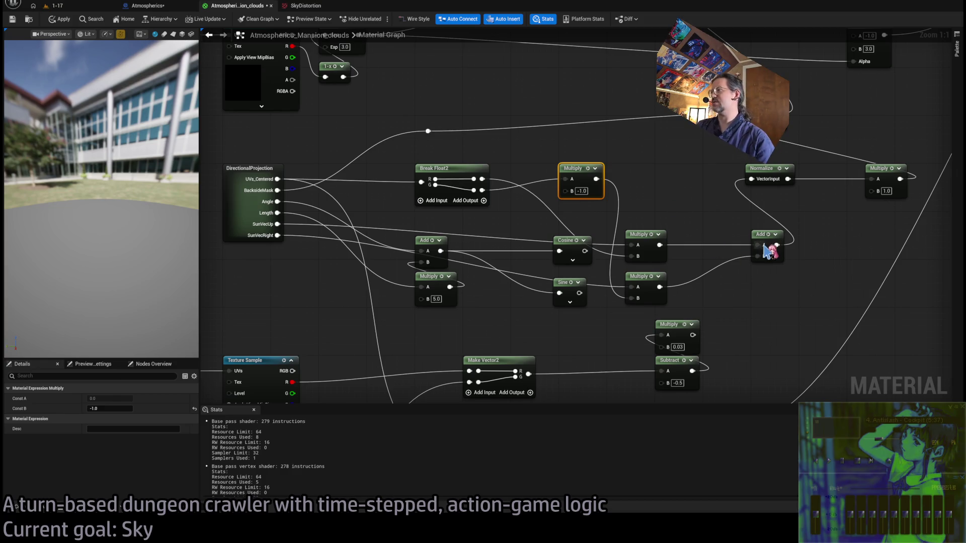
pyautogui.moveTo(837, 217); pyautogui.dragTo(790, 239)
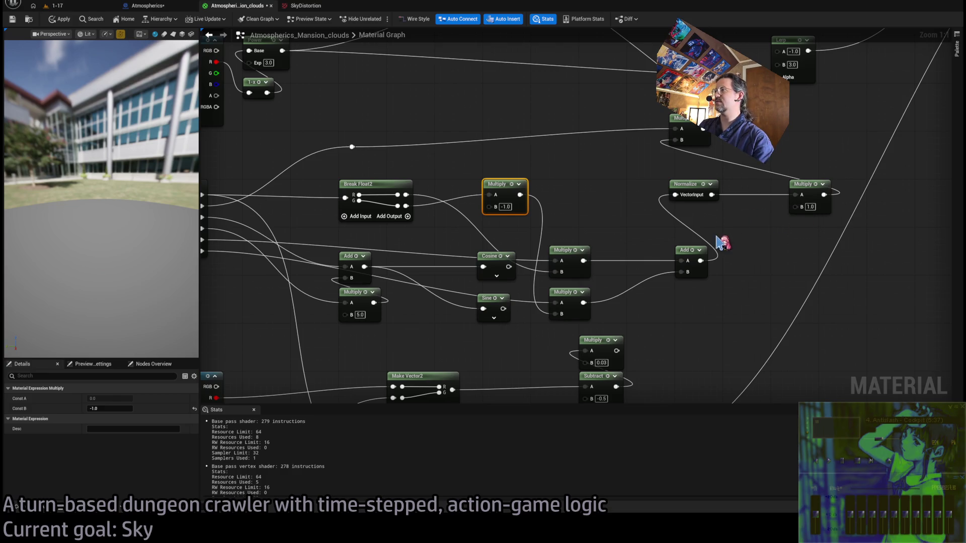
pyautogui.moveTo(685, 249)
pyautogui.mouseDown()
pyautogui.moveTo(688, 285)
pyautogui.moveTo(742, 253)
pyautogui.moveTo(736, 244)
pyautogui.moveTo(764, 258)
pyautogui.mouseUp()
# - Wire the Add output into the final Multiply's A input, apply, and view the running level
pyautogui.moveTo(701, 291); pyautogui.dragTo(800, 197)
pyautogui.click(76, 15)
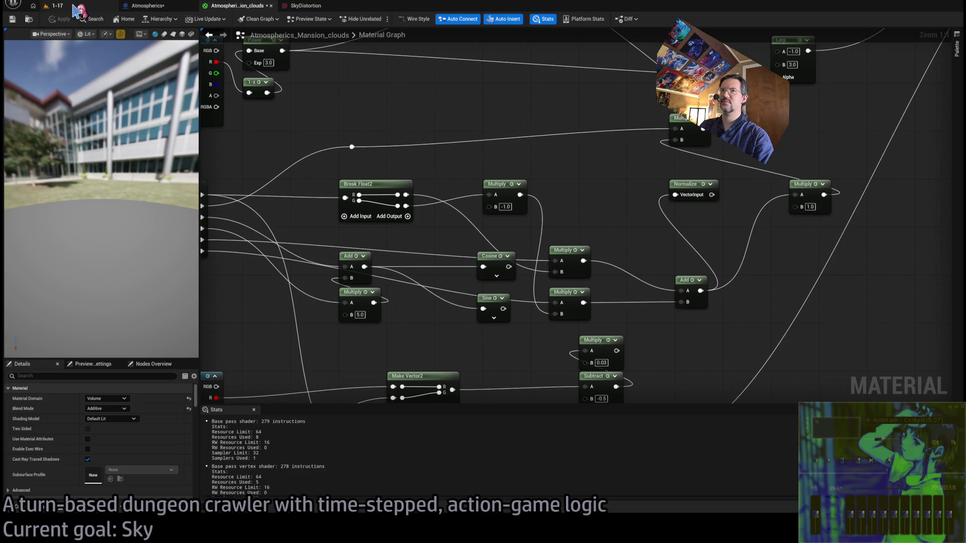
pyautogui.click(81, 6)
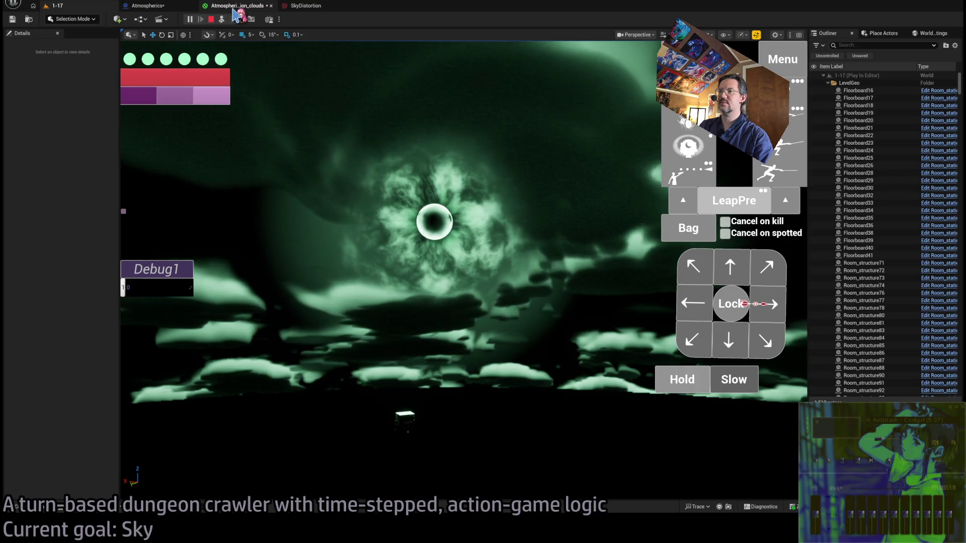
# - Set the final Multiply's B to 10.0 and compare the sky in the running game
pyautogui.click(235, 7)
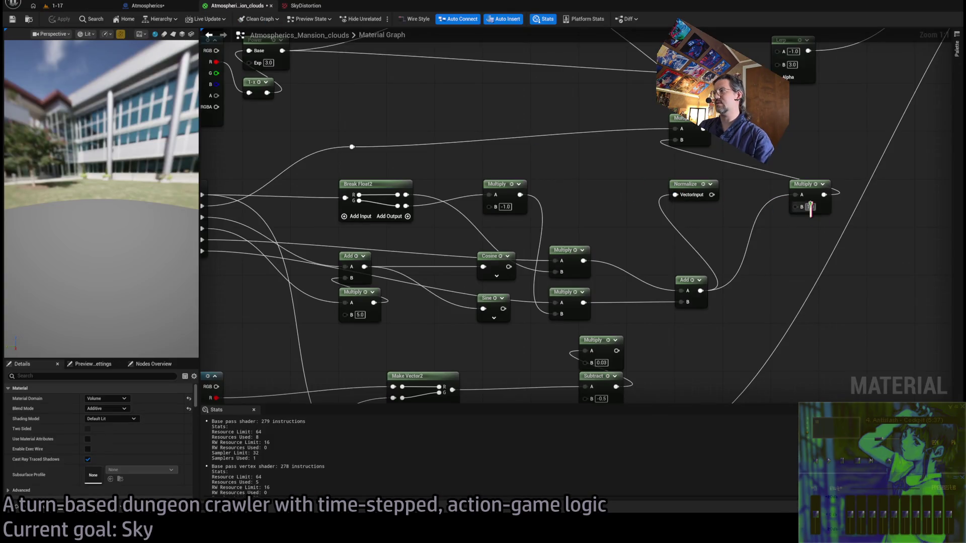
pyautogui.write('10')
pyautogui.press('Return')
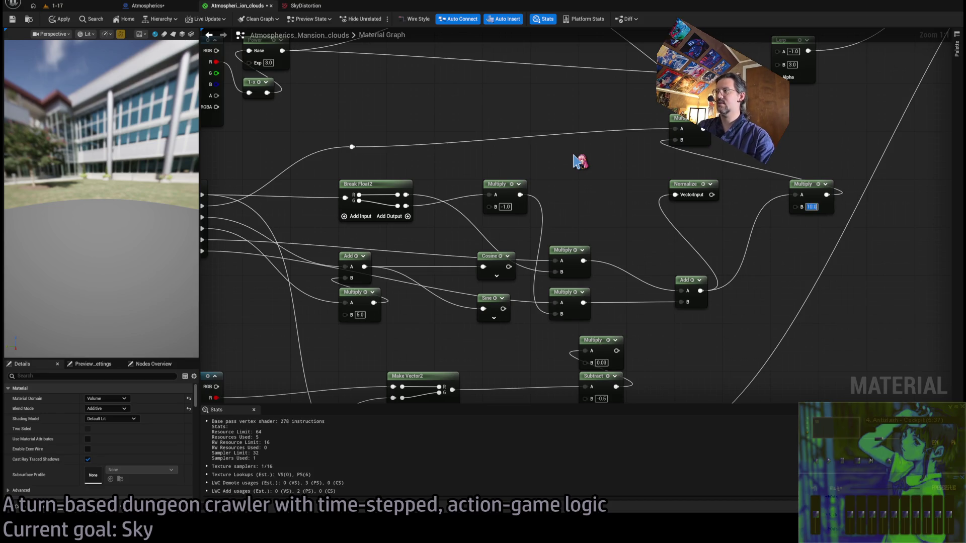
pyautogui.click(76, 8)
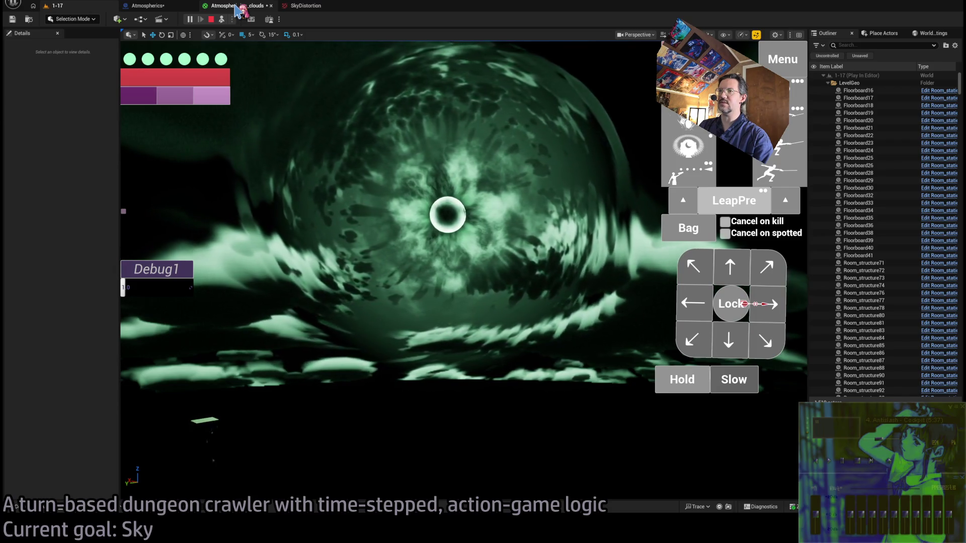
pyautogui.click(235, 6)
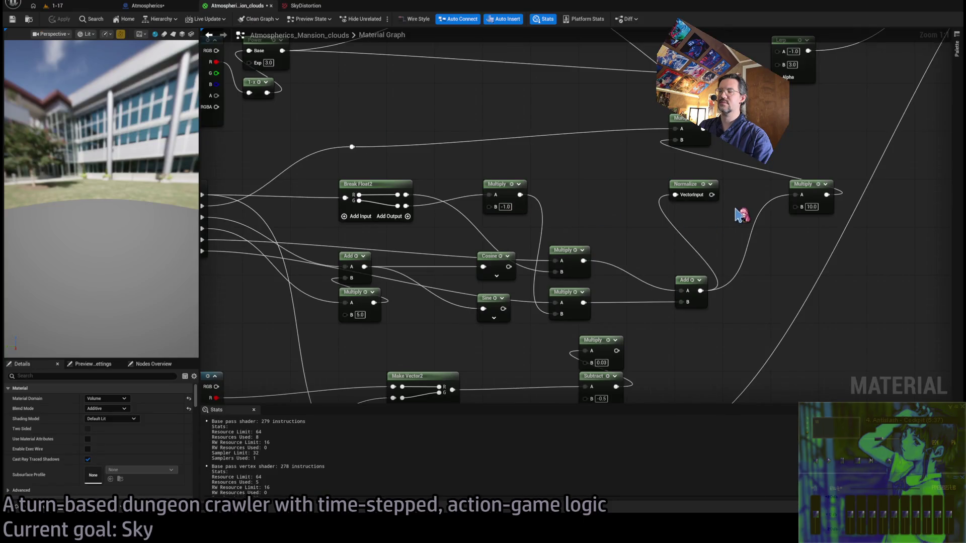
# - Feed Normalize into the final Multiply with factor 1, apply, and check the vortex in play
pyautogui.moveTo(712, 194); pyautogui.dragTo(802, 195)
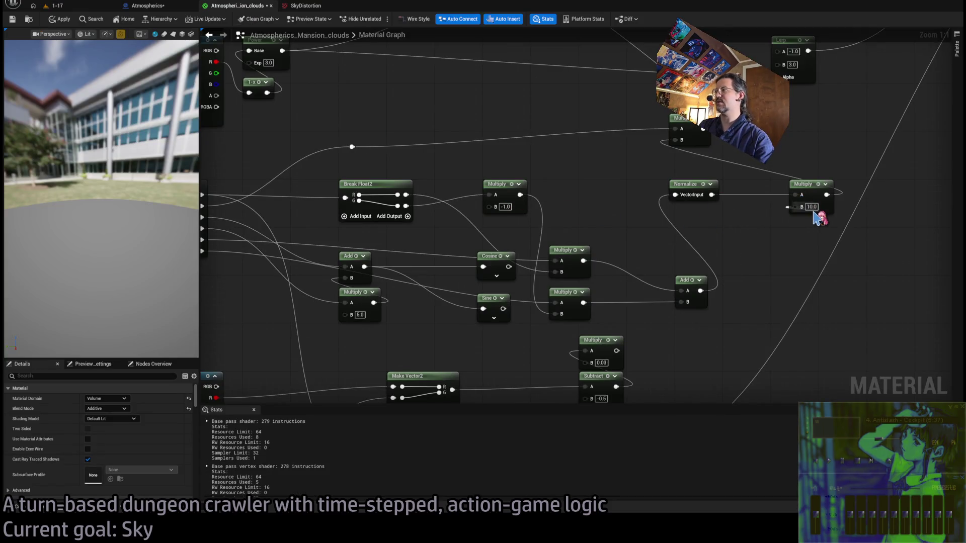
pyautogui.click(811, 207)
pyautogui.write('1')
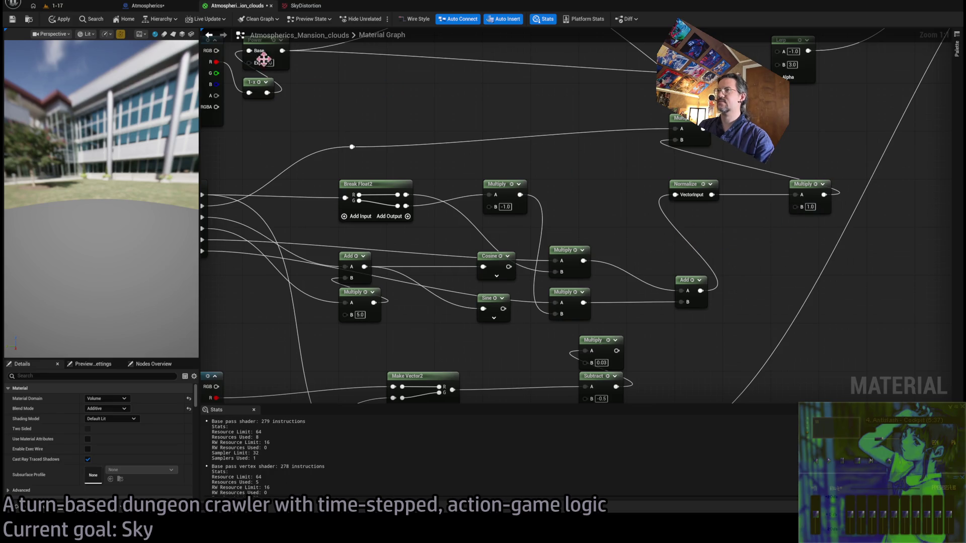
pyautogui.click(65, 19)
pyautogui.click(72, 7)
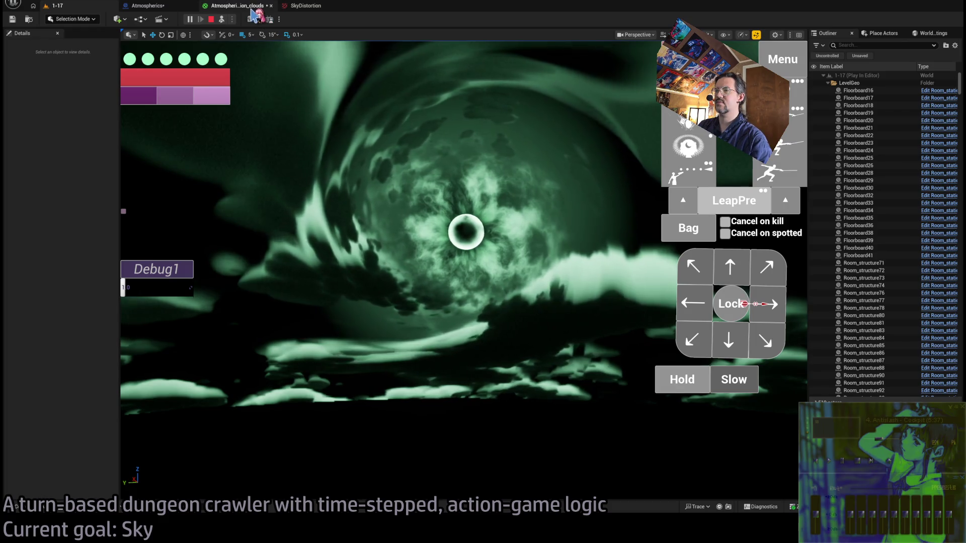
pyautogui.click(451, 202)
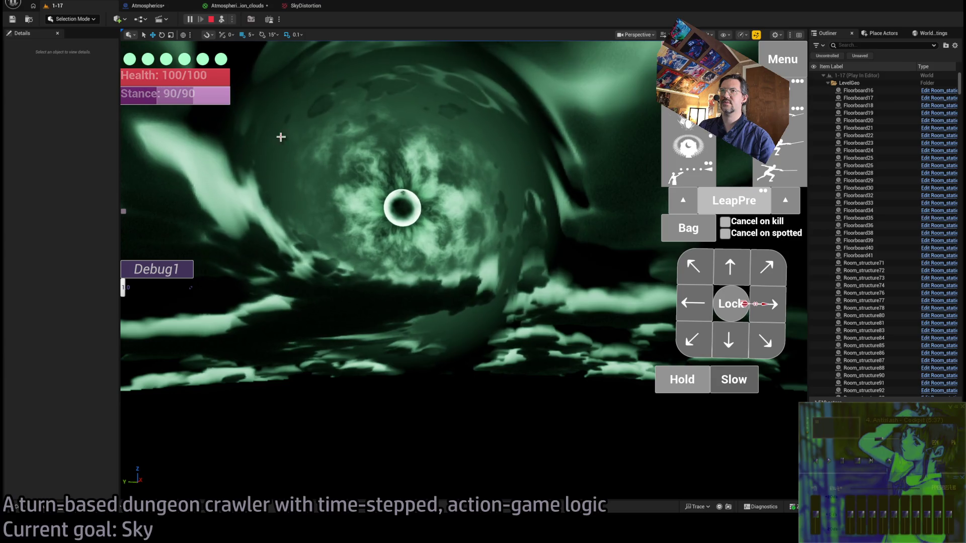
pyautogui.click(234, 5)
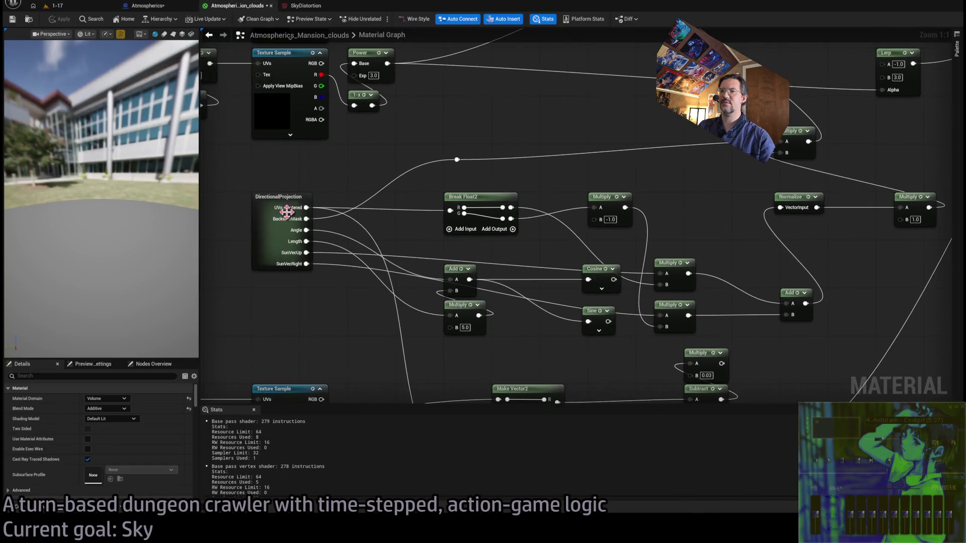
# - Inside DirectionalProjection, add Multiply nodes on both Dot outputs feeding Arctangent2Fast
pyautogui.doubleClick(290, 213)
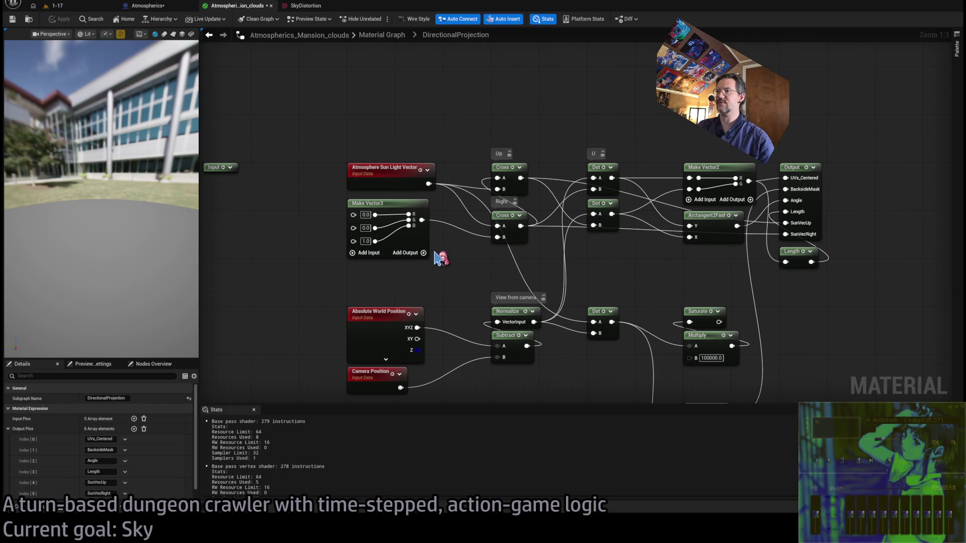
pyautogui.moveTo(591, 287); pyautogui.dragTo(501, 286)
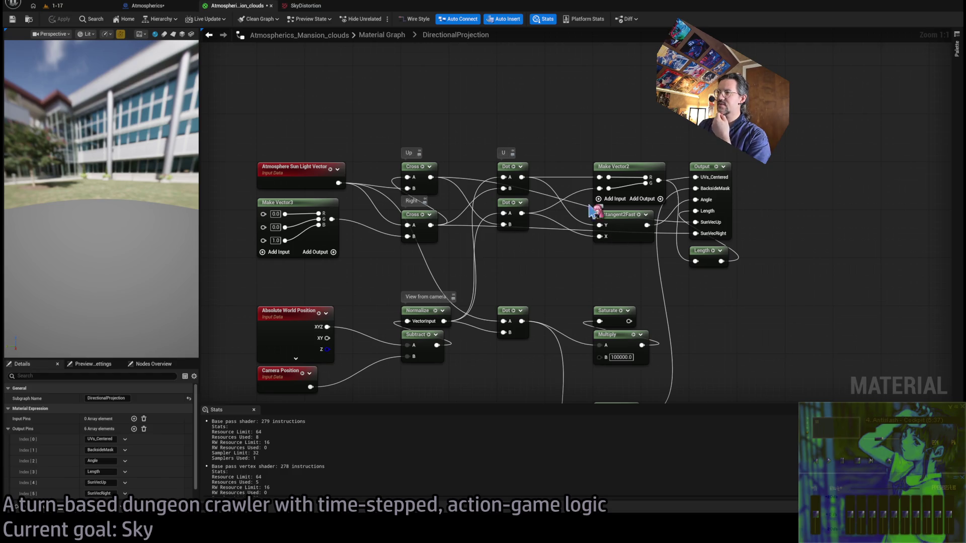
pyautogui.moveTo(522, 177); pyautogui.dragTo(544, 76)
pyautogui.moveTo(522, 214); pyautogui.dragTo(541, 121)
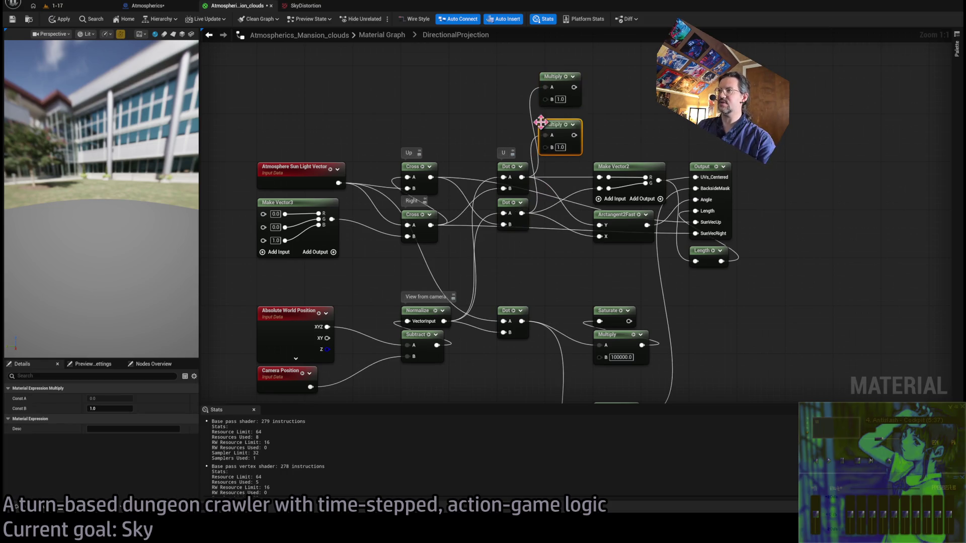
pyautogui.moveTo(575, 87)
pyautogui.mouseDown()
pyautogui.moveTo(603, 252)
pyautogui.moveTo(574, 135)
pyautogui.mouseUp()
pyautogui.write('2')
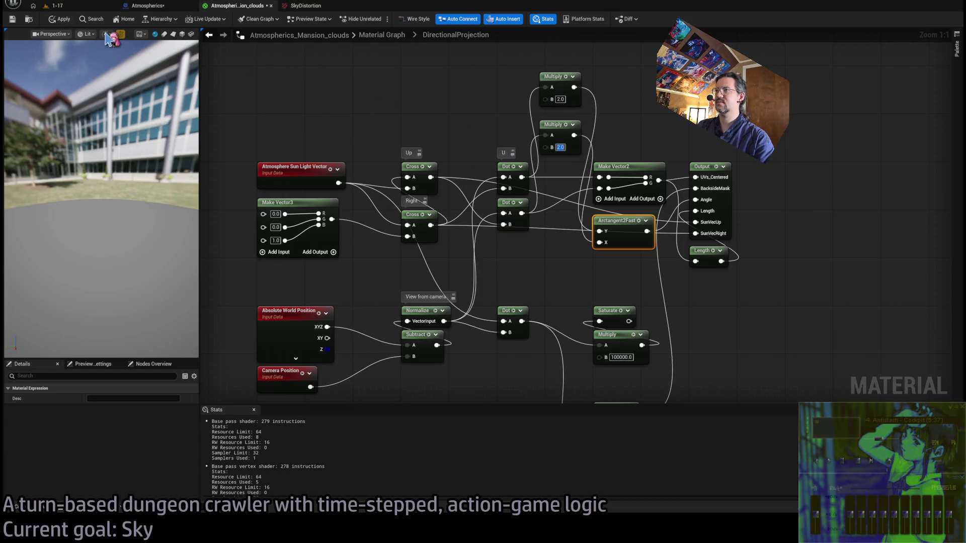
# - Commit the 4.0 and 2.0 Multiply values and preview the updated sky in the running game
pyautogui.click(68, 7)
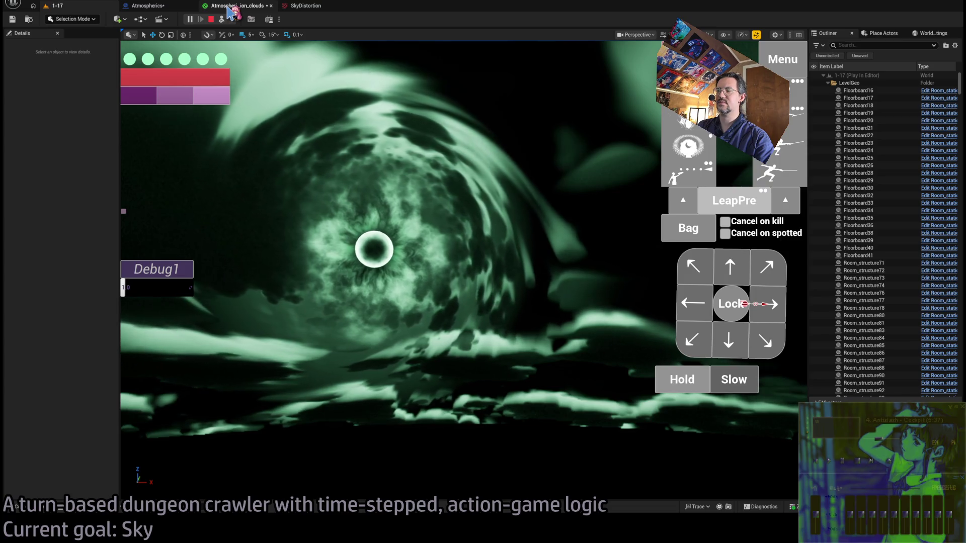
pyautogui.click(229, 10)
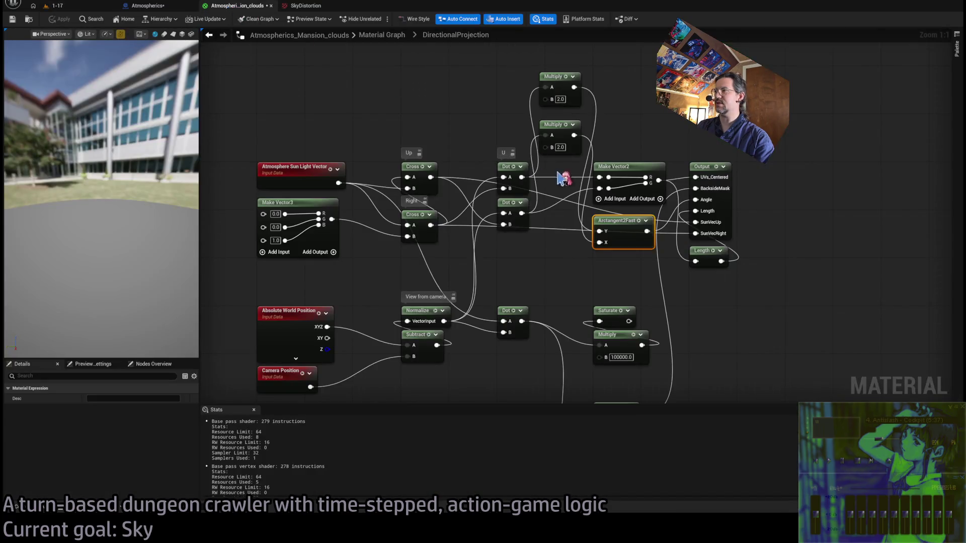
pyautogui.write('4')
pyautogui.press('Return')
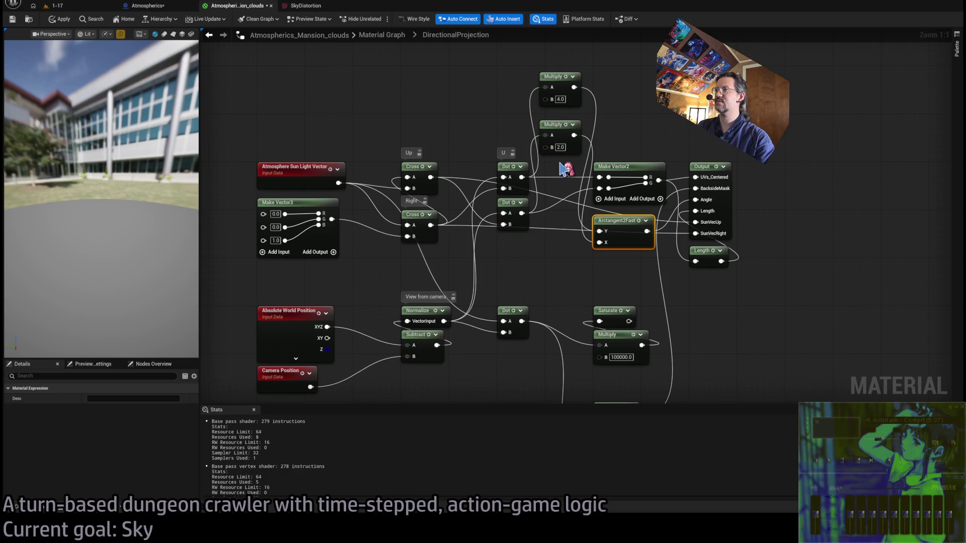
pyautogui.click(151, 5)
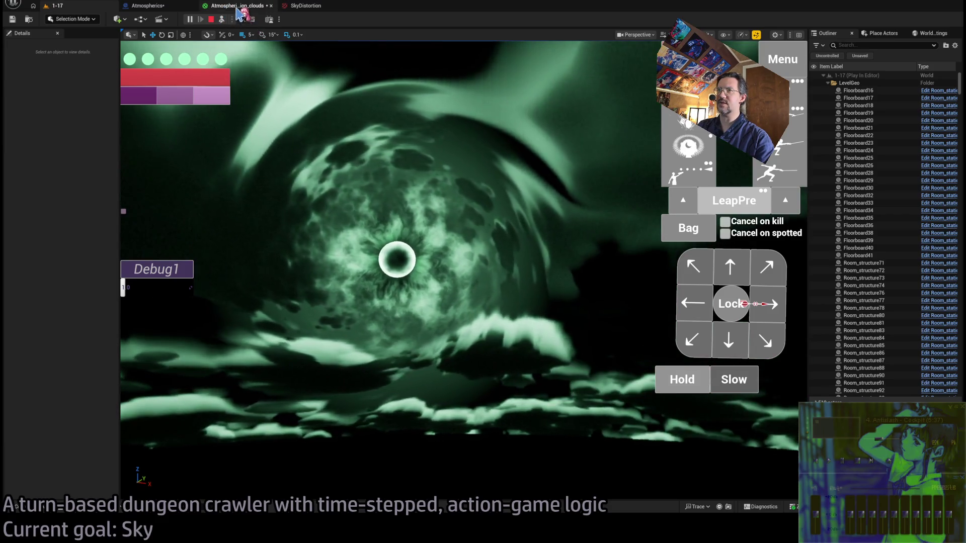
pyautogui.click(237, 6)
pyautogui.scroll(-3, 608, 208)
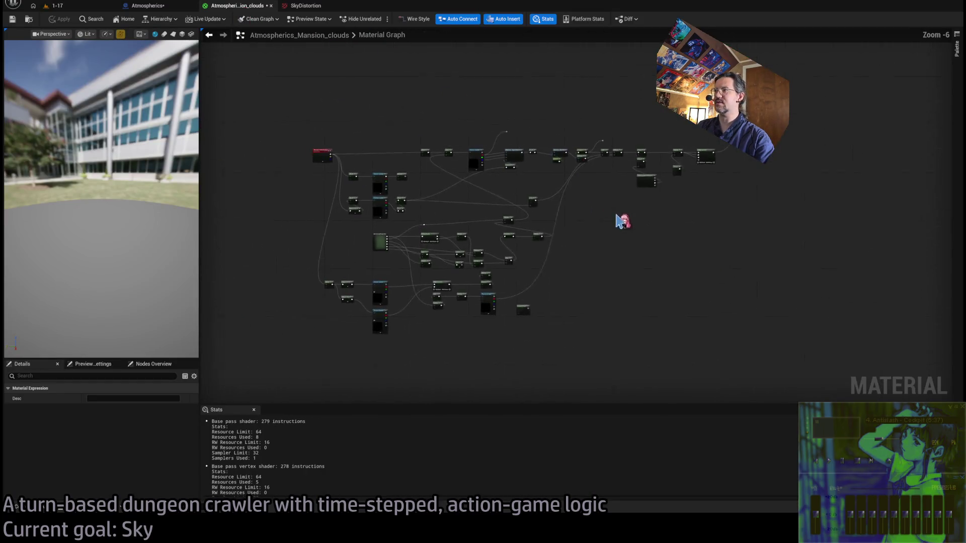
pyautogui.scroll(7, 552, 312)
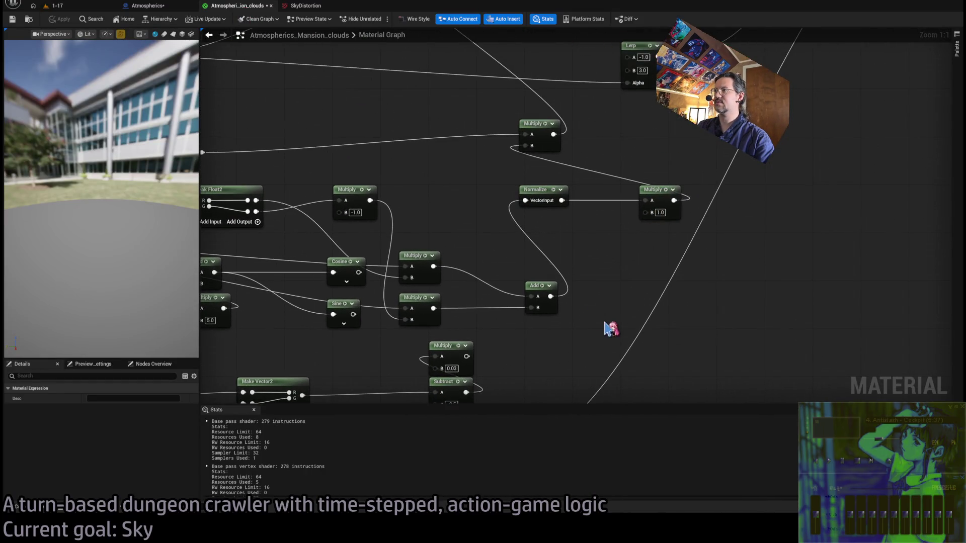
# - Set the final Multiply factor to 2.0 and apply the material
pyautogui.write('2')
pyautogui.press('Return')
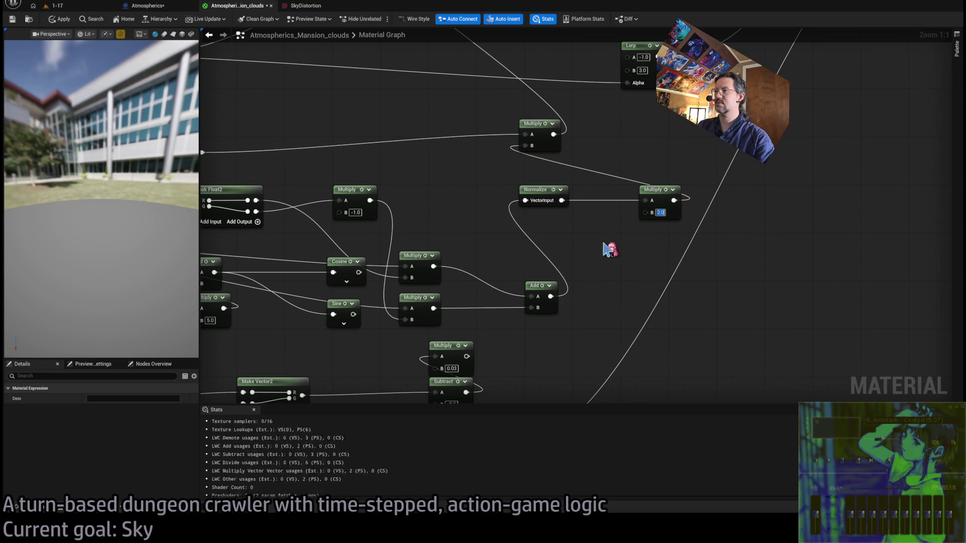
pyautogui.click(64, 21)
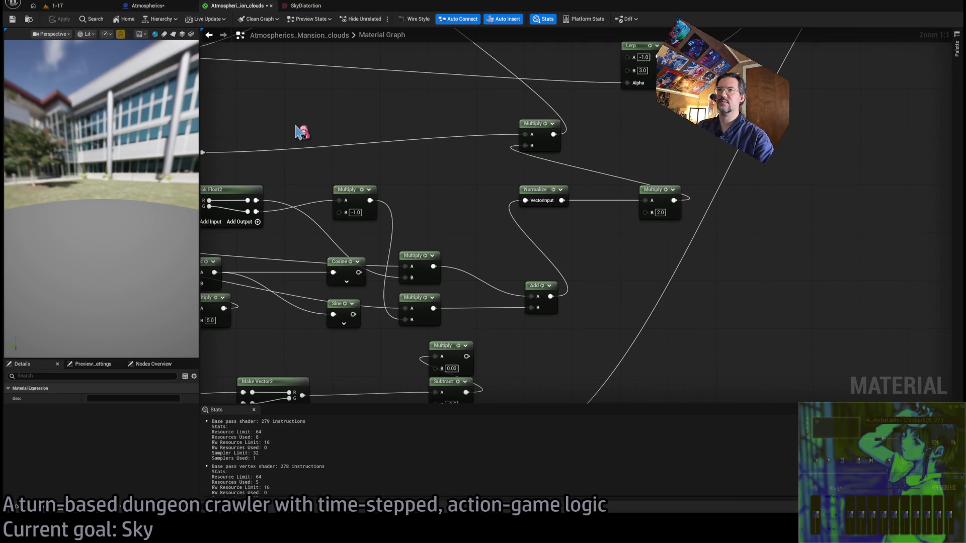
# - Bring the DirectionalProjection node into view and enter its subgraph
pyautogui.moveTo(301, 129); pyautogui.dragTo(508, 183)
pyautogui.click(369, 203)
pyautogui.doubleClick(369, 204)
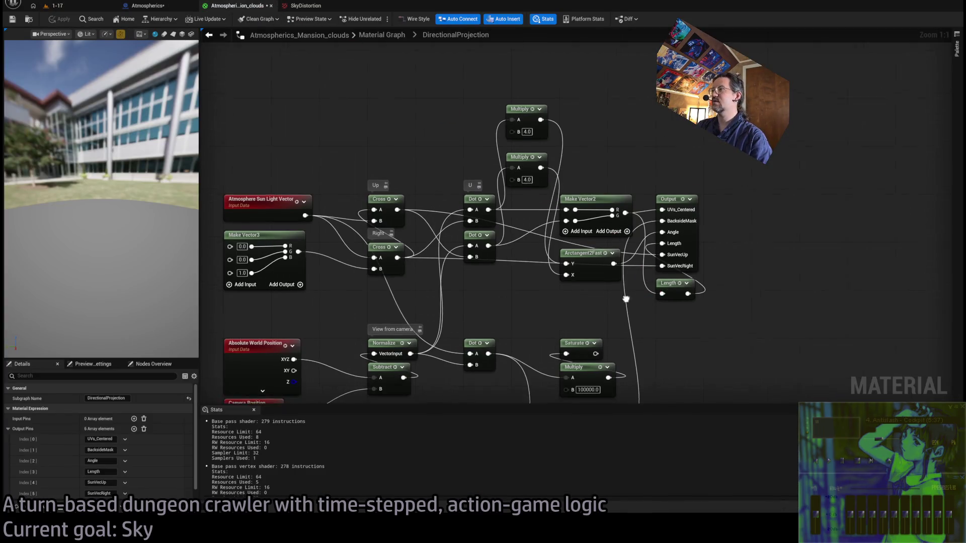
# - Delete the two 4.0 Multiply nodes and wire the Dot output straight into Arctangent2Fast
pyautogui.click(604, 285)
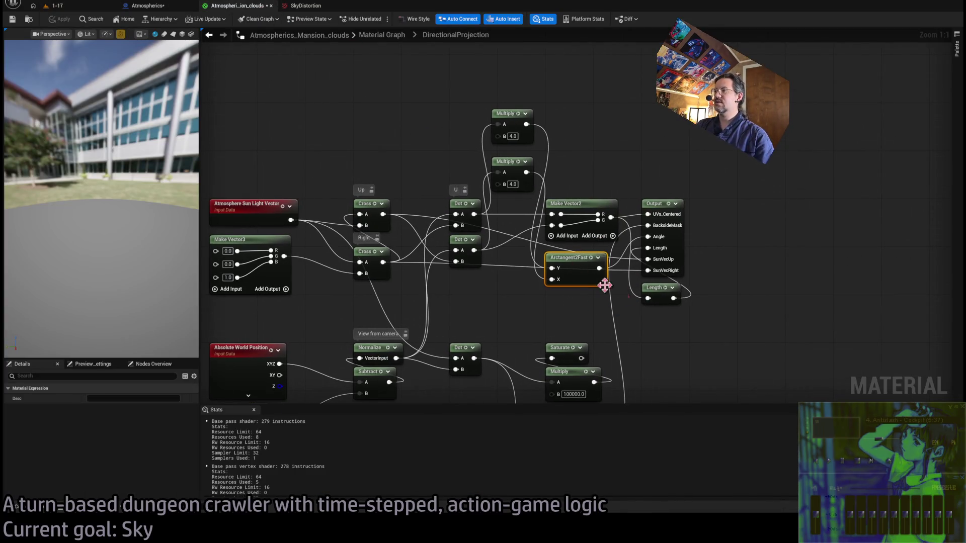
pyautogui.click(509, 176)
pyautogui.press('Delete')
pyautogui.moveTo(474, 214); pyautogui.dragTo(558, 279)
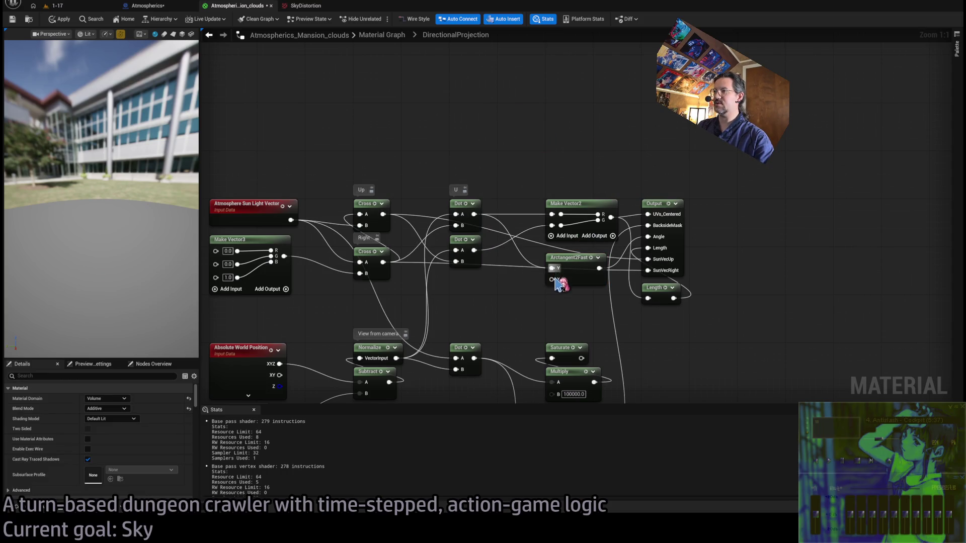
pyautogui.click(556, 282)
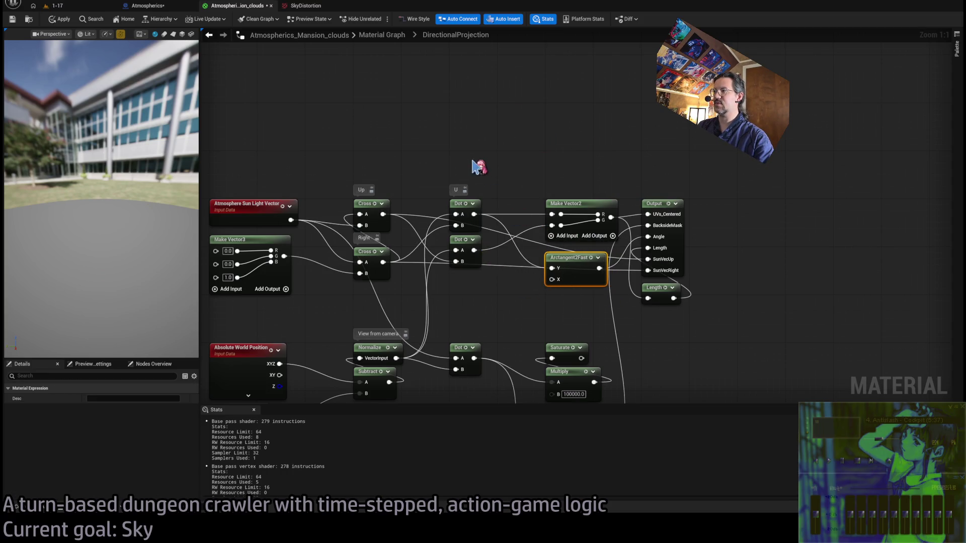
pyautogui.click(410, 144)
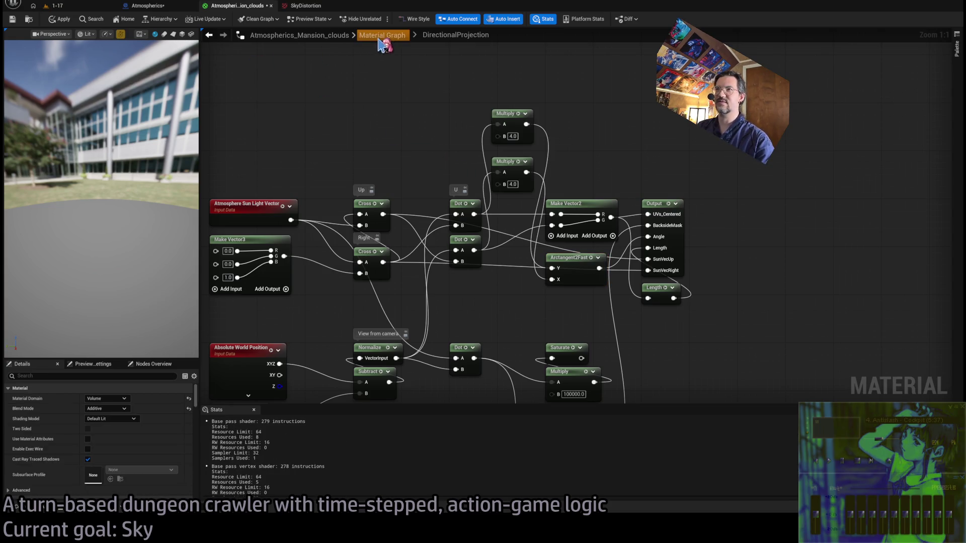
# - Browse the main graph, reopen DirectionalProjection, and view the swirling sky in the running game
pyautogui.click(387, 35)
pyautogui.scroll(3, 432, 249)
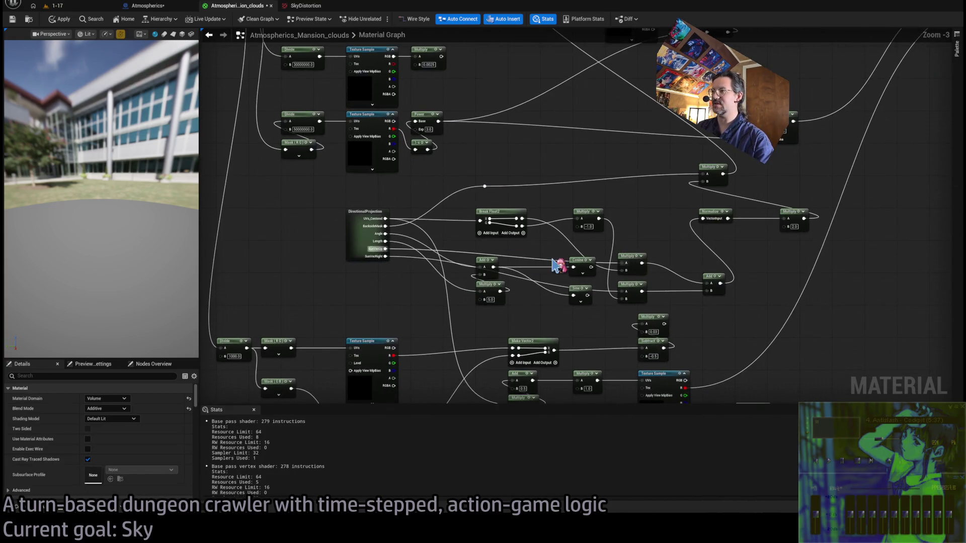
pyautogui.scroll(3, 473, 277)
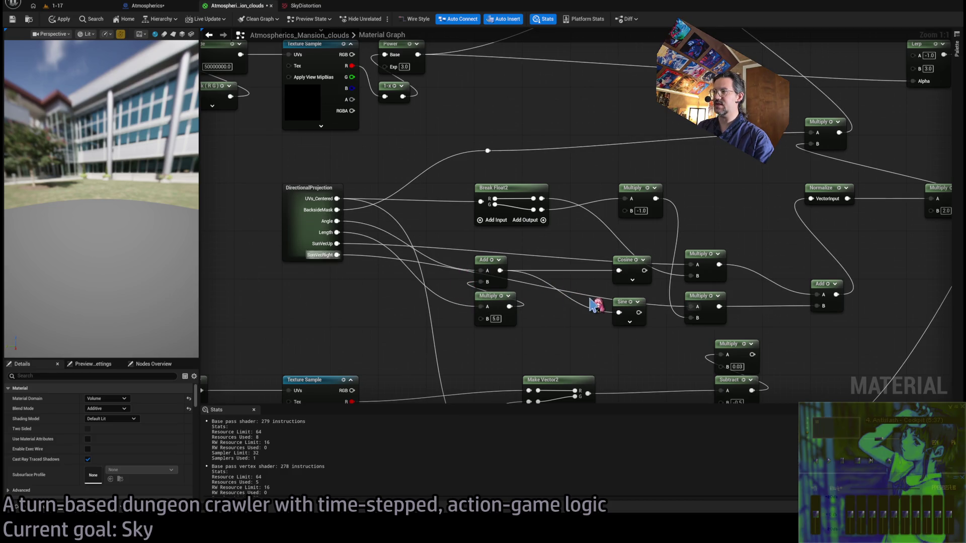
pyautogui.moveTo(627, 340)
pyautogui.mouseDown()
pyautogui.moveTo(559, 272)
pyautogui.moveTo(485, 260)
pyautogui.moveTo(614, 287)
pyautogui.moveTo(533, 292)
pyautogui.mouseUp()
pyautogui.click(323, 205)
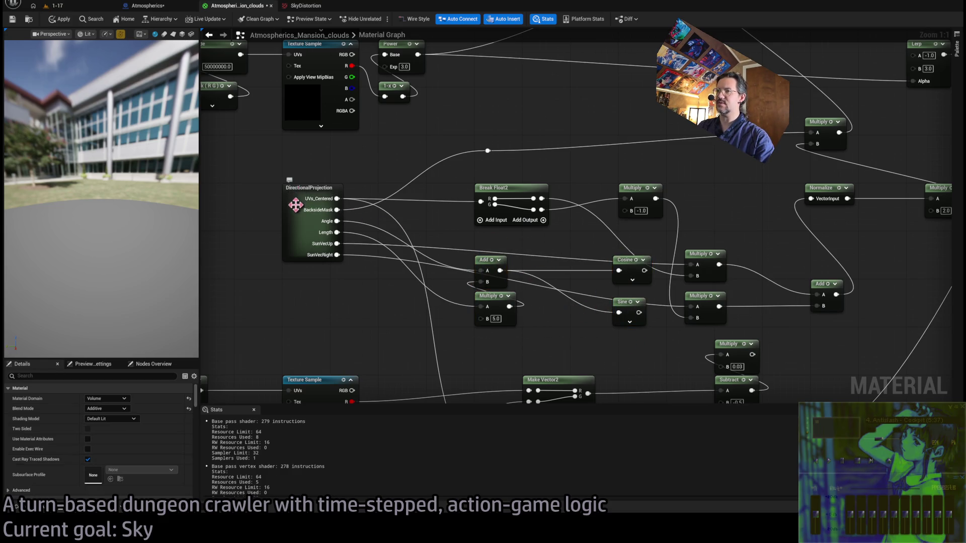
pyautogui.doubleClick(302, 204)
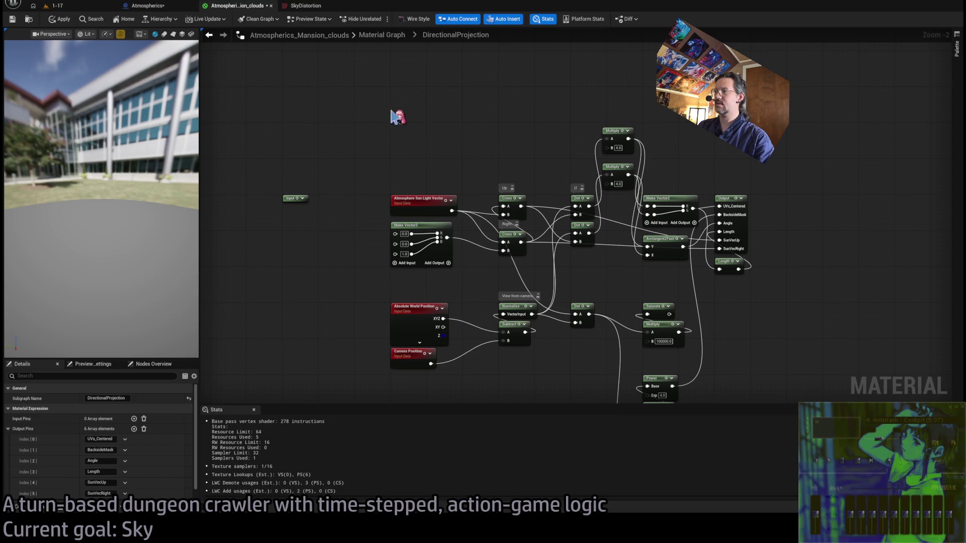
pyautogui.click(55, 6)
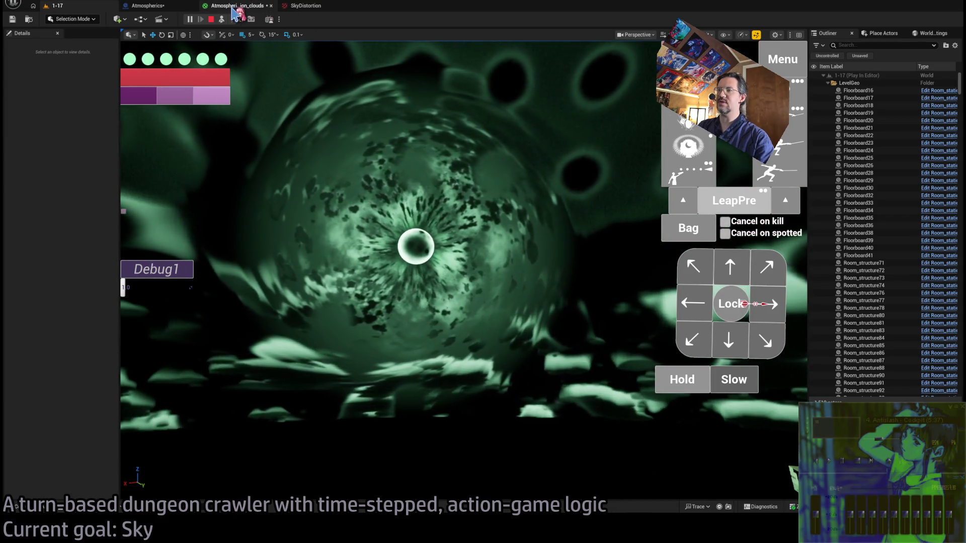
# - Return to the cloud material and apply the pending changes
pyautogui.click(234, 6)
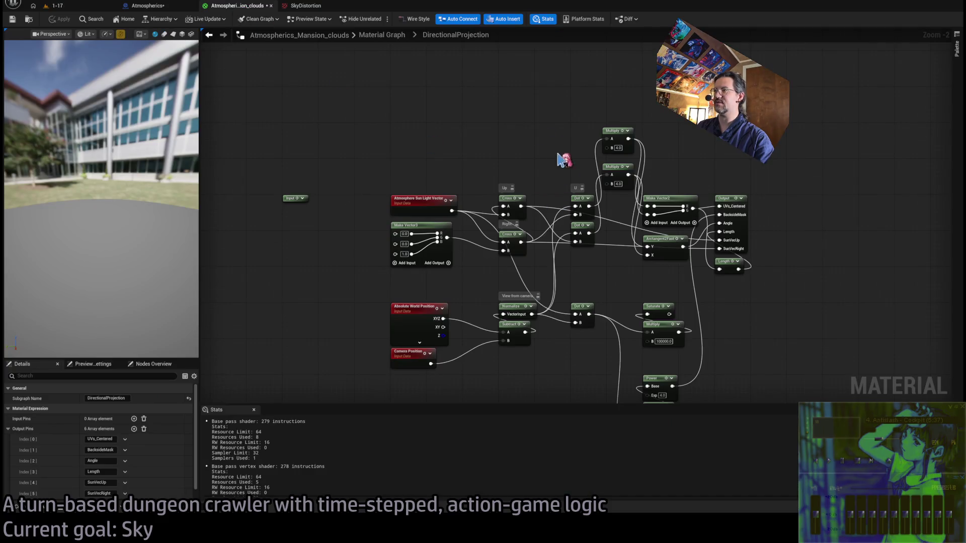
pyautogui.scroll(3, 638, 179)
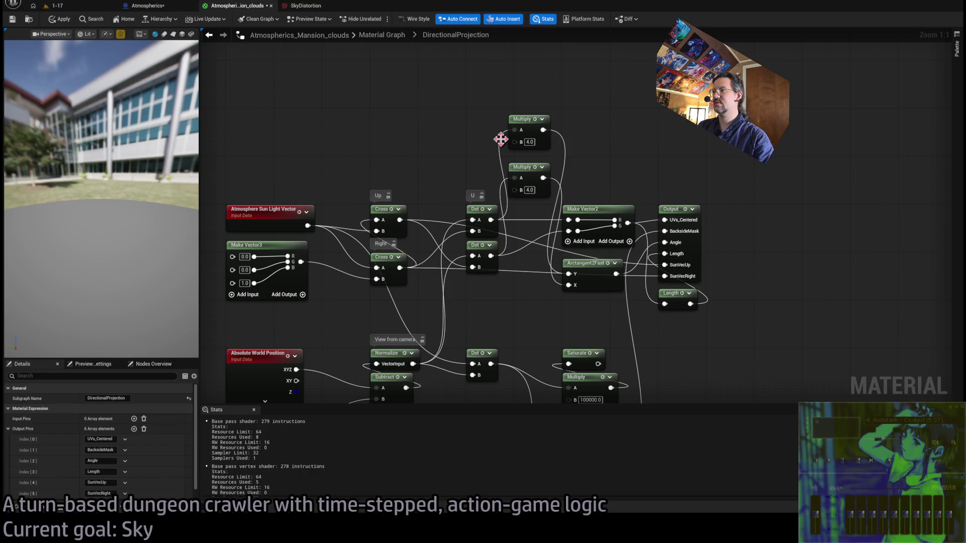
pyautogui.click(59, 19)
# - Delete the two multiply-by-4.0 nodes, reconnect the UVs_Centered pin, and go back to the main graph
pyautogui.moveTo(604, 119)
pyautogui.mouseDown()
pyautogui.moveTo(508, 199)
pyautogui.moveTo(569, 273)
pyautogui.mouseUp()
pyautogui.press('Delete')
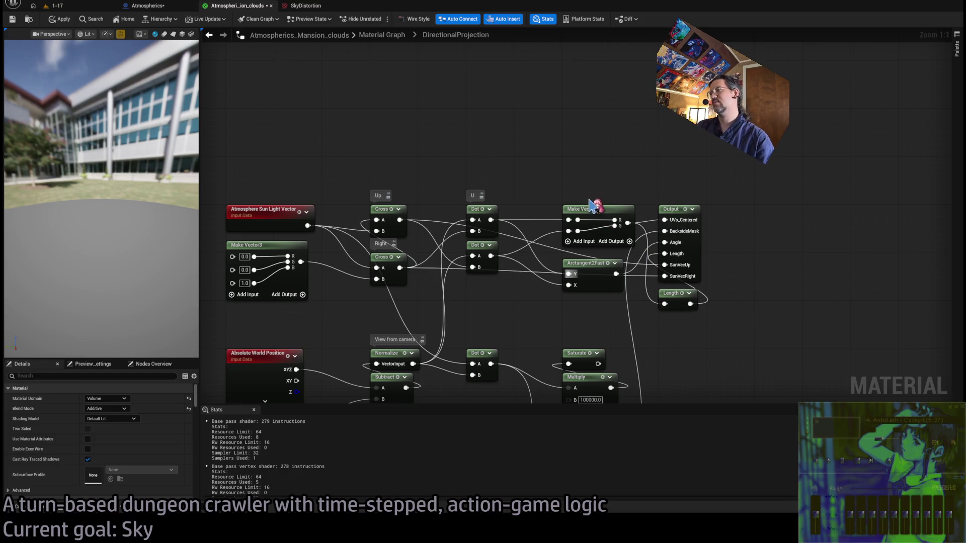
pyautogui.moveTo(647, 297); pyautogui.dragTo(663, 220)
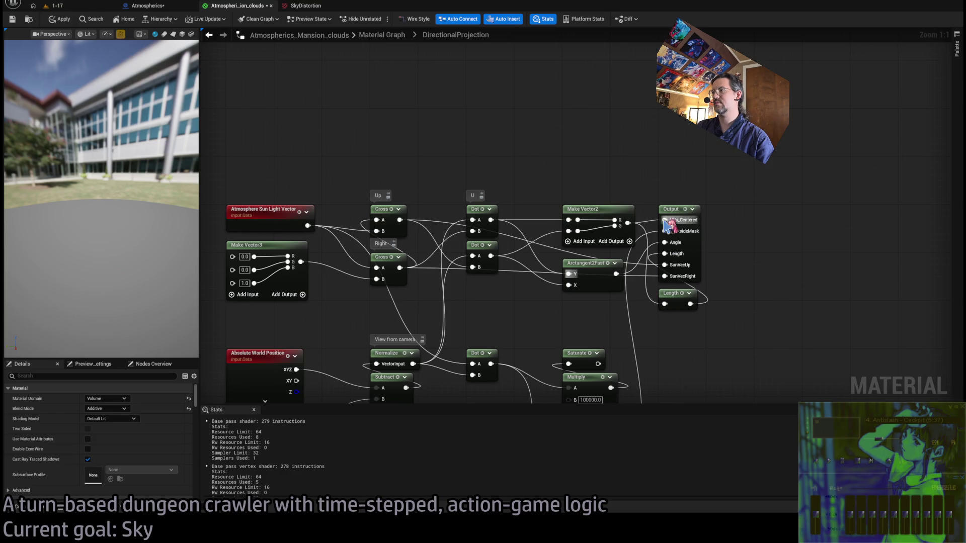
pyautogui.click(381, 34)
pyautogui.scroll(3, 428, 257)
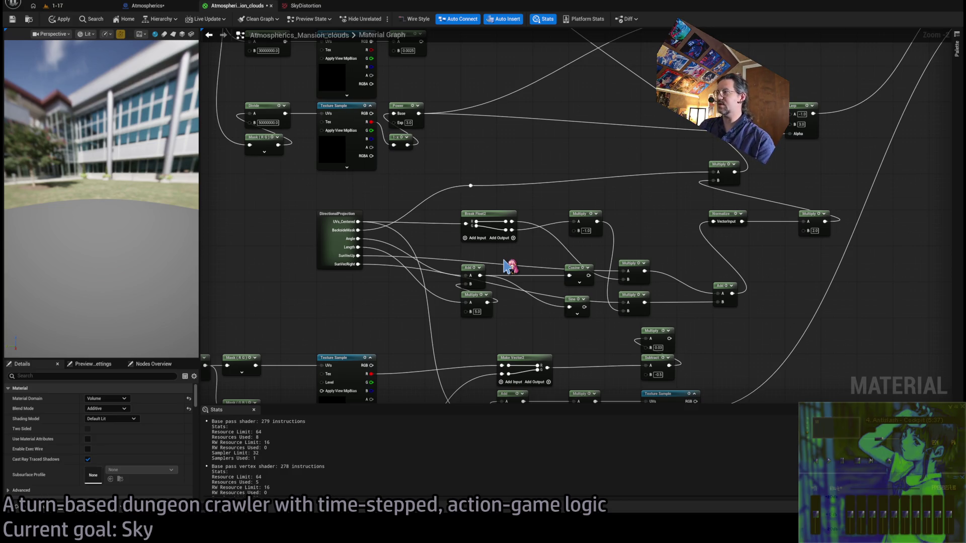
# - Try a Multiply value of 100 and check the sky in the running game
pyautogui.write('100')
pyautogui.press('Return')
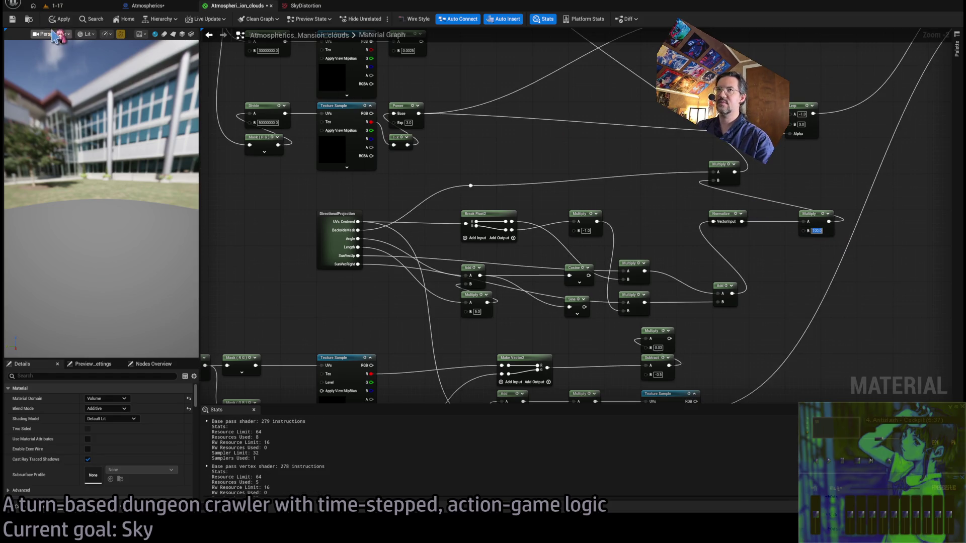
pyautogui.click(86, 6)
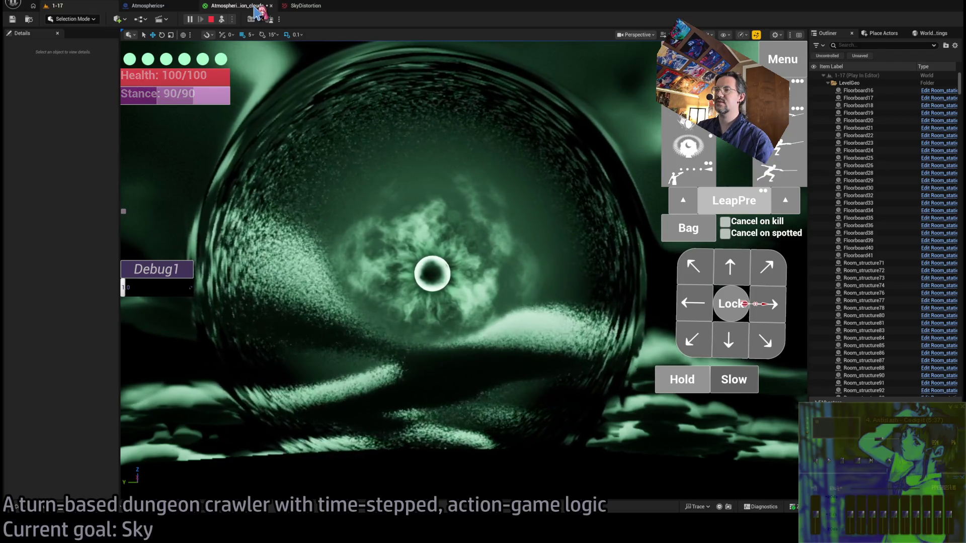
pyautogui.click(255, 7)
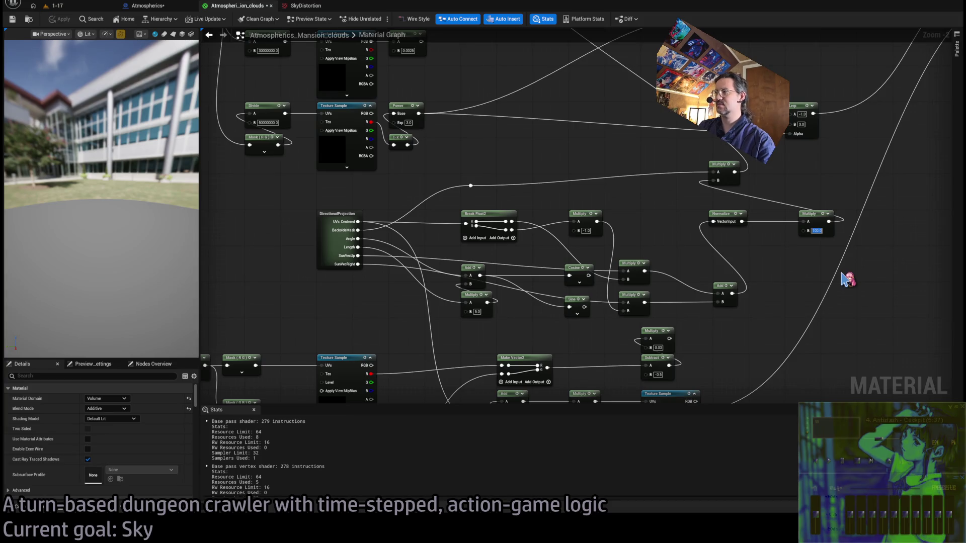
# - Set the Multiply back to 1.0, apply, and open the DirectionalProjection subgraph
pyautogui.write('1')
pyautogui.press('Return')
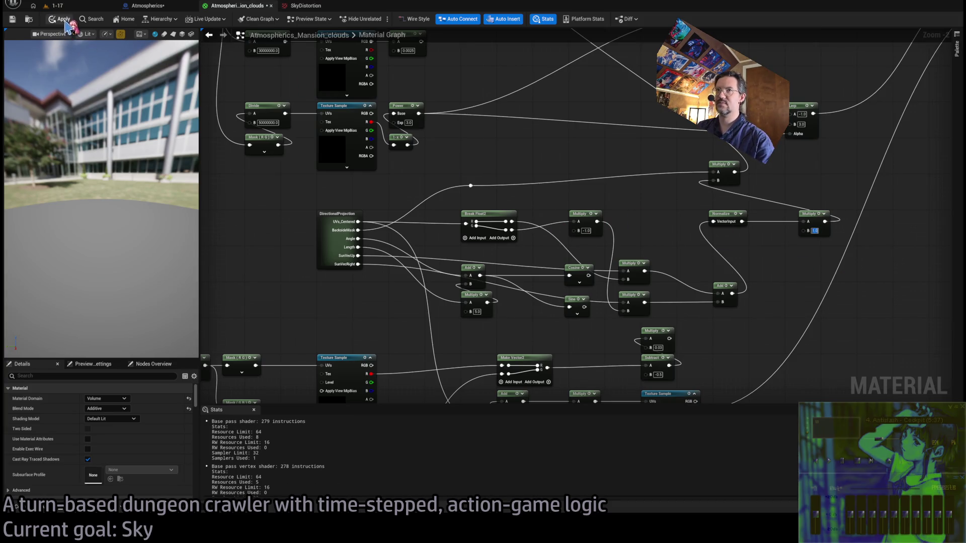
pyautogui.click(81, 12)
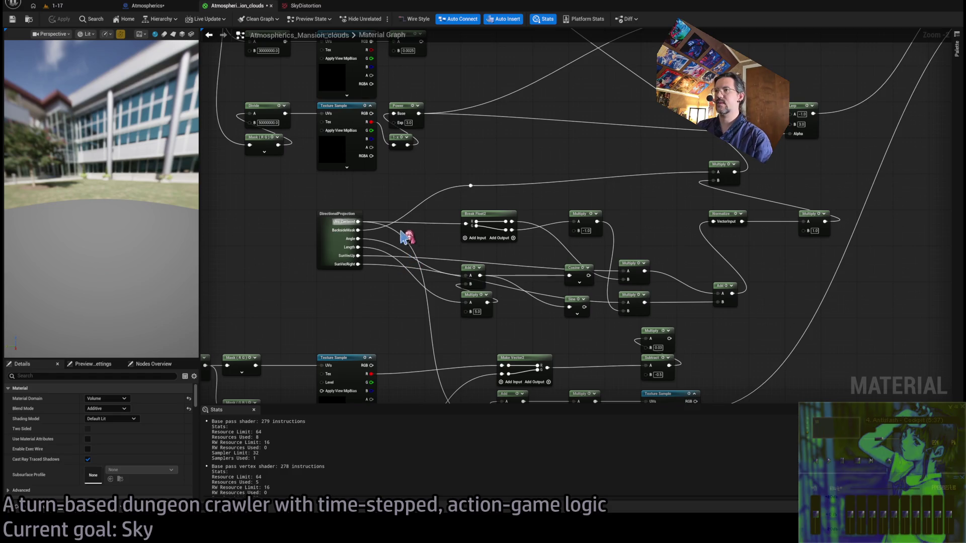
pyautogui.doubleClick(337, 247)
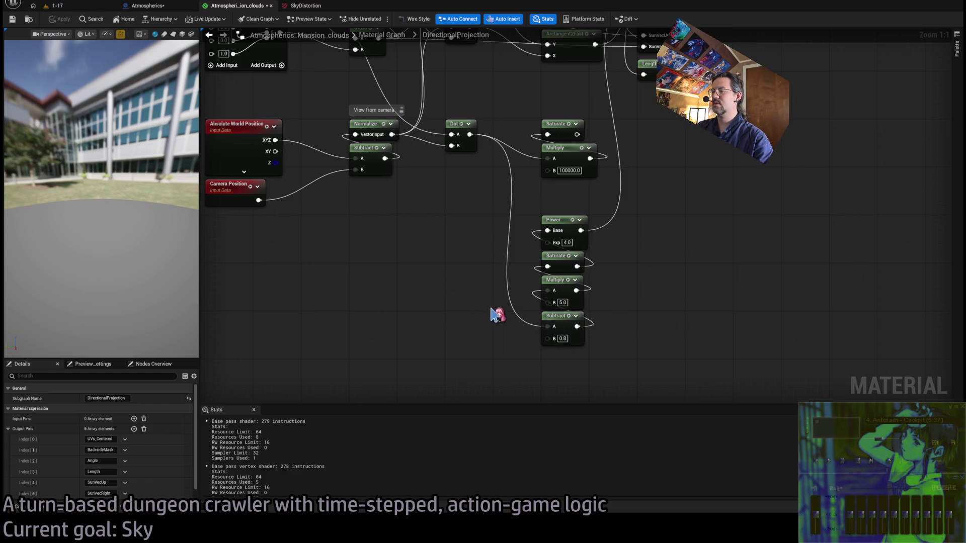
# - Raise the DirectionalProjection Power exponent from 4.0 to 8.0 and view the sky in play
pyautogui.moveTo(491, 308); pyautogui.dragTo(523, 309)
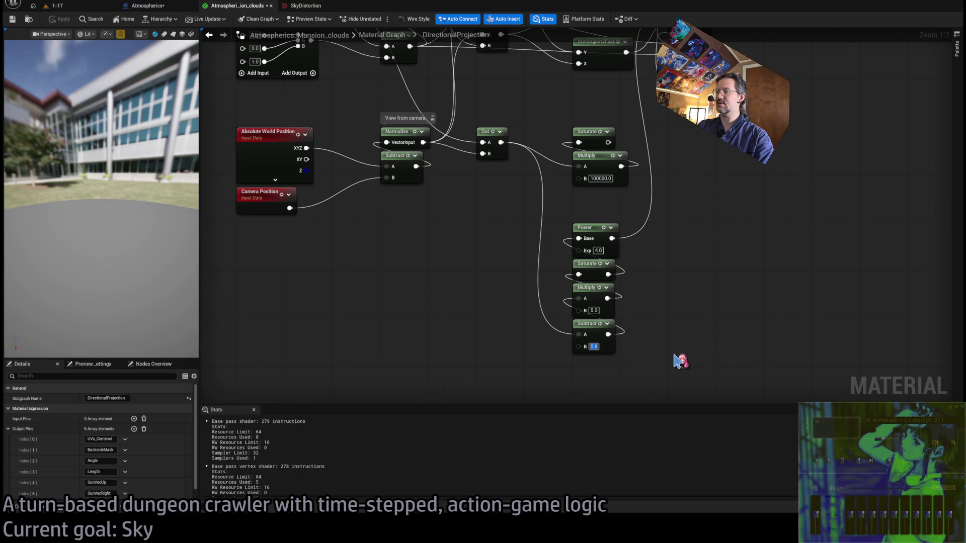
pyautogui.click(646, 269)
pyautogui.write('8')
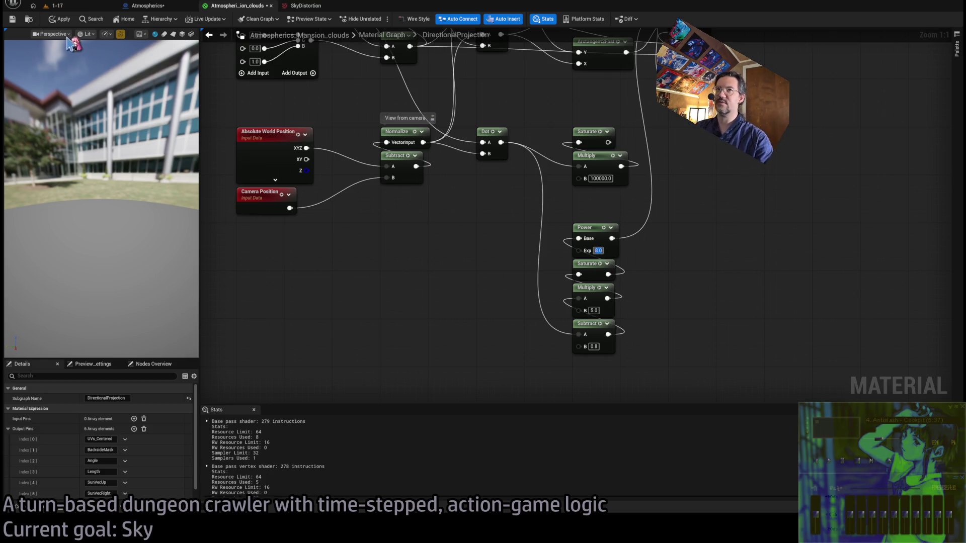
pyautogui.click(108, 7)
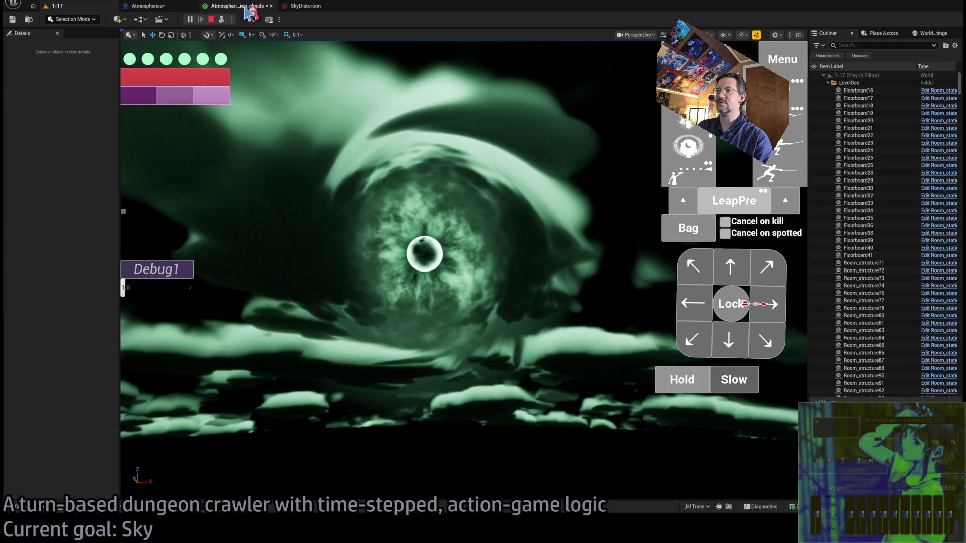
# - Back in the parent material graph, set the final Multiply constant to 3.0
pyautogui.click(247, 11)
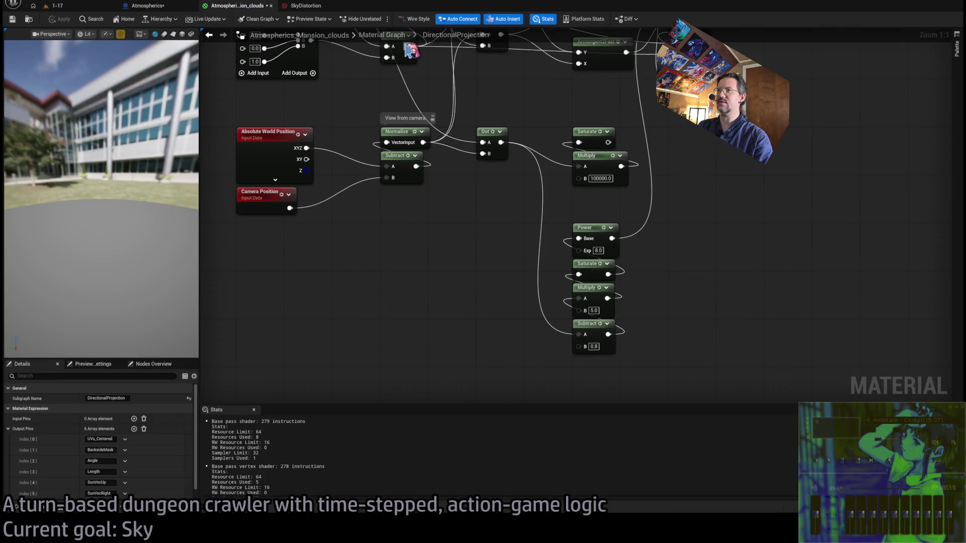
pyautogui.click(383, 35)
pyautogui.scroll(5, 565, 280)
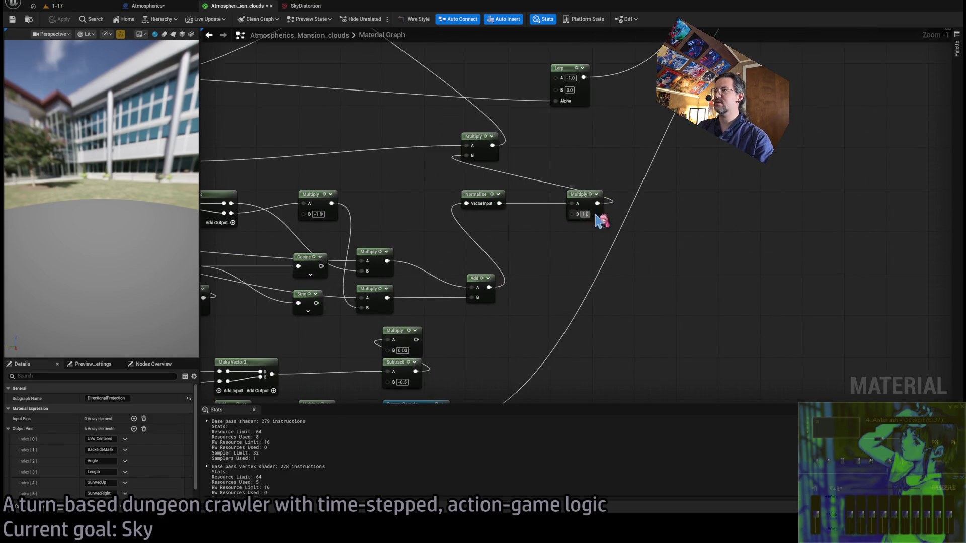
# - Look at the broader green sky vortex in the running 1-17 level, then return to the clouds material
pyautogui.click(55, 5)
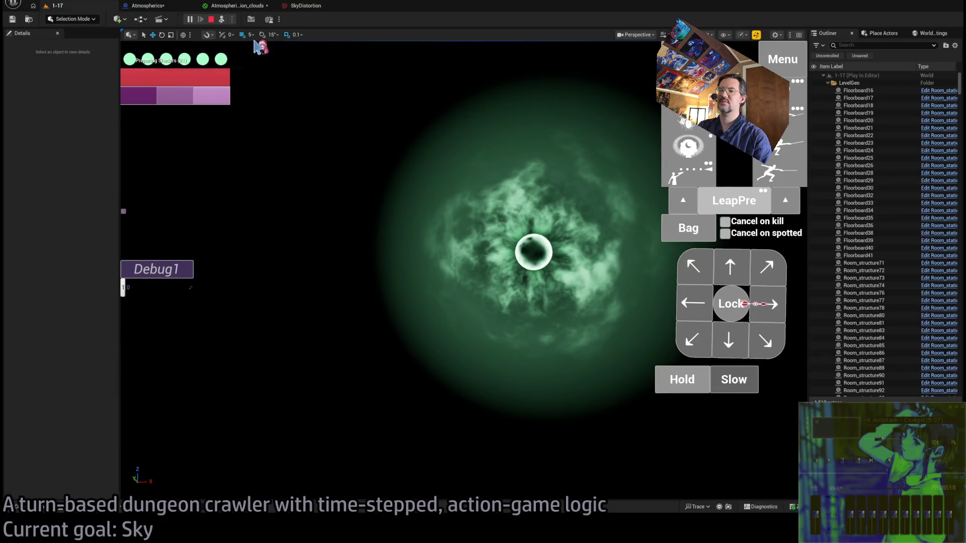
pyautogui.click(418, 240)
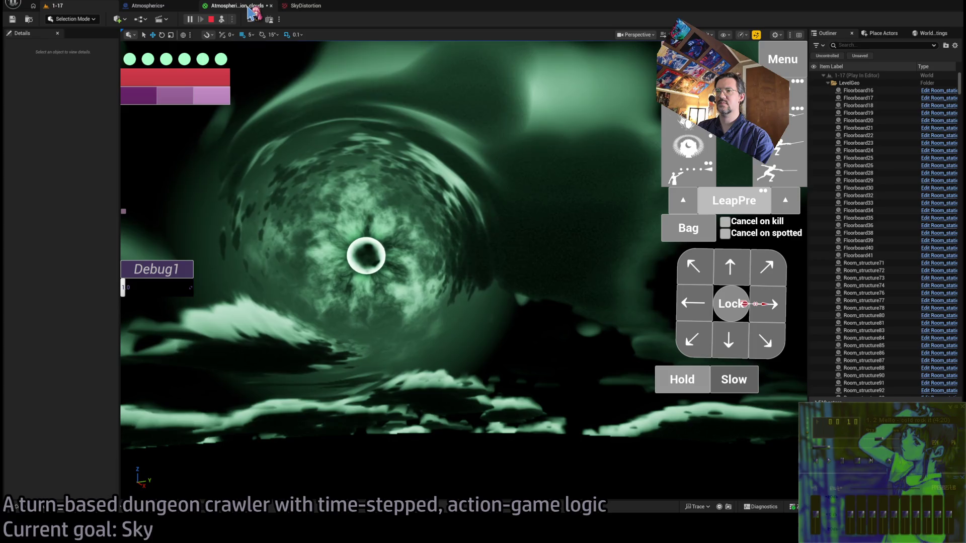
pyautogui.click(248, 8)
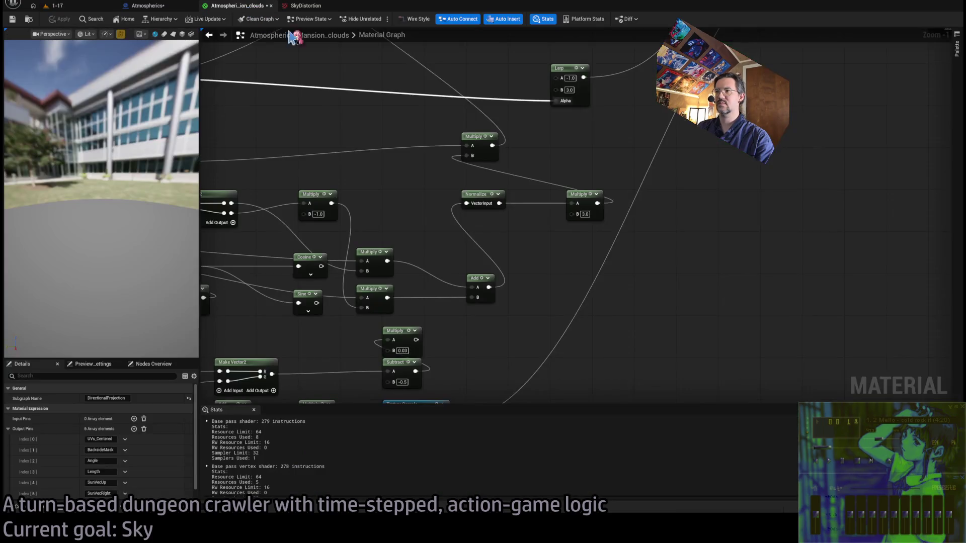
# - Near the Texture Sample nodes, set Multiply B to 1.5 and test it in play
pyautogui.scroll(-2, 520, 216)
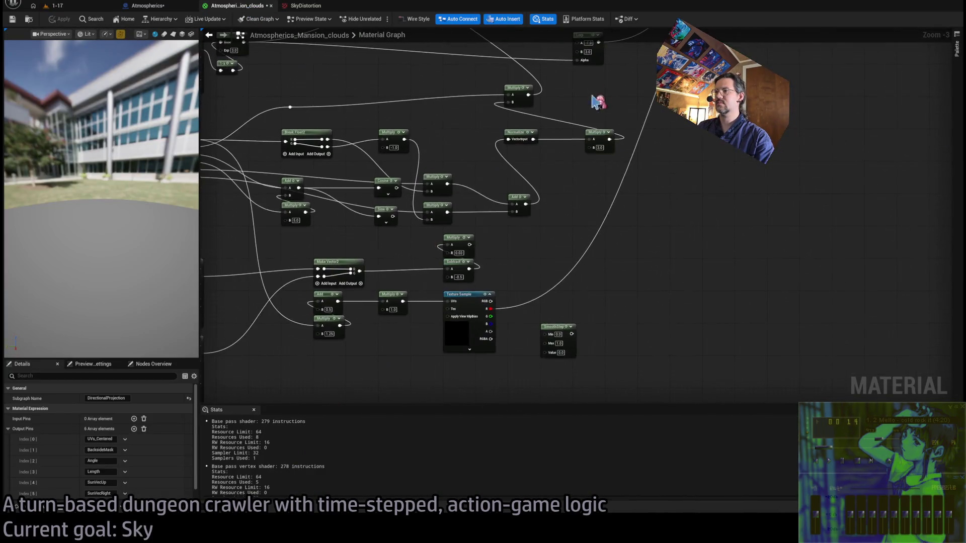
pyautogui.scroll(3, 608, 183)
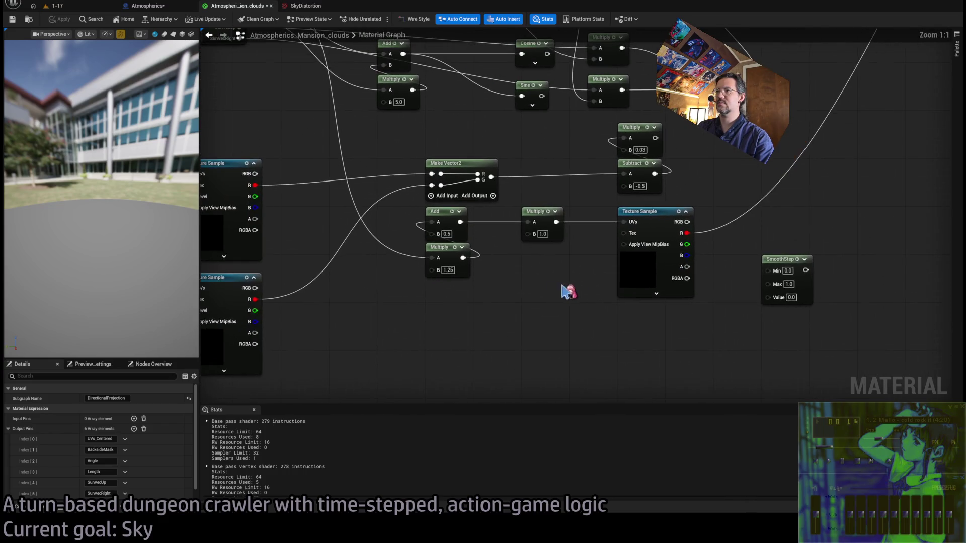
pyautogui.moveTo(558, 291); pyautogui.dragTo(602, 274)
pyautogui.click(708, 207)
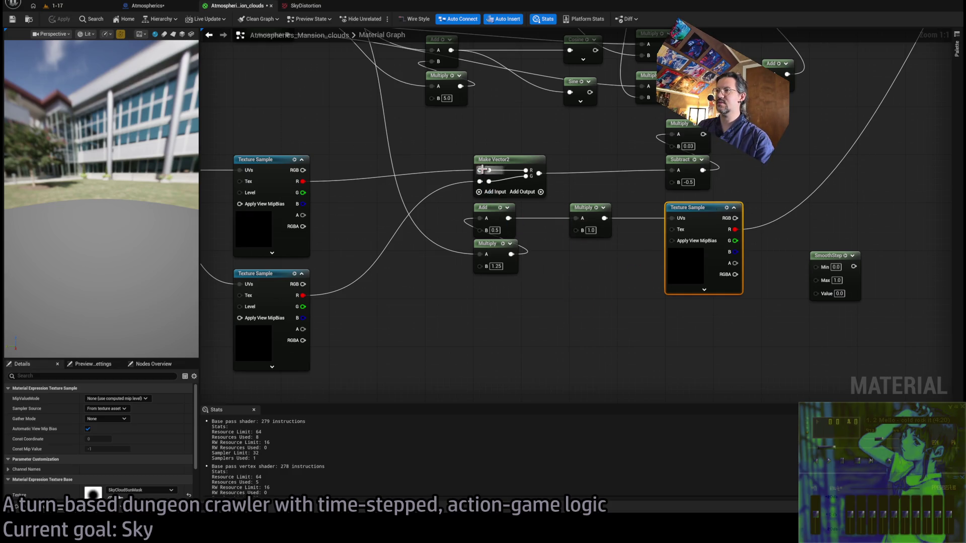
pyautogui.moveTo(499, 345)
pyautogui.mouseDown()
pyautogui.moveTo(554, 369)
pyautogui.moveTo(567, 440)
pyautogui.moveTo(540, 405)
pyautogui.moveTo(539, 312)
pyautogui.mouseUp()
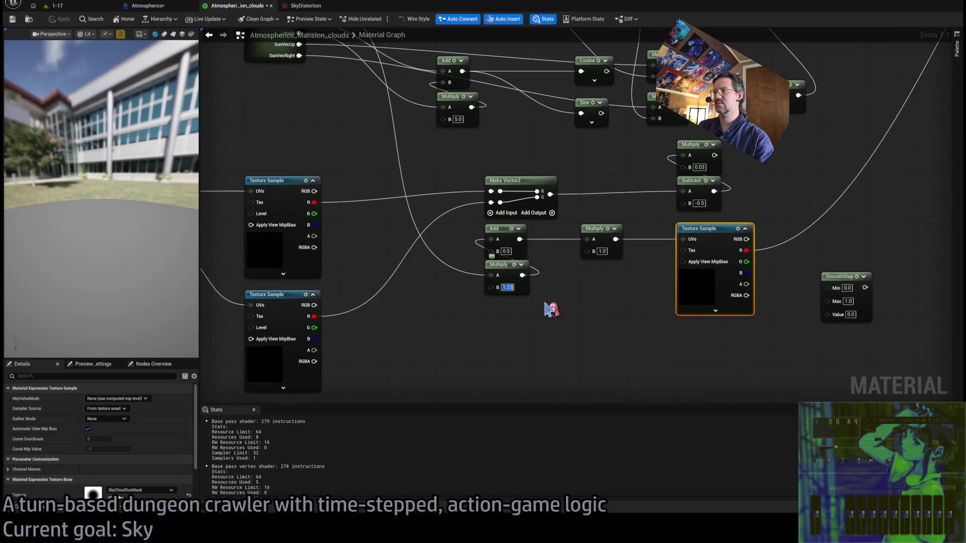
pyautogui.write('.5')
pyautogui.press('Return')
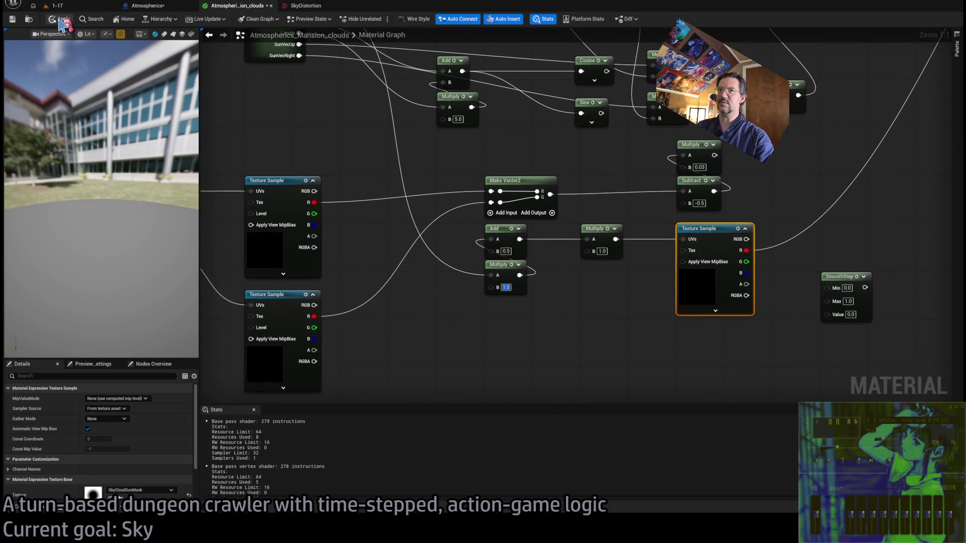
pyautogui.click(58, 6)
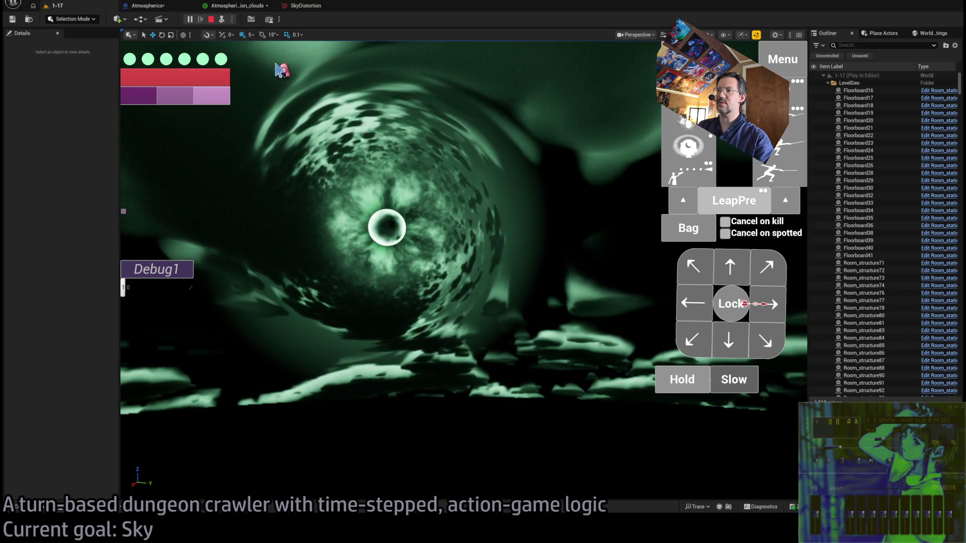
# - Change that Multiply factor to 1.0 and view the sky in the running game
pyautogui.click(244, 6)
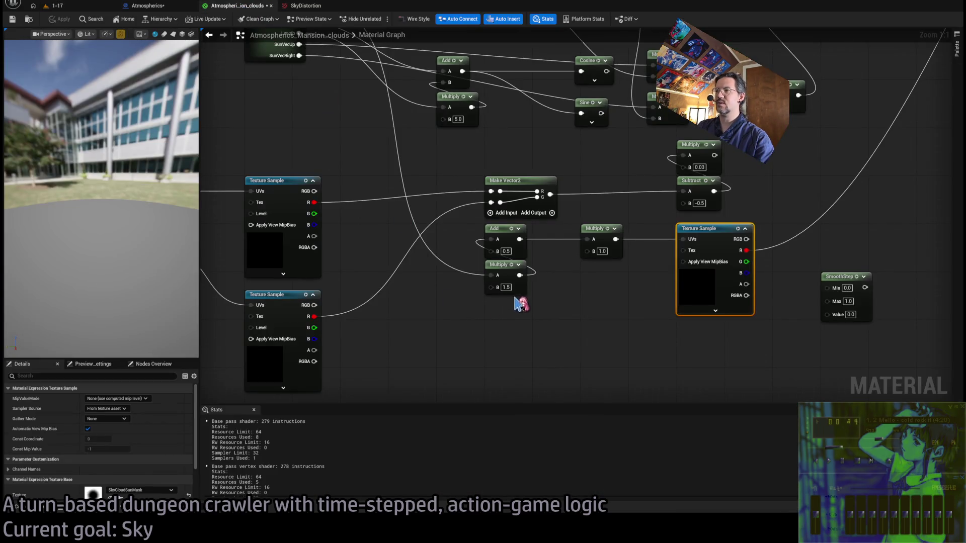
pyautogui.write('1')
pyautogui.press('Return')
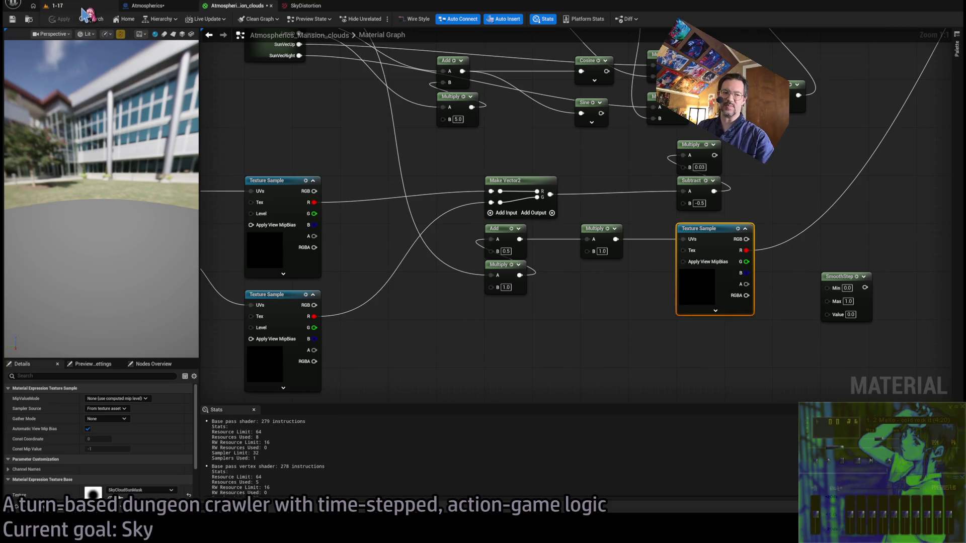
pyautogui.click(82, 9)
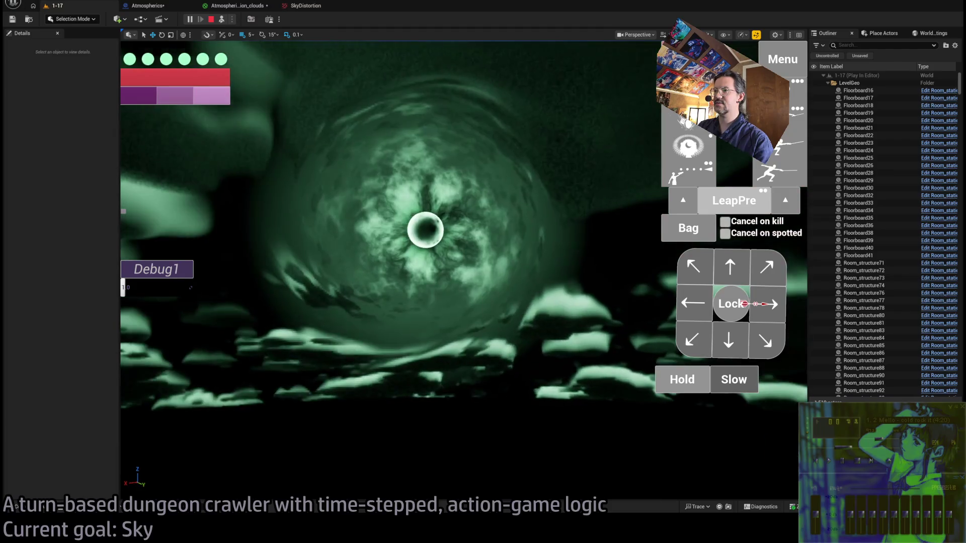
# - Bring up the Atmospherics blueprint event graph, then go back to the running 1-17 level
pyautogui.click(306, 6)
pyautogui.click(148, 6)
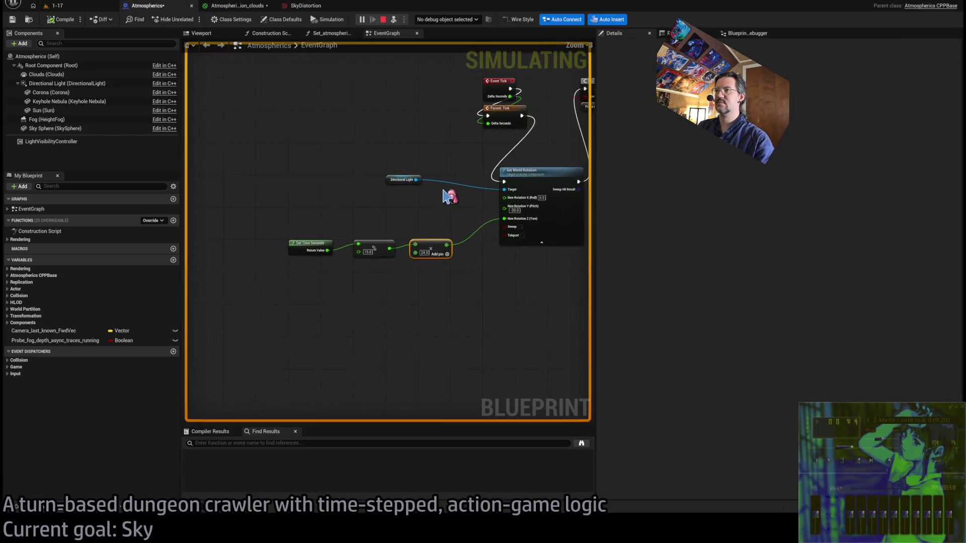
pyautogui.scroll(-5, 445, 197)
pyautogui.click(52, 5)
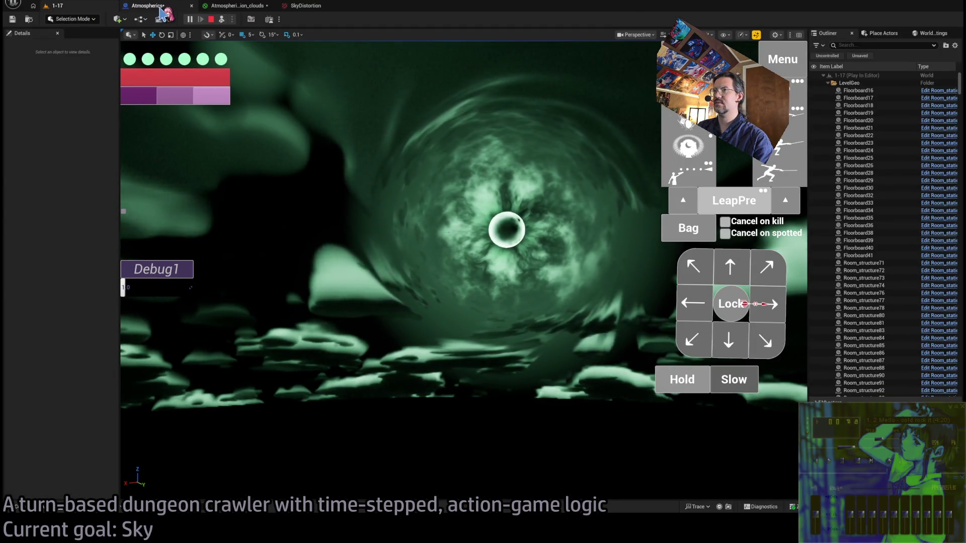
# - Feed the sun-mask Texture Sample's R channel into a new Power node with exponent 2.0
pyautogui.click(160, 7)
pyautogui.click(217, 8)
pyautogui.scroll(-2, 569, 270)
pyautogui.scroll(3, 569, 272)
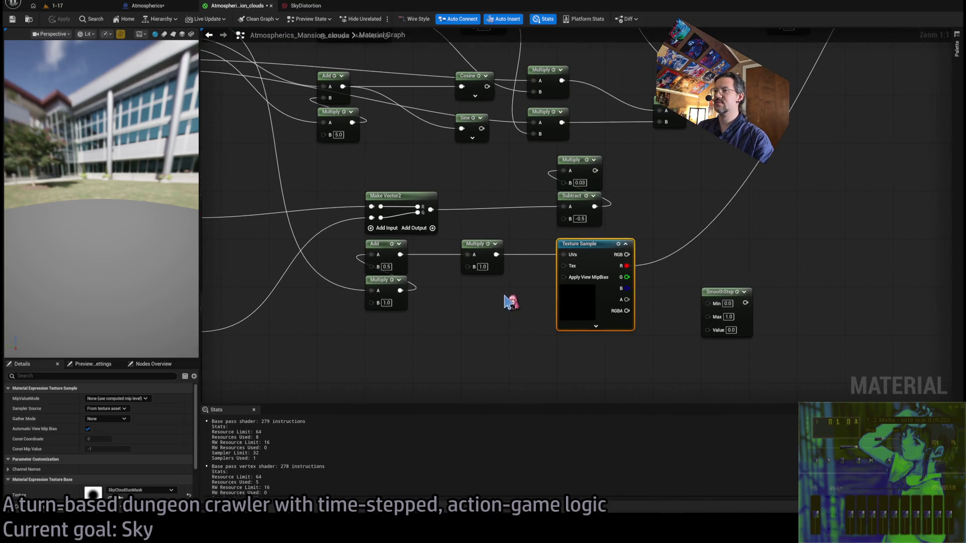
pyautogui.moveTo(500, 358); pyautogui.dragTo(475, 352)
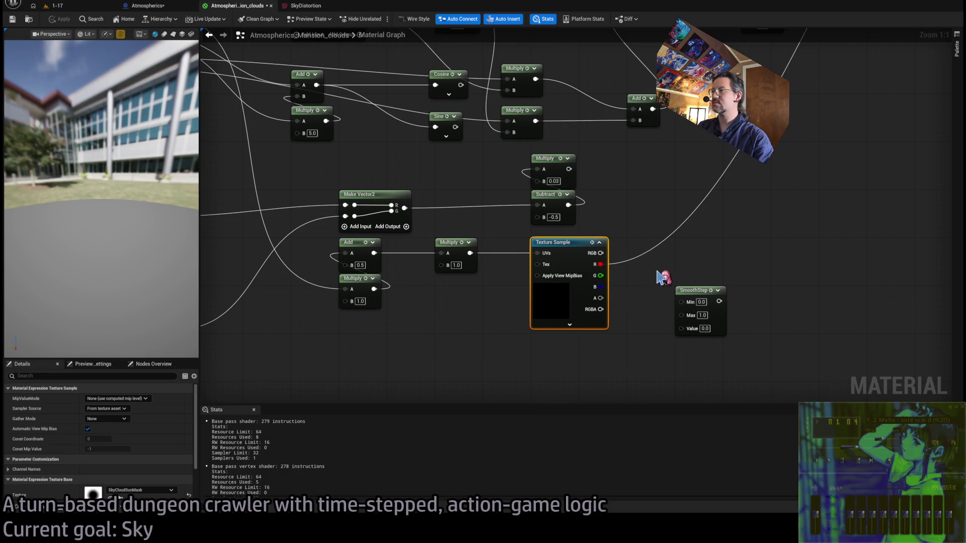
pyautogui.click(691, 291)
pyautogui.moveTo(657, 300)
pyautogui.mouseDown()
pyautogui.moveTo(576, 340)
pyautogui.moveTo(530, 256)
pyautogui.moveTo(571, 247)
pyautogui.moveTo(503, 282)
pyautogui.moveTo(504, 312)
pyautogui.moveTo(455, 355)
pyautogui.mouseUp()
pyautogui.click(588, 168)
pyautogui.scroll(-3, 101, 438)
pyautogui.moveTo(554, 227)
pyautogui.mouseDown()
pyautogui.moveTo(604, 248)
pyautogui.moveTo(830, 41)
pyautogui.moveTo(948, 33)
pyautogui.moveTo(778, 171)
pyautogui.moveTo(929, 113)
pyautogui.mouseUp()
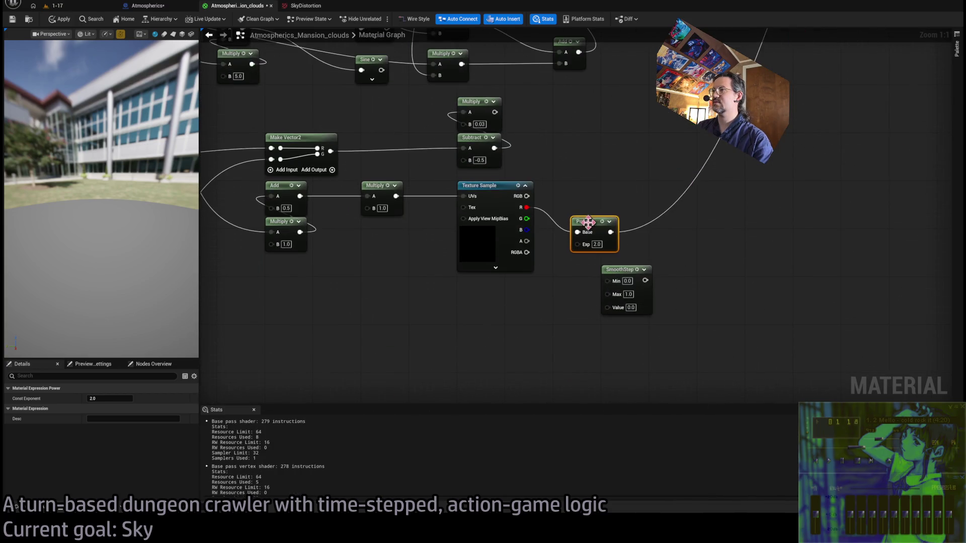
pyautogui.moveTo(568, 193); pyautogui.dragTo(568, 198)
# - Apply the material, check the tighter vortex in the 1-17 level, and return to the graph
pyautogui.click(63, 19)
pyautogui.click(54, 6)
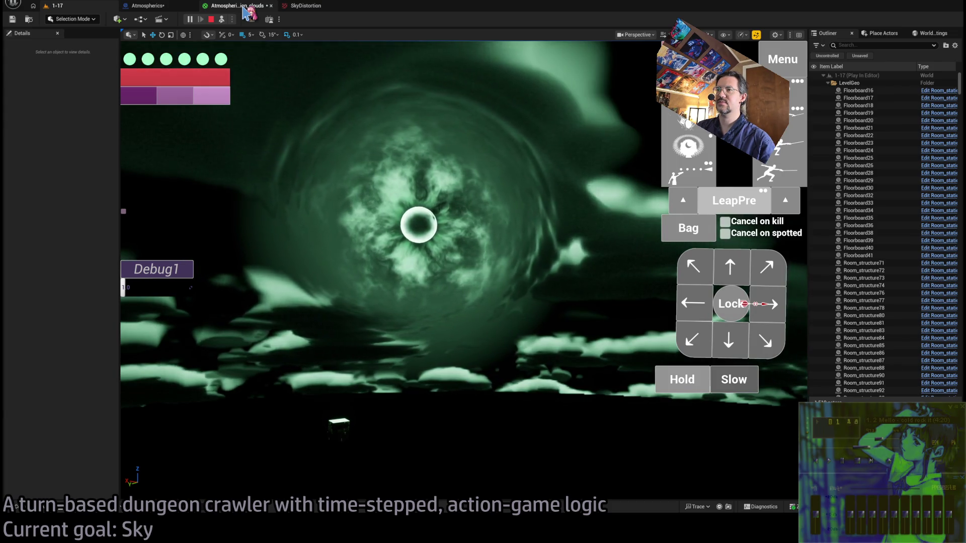
pyautogui.click(247, 9)
# - Inside the DirectionalProjection subgraph, set the Subtract value to 0.7
pyautogui.scroll(-3, 500, 261)
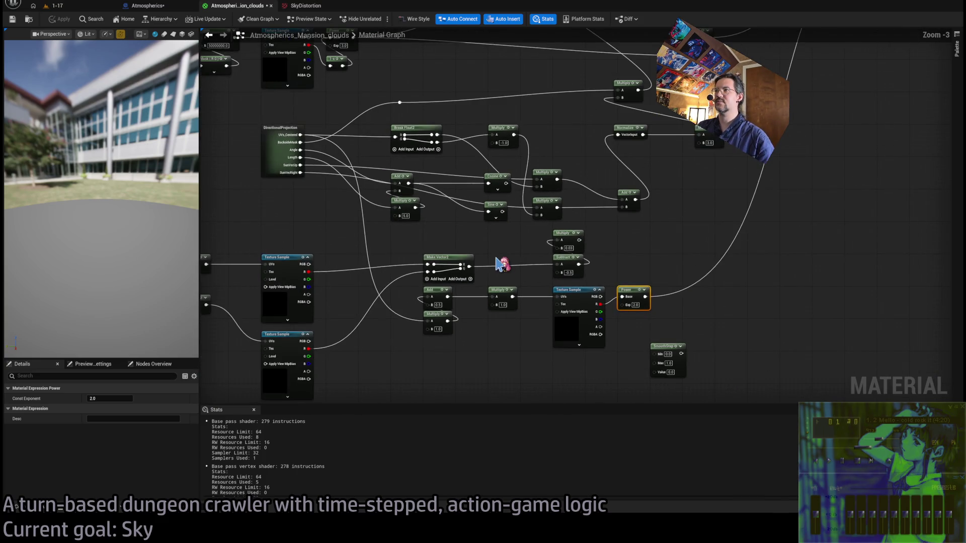
pyautogui.moveTo(506, 270)
pyautogui.mouseDown()
pyautogui.moveTo(558, 281)
pyautogui.moveTo(574, 255)
pyautogui.moveTo(396, 268)
pyautogui.moveTo(446, 273)
pyautogui.mouseUp()
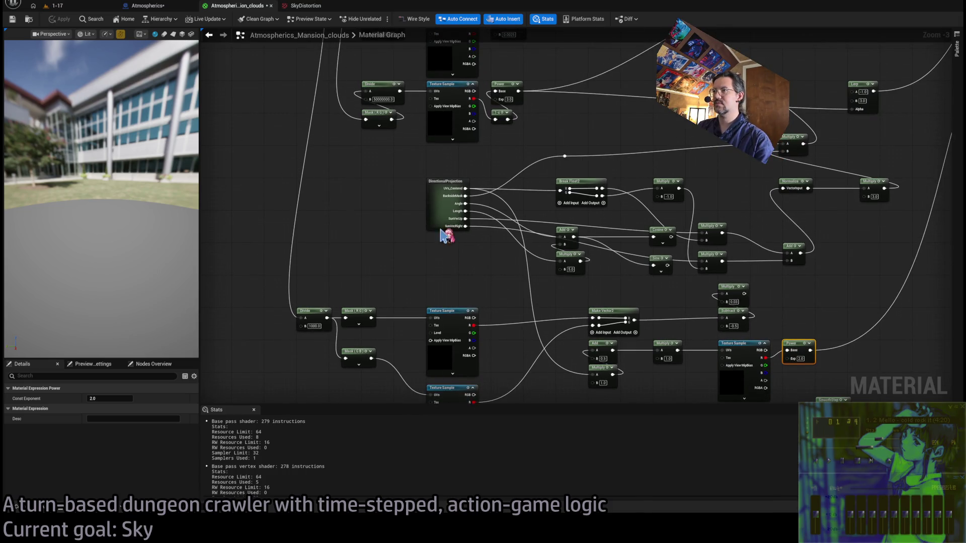
pyautogui.doubleClick(433, 202)
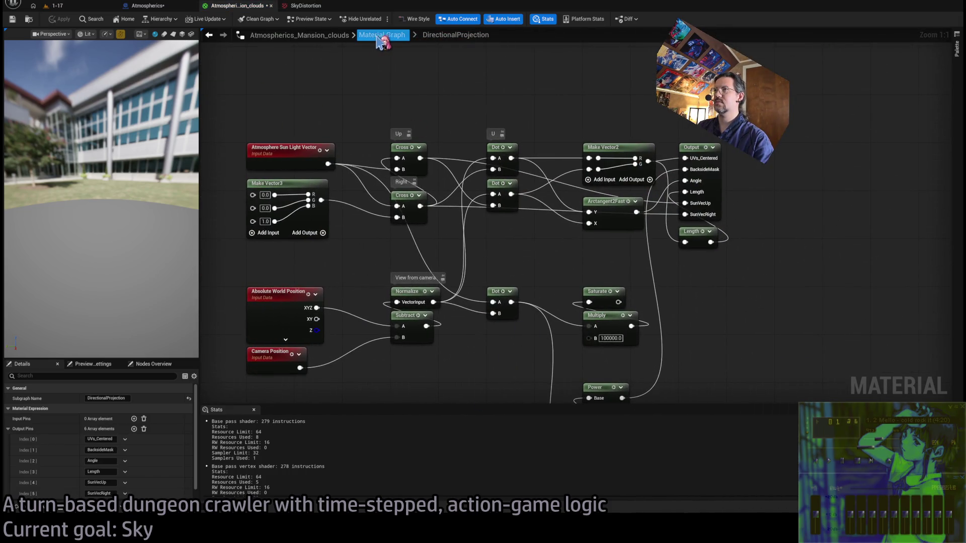
pyautogui.moveTo(470, 112)
pyautogui.mouseDown()
pyautogui.moveTo(718, 252)
pyautogui.moveTo(566, 237)
pyautogui.mouseUp()
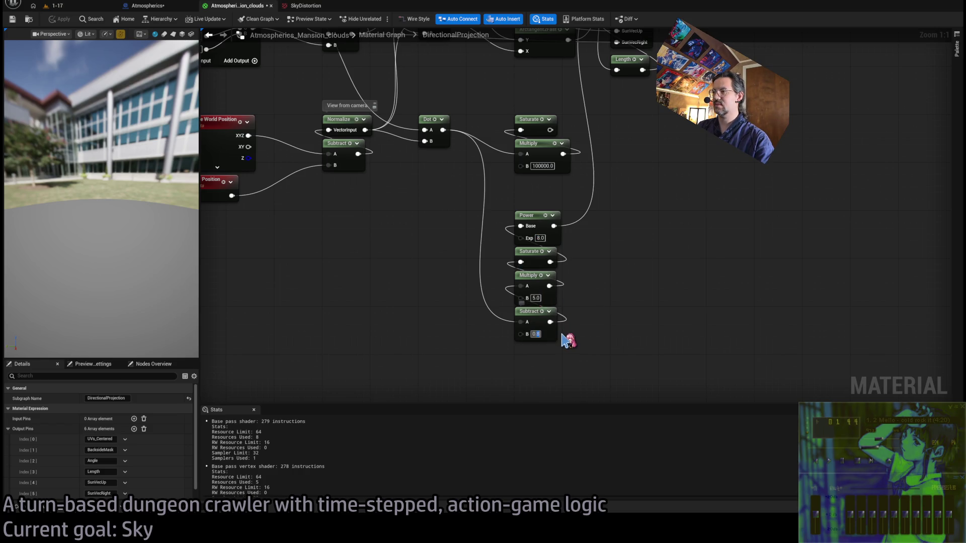
pyautogui.write('0.7')
pyautogui.press('Return')
pyautogui.write('1/0.3')
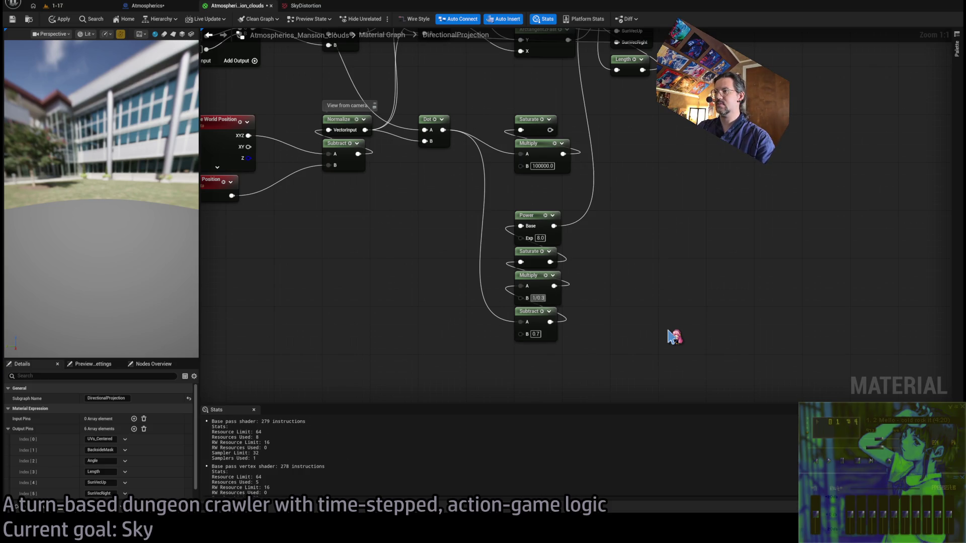
# - Set the Multiply factor to 1/0.3 (3.333333), apply, and return to the running 1-17 level
pyautogui.press('Return')
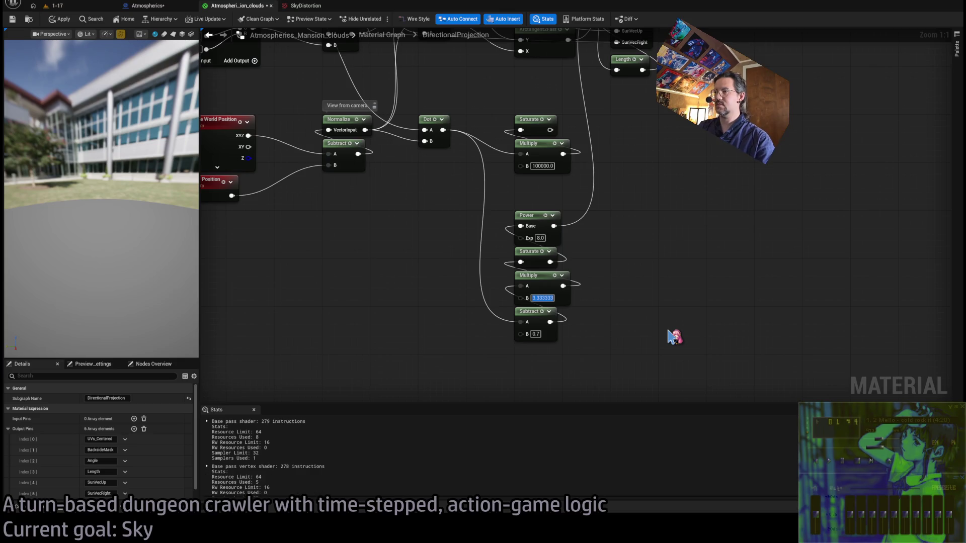
pyautogui.click(59, 18)
pyautogui.click(80, 6)
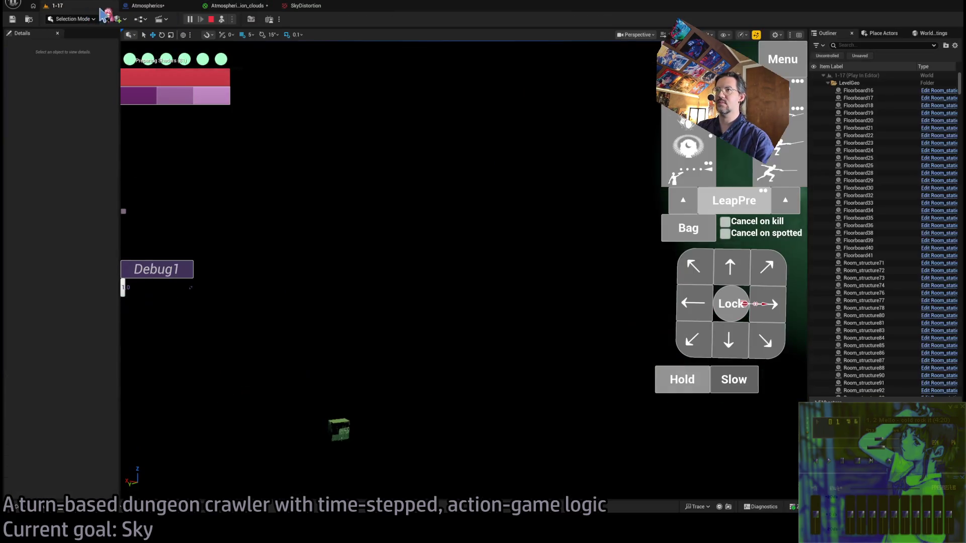
# - In the main graph, set the Multiply after Normalize to 3.0, apply, and view it in play
pyautogui.click(428, 215)
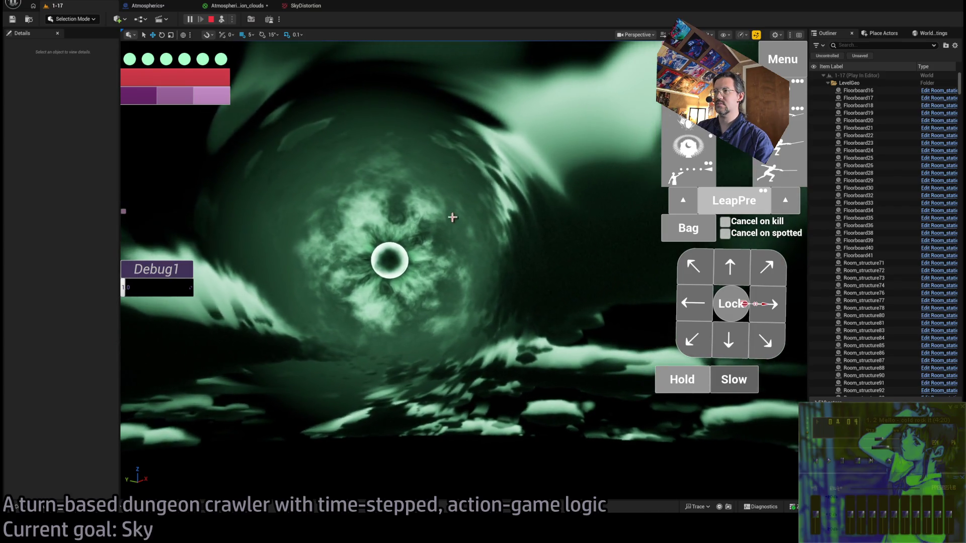
pyautogui.click(252, 8)
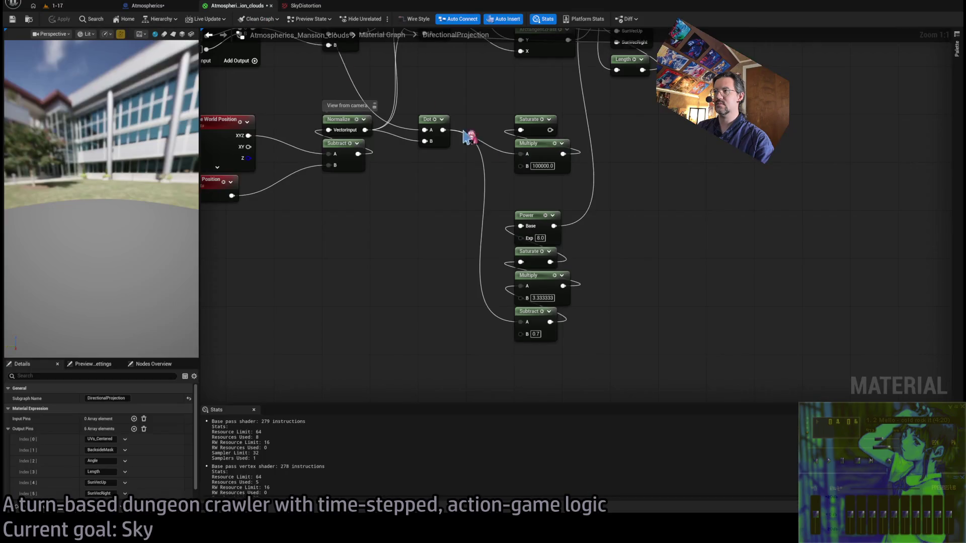
pyautogui.click(373, 38)
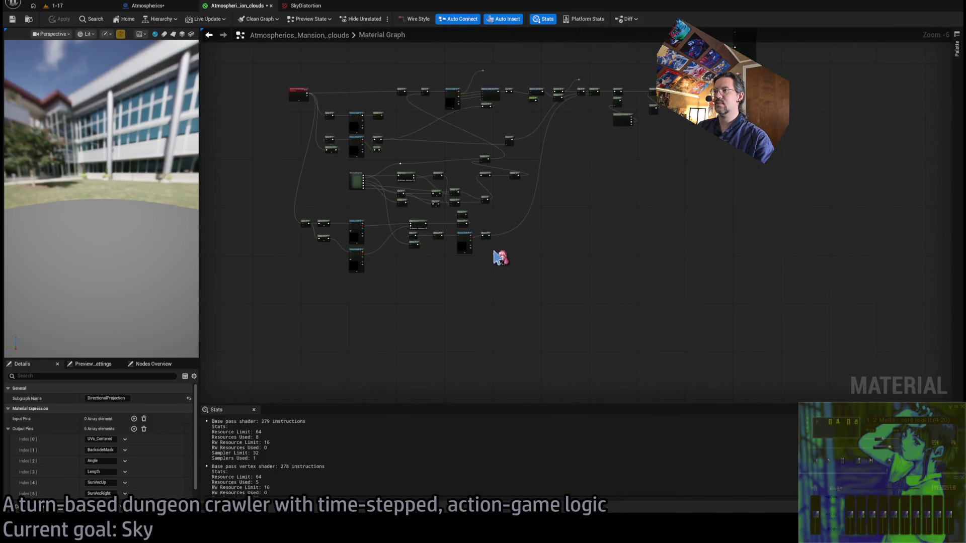
pyautogui.scroll(7, 498, 258)
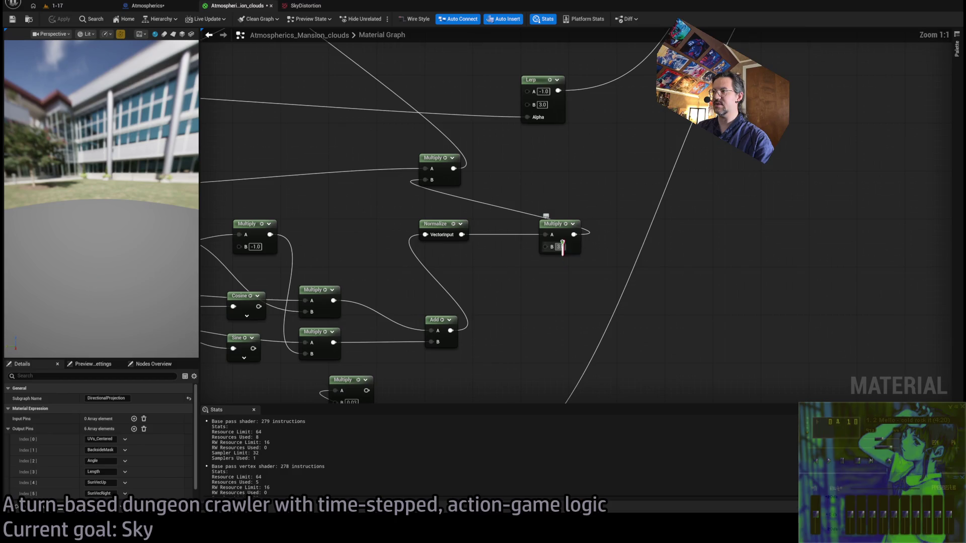
pyautogui.click(57, 19)
pyautogui.click(56, 6)
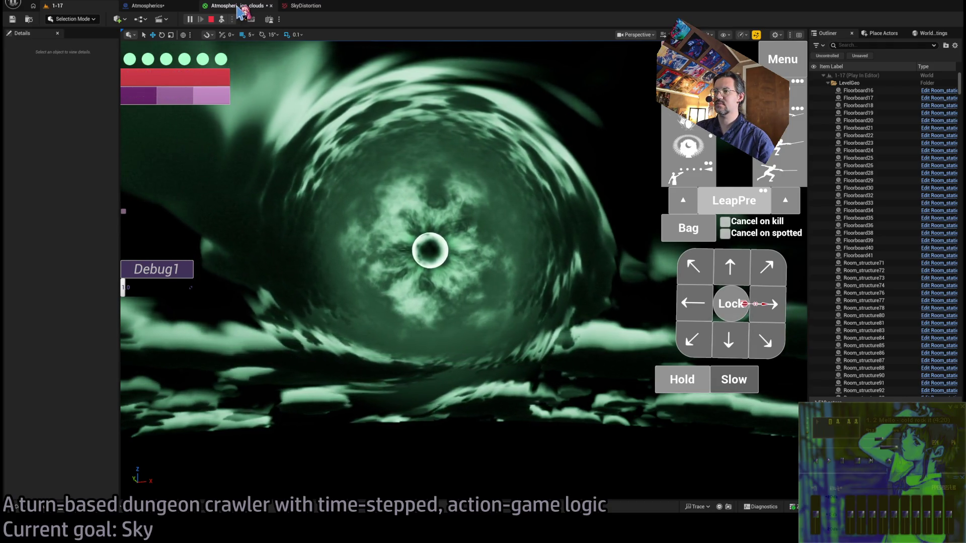
# - Compare the resulting vortex in the running game against the material graph, then survey the whole graph
pyautogui.click(239, 7)
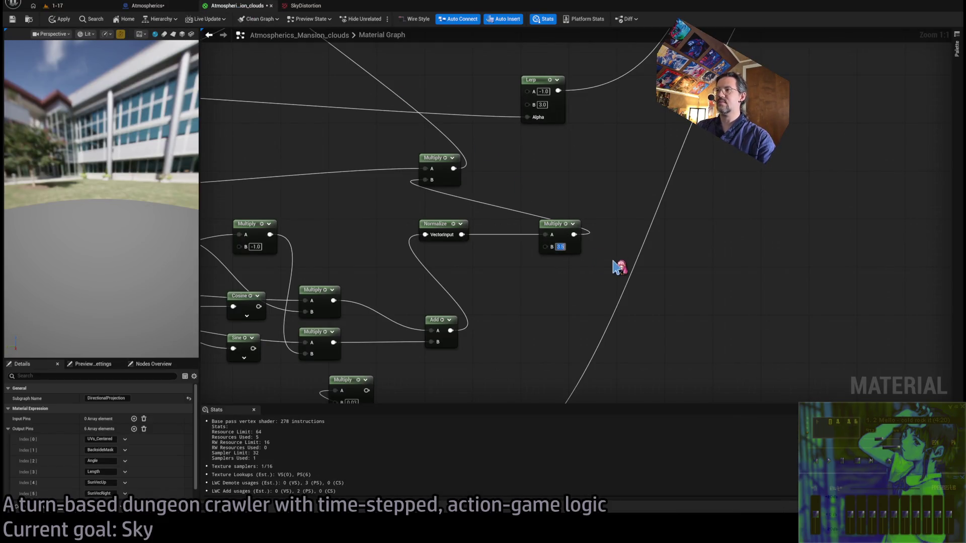
pyautogui.click(73, 6)
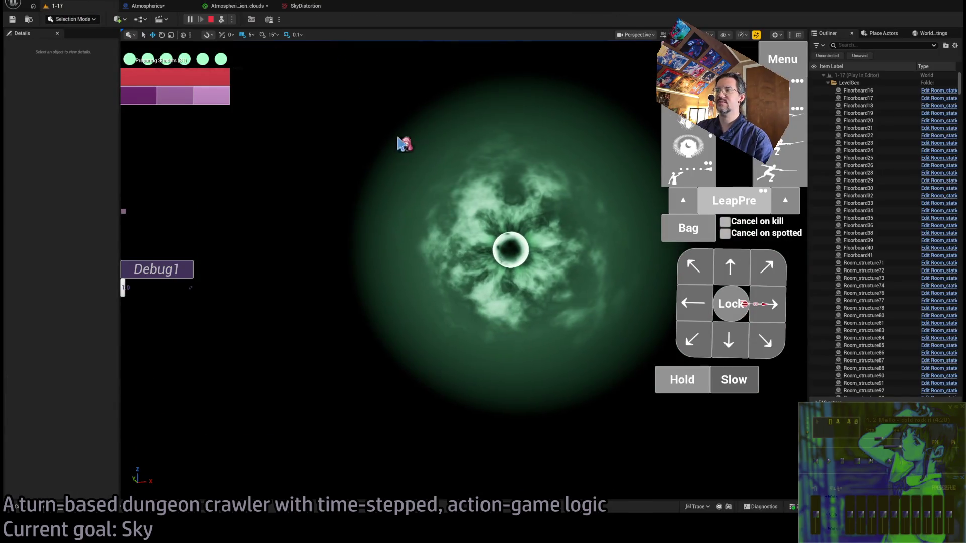
pyautogui.click(398, 138)
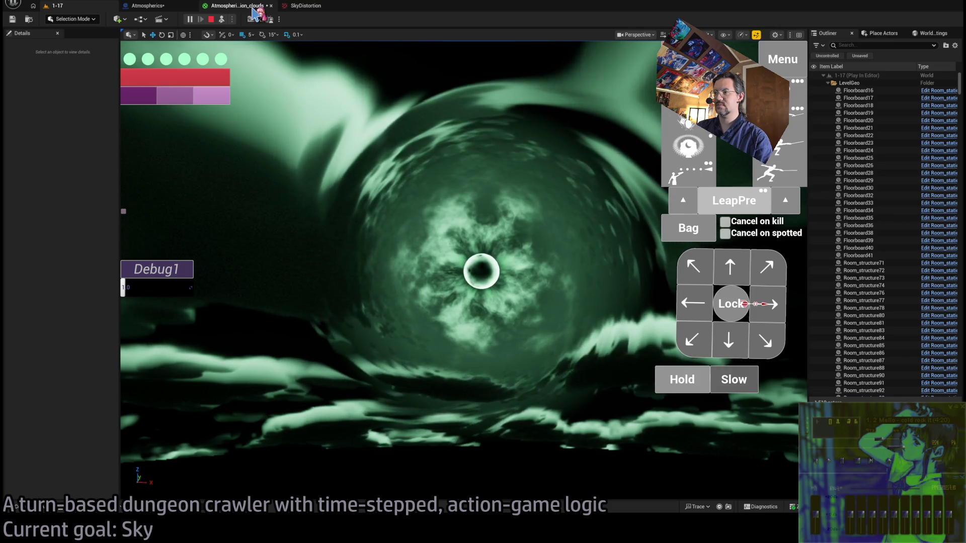
pyautogui.click(255, 11)
pyautogui.scroll(-5, 442, 161)
pyautogui.moveTo(556, 277)
pyautogui.mouseDown()
pyautogui.moveTo(542, 237)
pyautogui.moveTo(577, 280)
pyautogui.moveTo(557, 257)
pyautogui.mouseUp()
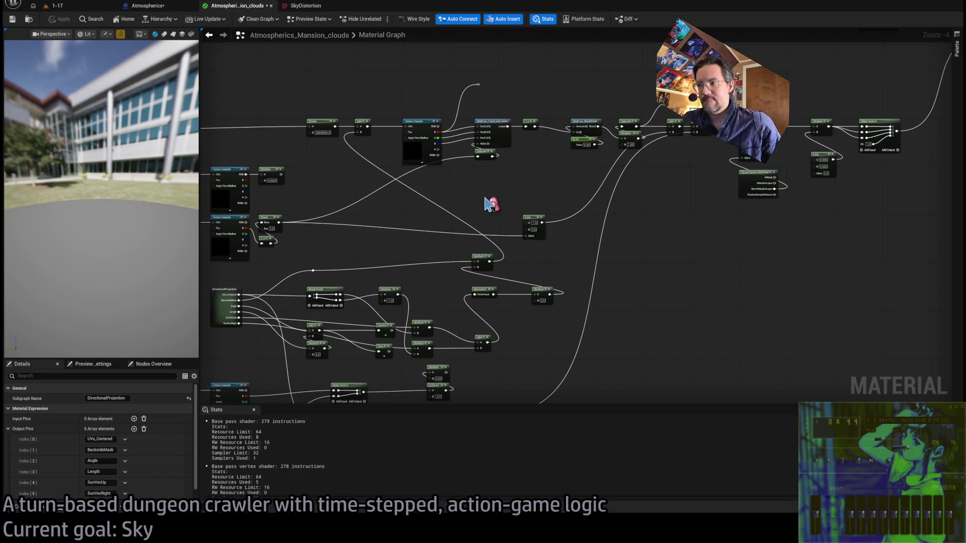
# - Delete the Make Vector2, Multiply and Subtract nodes beside the Texture Samples
pyautogui.moveTo(495, 204)
pyautogui.mouseDown()
pyautogui.moveTo(528, 108)
pyautogui.moveTo(578, 129)
pyautogui.moveTo(632, 187)
pyautogui.moveTo(803, 156)
pyautogui.mouseUp()
pyautogui.scroll(3, 654, 309)
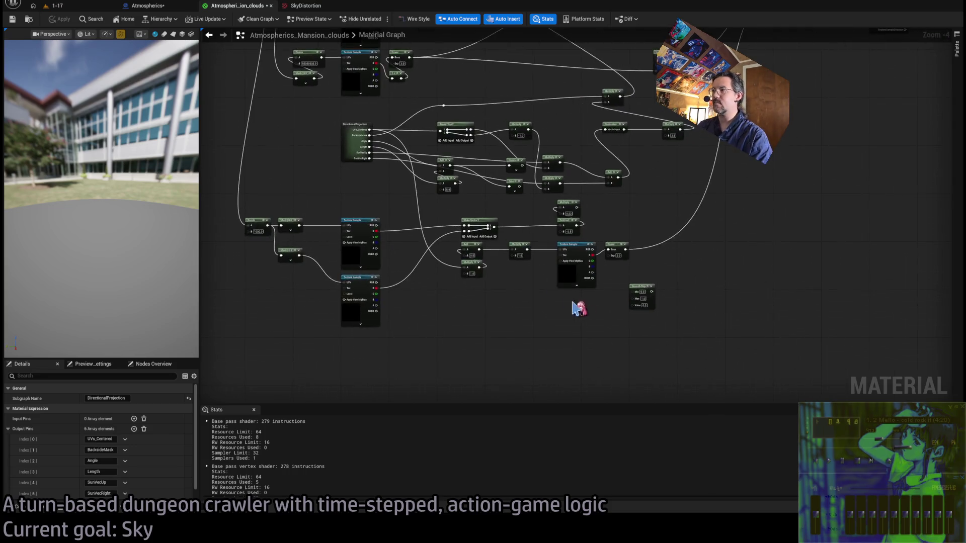
pyautogui.click(546, 223)
pyautogui.moveTo(343, 385); pyautogui.dragTo(508, 418)
pyautogui.click(358, 276)
pyautogui.scroll(-2, 517, 309)
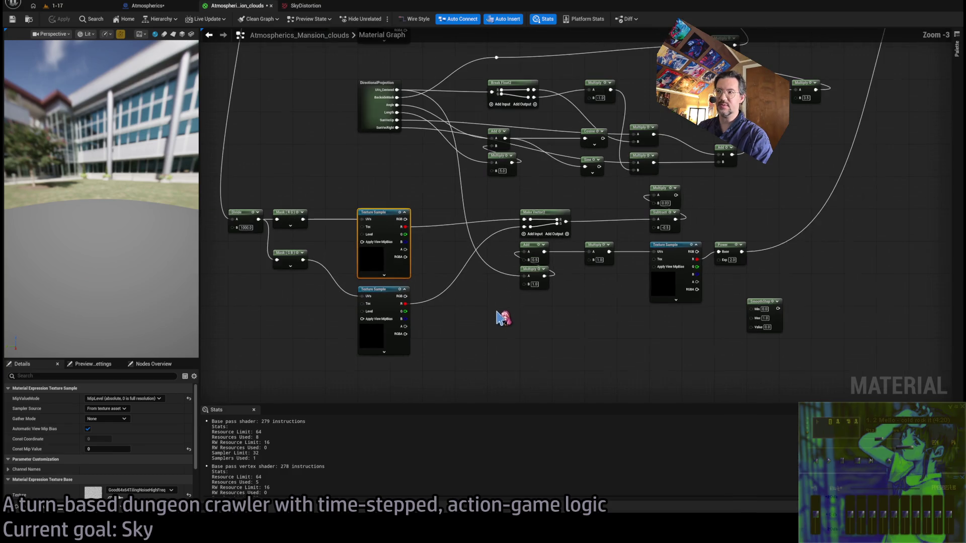
pyautogui.moveTo(690, 182); pyautogui.dragTo(518, 237)
pyautogui.press('Delete')
# - Select the Divide, Mask and Texture Sample nodes and look over the sun-mask texture samples
pyautogui.moveTo(436, 178); pyautogui.dragTo(298, 355)
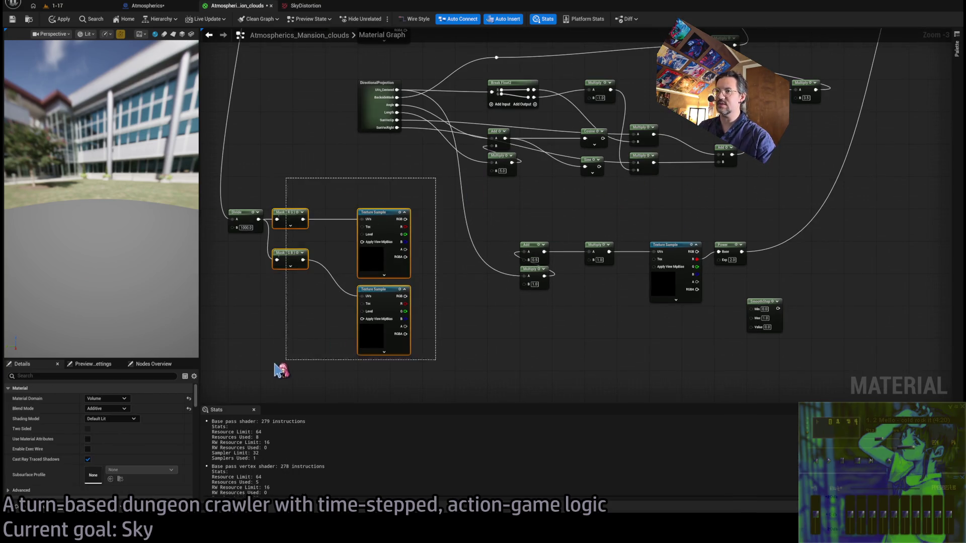
pyautogui.moveTo(243, 377); pyautogui.dragTo(243, 375)
pyautogui.moveTo(401, 317)
pyautogui.mouseDown()
pyautogui.moveTo(463, 265)
pyautogui.moveTo(513, 274)
pyautogui.moveTo(391, 288)
pyautogui.moveTo(539, 216)
pyautogui.moveTo(414, 395)
pyautogui.moveTo(513, 411)
pyautogui.mouseUp()
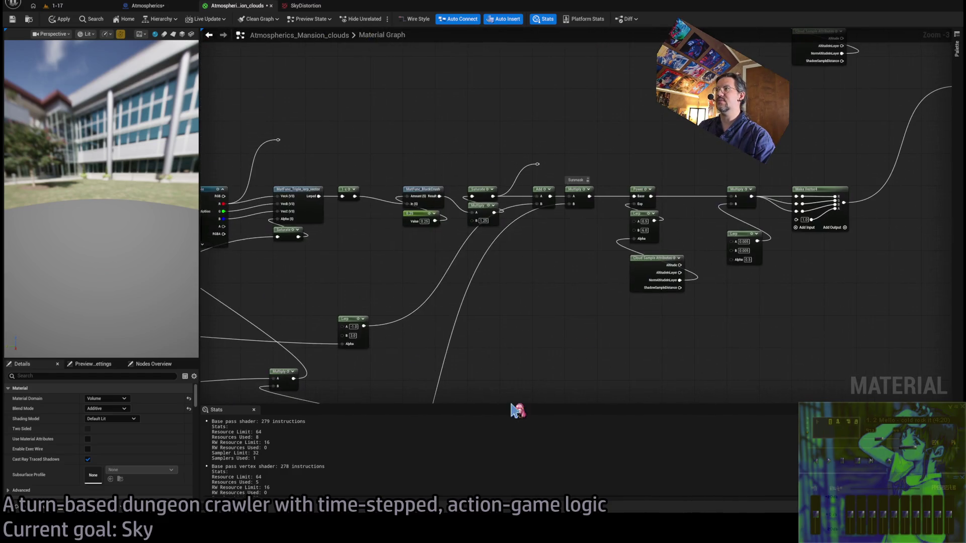
pyautogui.moveTo(571, 208)
pyautogui.mouseDown()
pyautogui.moveTo(614, 190)
pyautogui.moveTo(571, 256)
pyautogui.mouseUp()
pyautogui.click(433, 330)
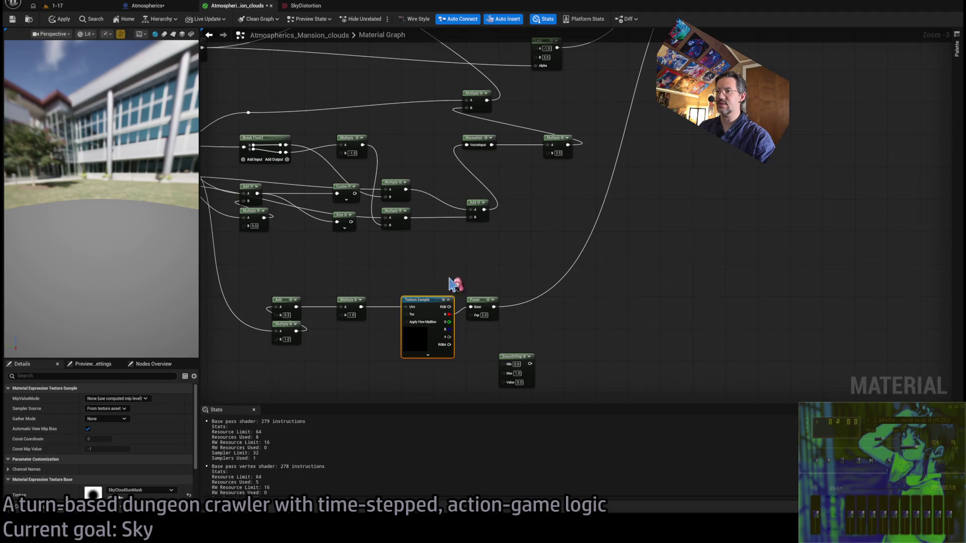
pyautogui.moveTo(451, 283); pyautogui.dragTo(625, 253)
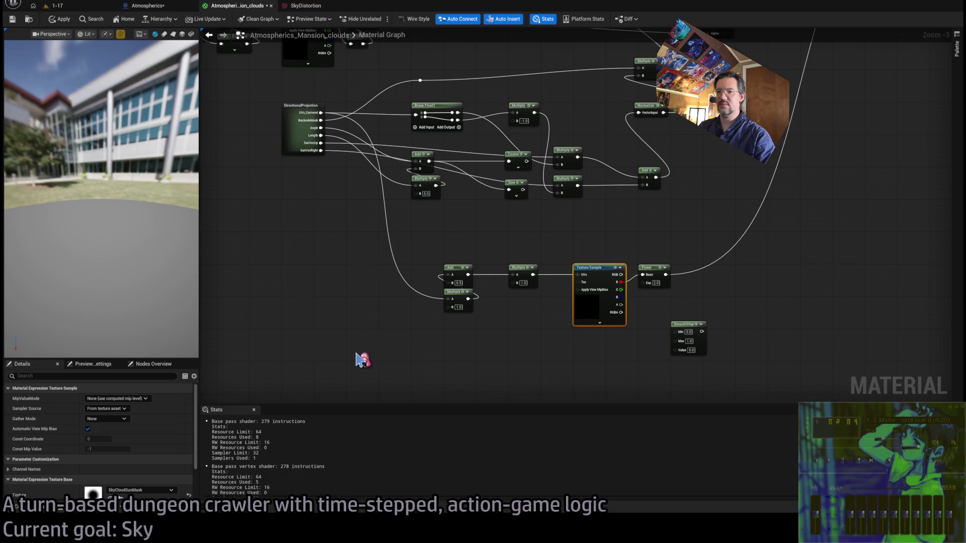
pyautogui.scroll(3, 529, 330)
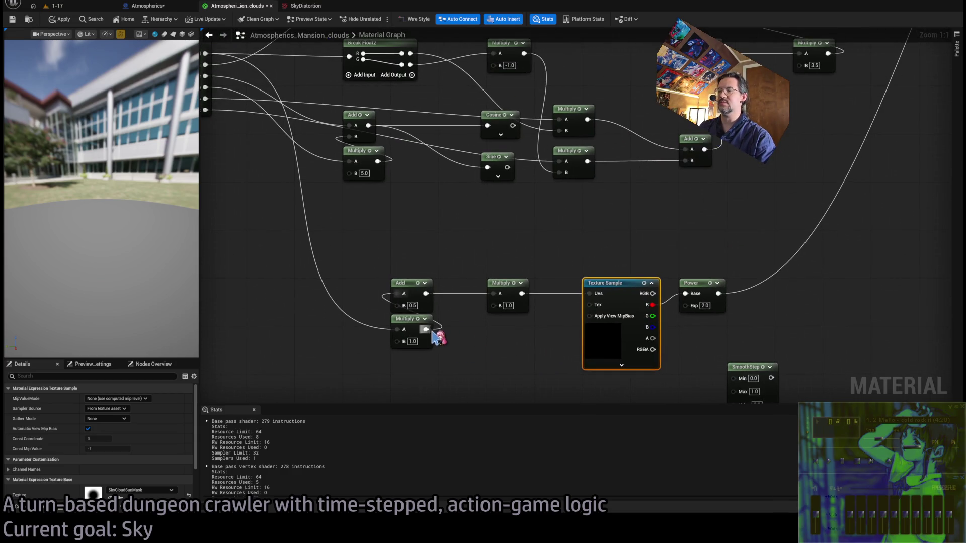
pyautogui.moveTo(487, 266)
pyautogui.mouseDown()
pyautogui.moveTo(425, 260)
pyautogui.moveTo(448, 236)
pyautogui.mouseUp()
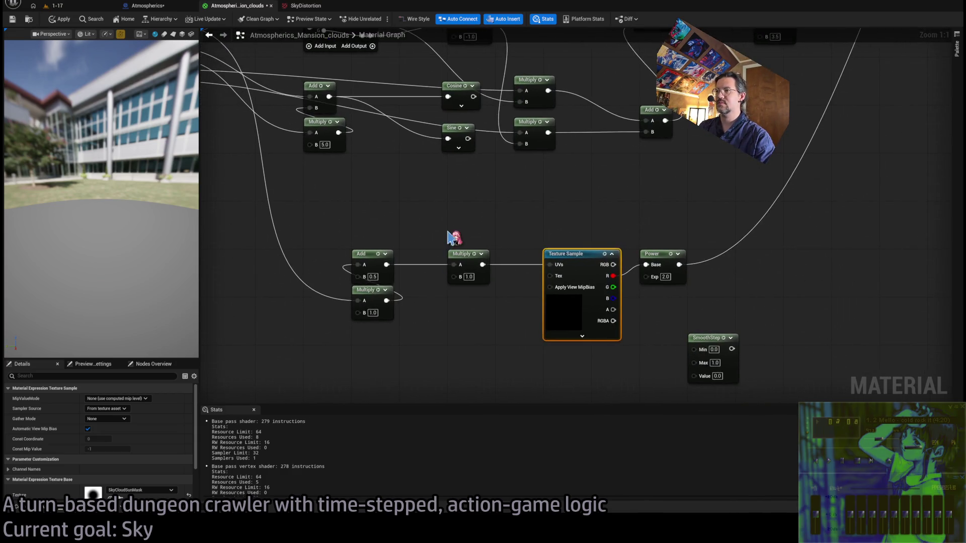
pyautogui.click(487, 329)
pyautogui.scroll(-4, 473, 302)
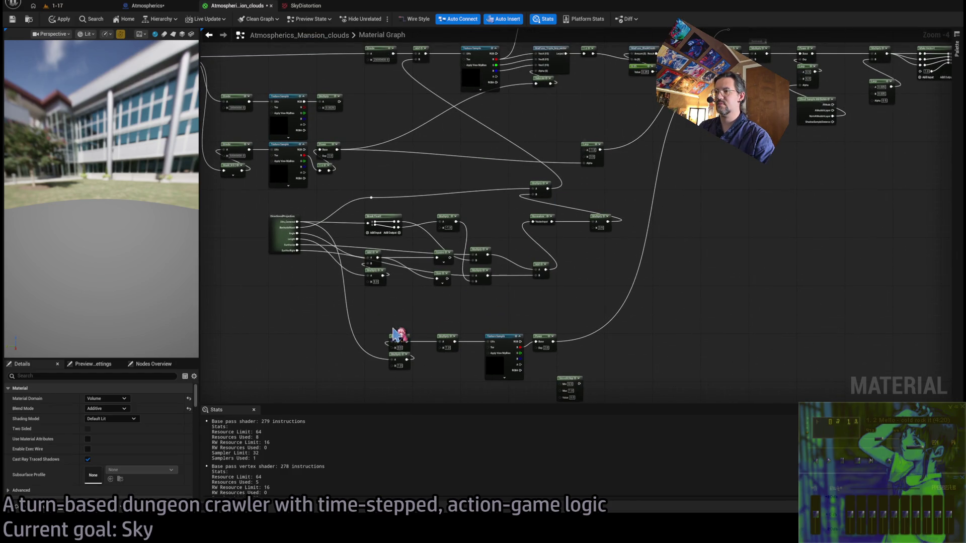
pyautogui.scroll(3, 322, 226)
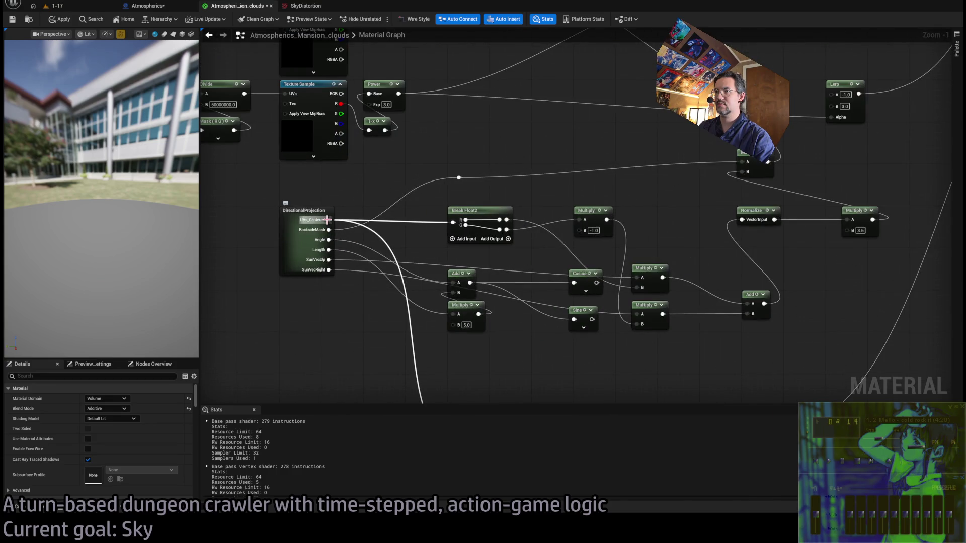
pyautogui.click(571, 207)
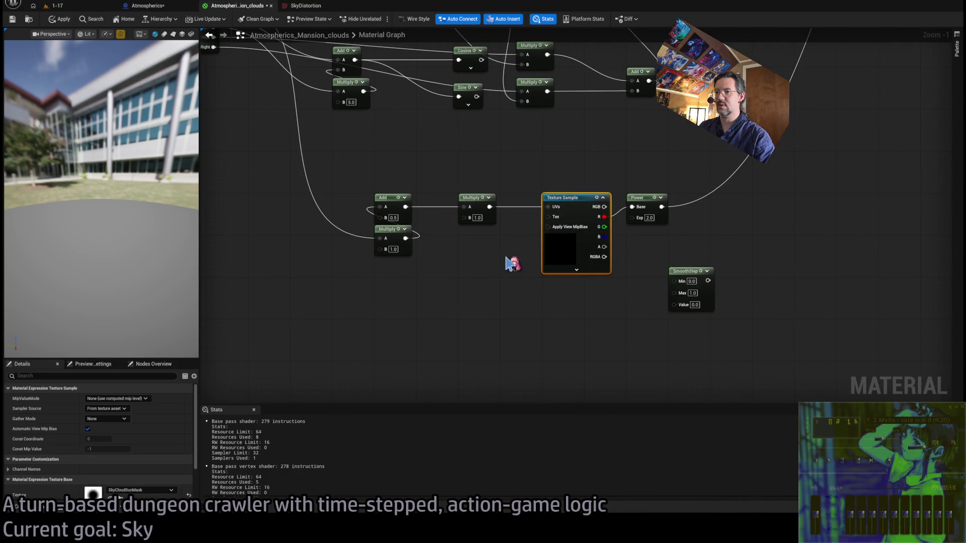
pyautogui.scroll(-2, 652, 274)
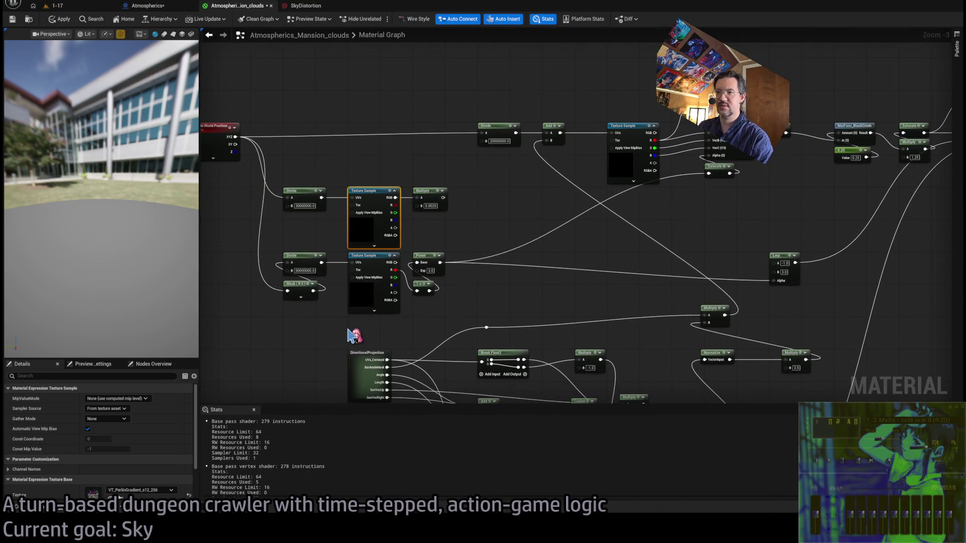
# - Wire Absolute World Position into the Curl Add node's A and the Multiply result into its B
pyautogui.moveTo(531, 290)
pyautogui.mouseDown()
pyautogui.moveTo(611, 263)
pyautogui.moveTo(575, 245)
pyautogui.mouseUp()
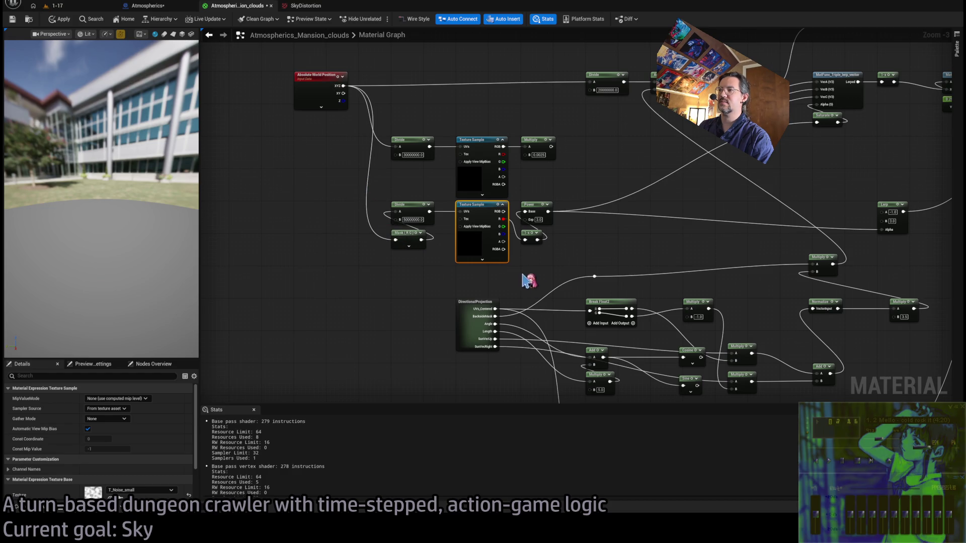
pyautogui.moveTo(526, 279); pyautogui.dragTo(513, 276)
pyautogui.moveTo(694, 254); pyautogui.dragTo(733, 271)
pyautogui.moveTo(844, 277)
pyautogui.mouseDown()
pyautogui.moveTo(772, 192)
pyautogui.moveTo(853, 347)
pyautogui.mouseUp()
pyautogui.moveTo(703, 173); pyautogui.dragTo(547, 194)
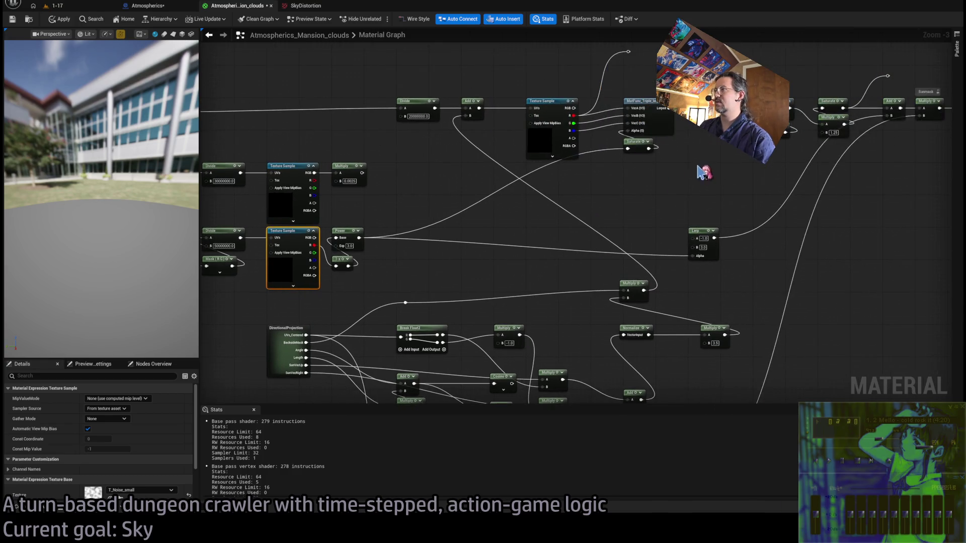
pyautogui.moveTo(476, 133); pyautogui.dragTo(710, 145)
pyautogui.moveTo(391, 126)
pyautogui.mouseDown()
pyautogui.moveTo(363, 287)
pyautogui.moveTo(378, 274)
pyautogui.moveTo(442, 277)
pyautogui.mouseUp()
pyautogui.moveTo(544, 320); pyautogui.dragTo(489, 257)
pyautogui.moveTo(329, 224); pyautogui.dragTo(327, 219)
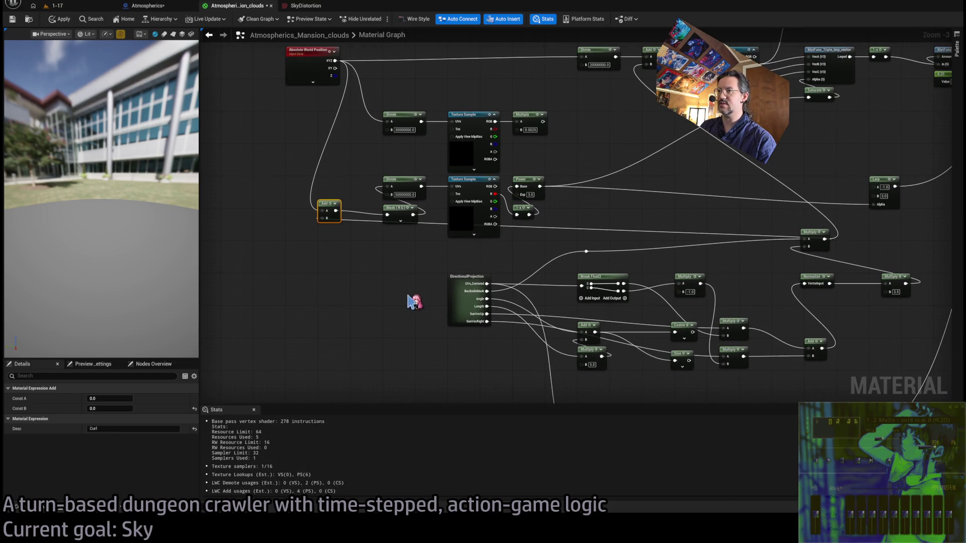
# - Compare the swirling cloud vortex around the sun in the running game with the material graph
pyautogui.click(80, 7)
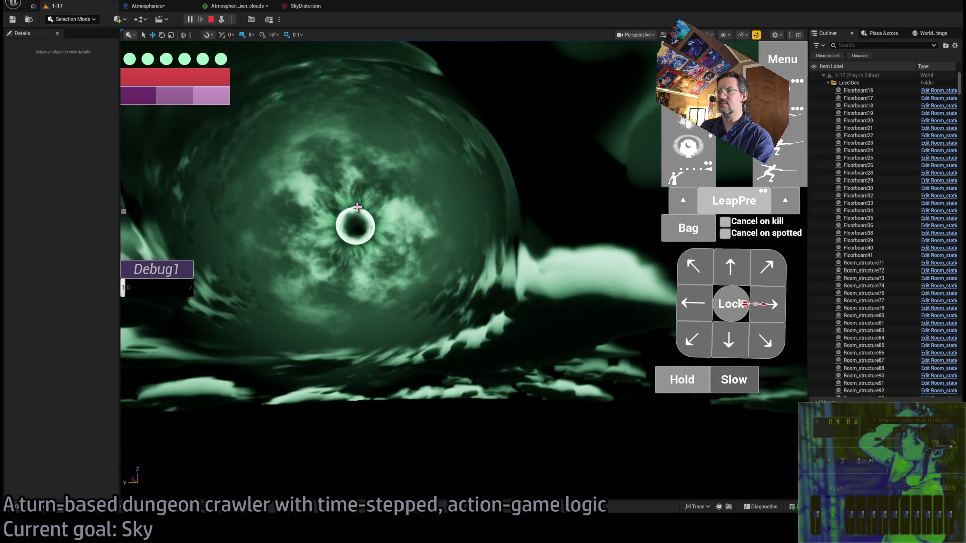
pyautogui.click(233, 7)
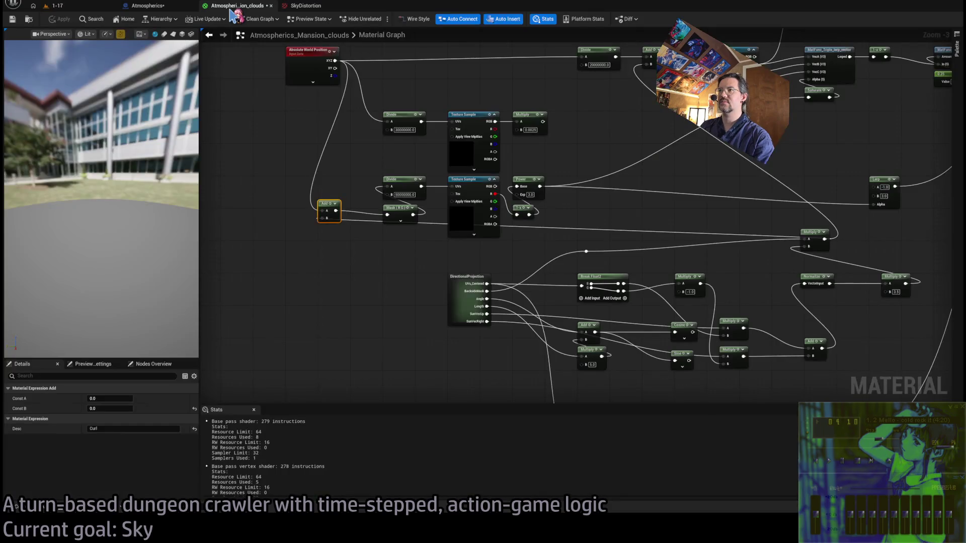
pyautogui.scroll(3, 737, 242)
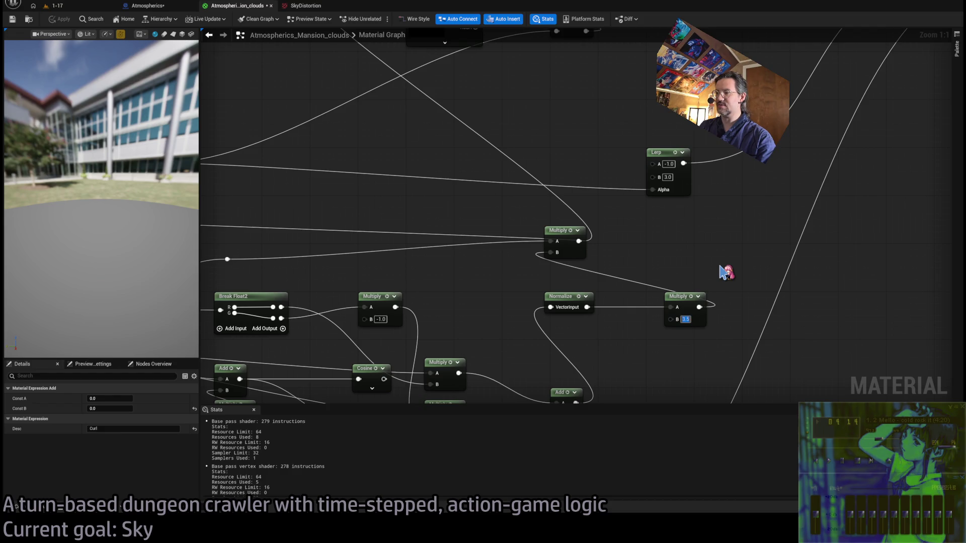
pyautogui.click(81, 7)
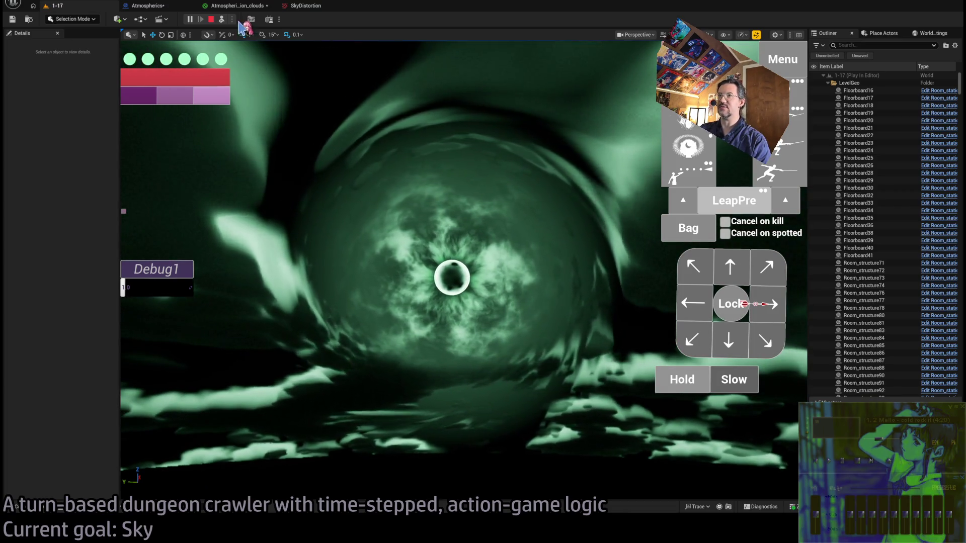
# - Bring up the Atmospherics blueprint, stop the simulation, and return to the 1-17 level editor
pyautogui.click(313, 7)
pyautogui.click(151, 6)
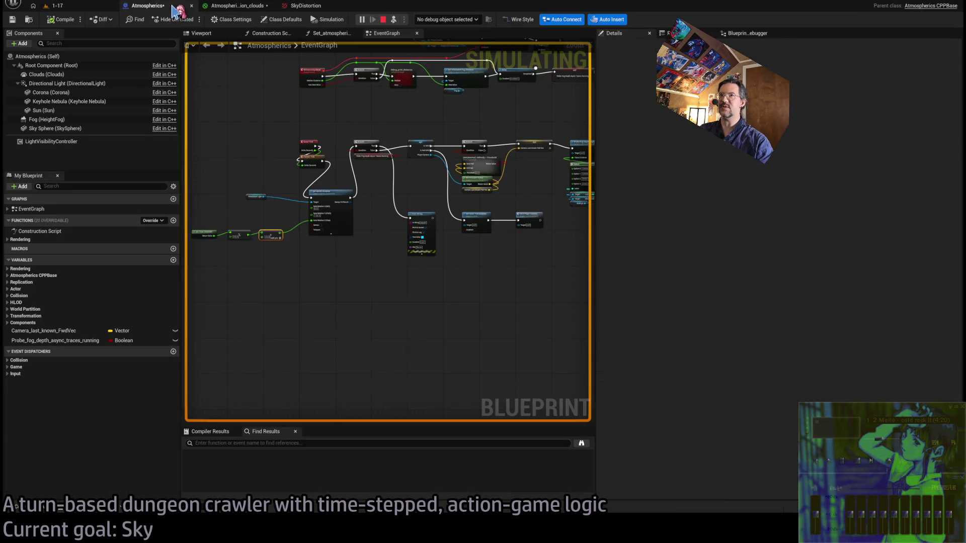
pyautogui.click(383, 20)
pyautogui.scroll(6, 352, 269)
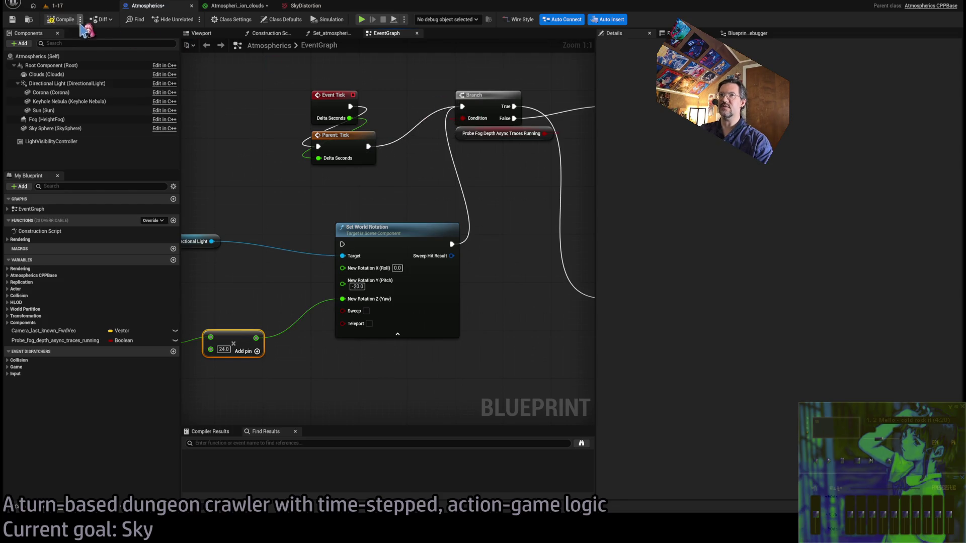
pyautogui.click(78, 6)
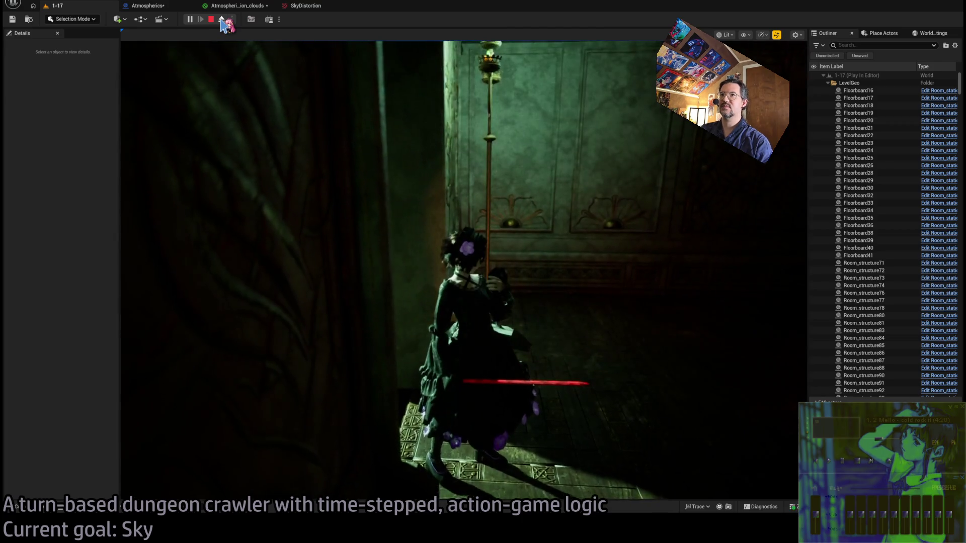
# - Play level 1-17, possess the player to see the vortex sky, stop, and play again
pyautogui.click(222, 20)
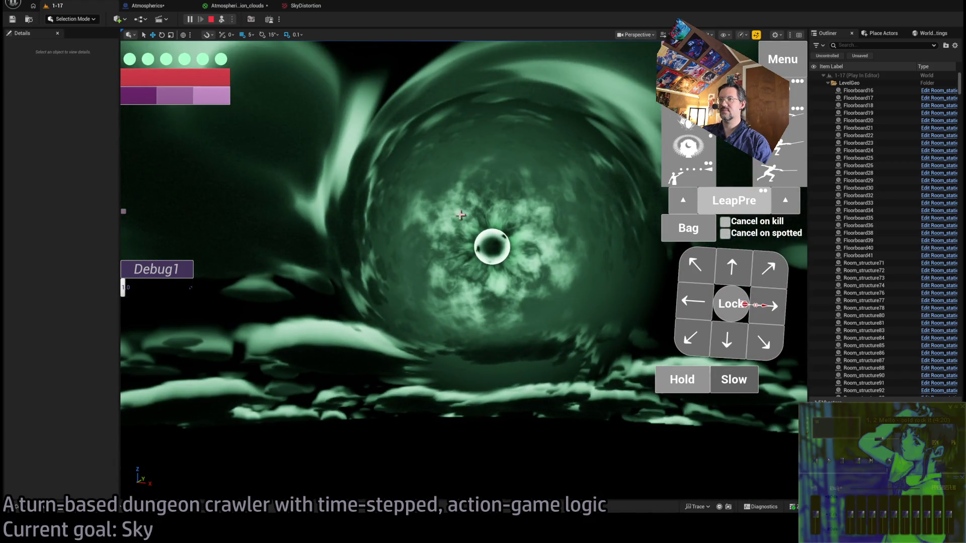
pyautogui.click(221, 19)
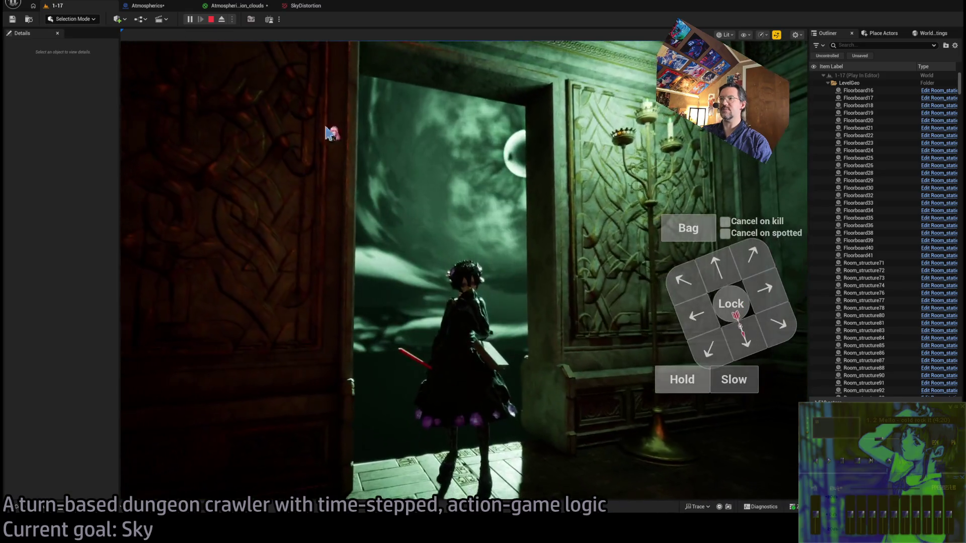
pyautogui.click(211, 19)
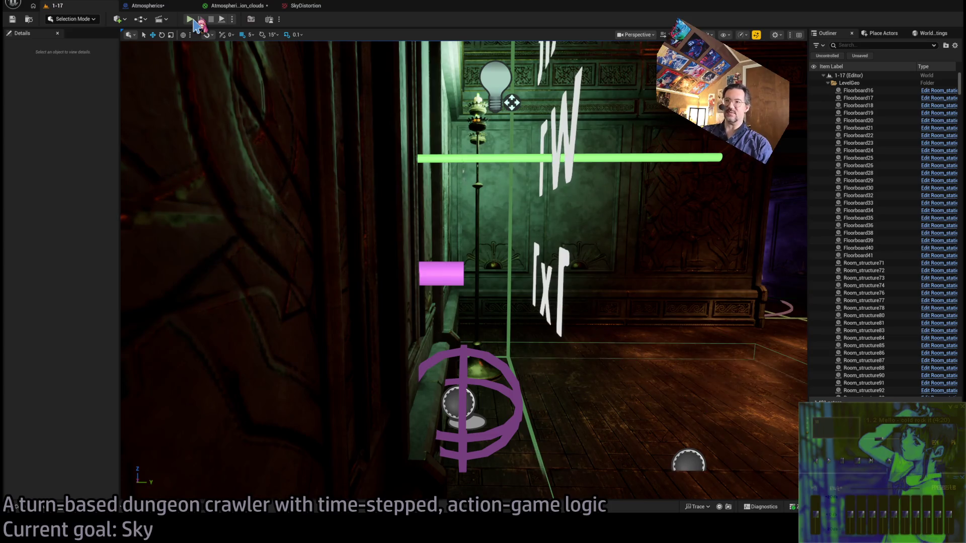
pyautogui.click(221, 20)
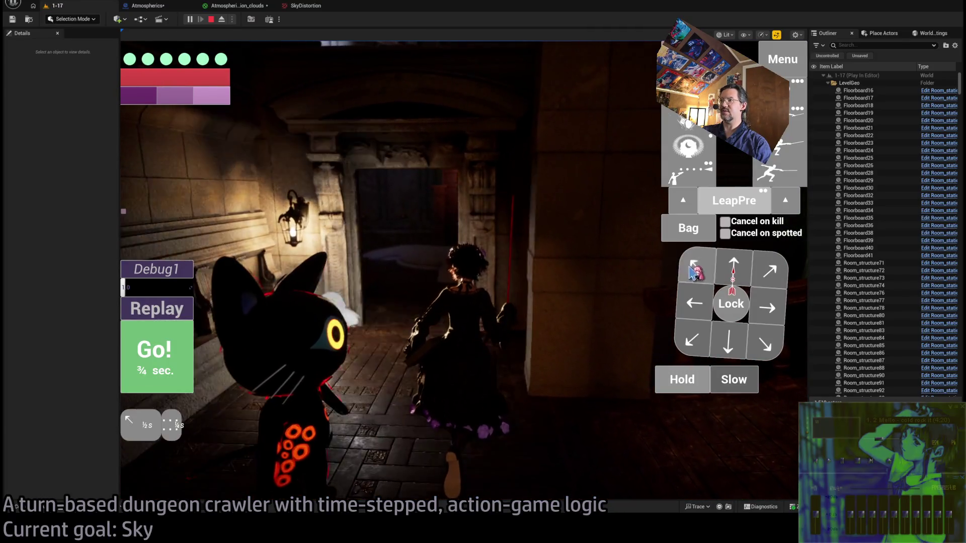
# - Queue and run several movement turns, taking the character into the mansion corridor
pyautogui.click(700, 312)
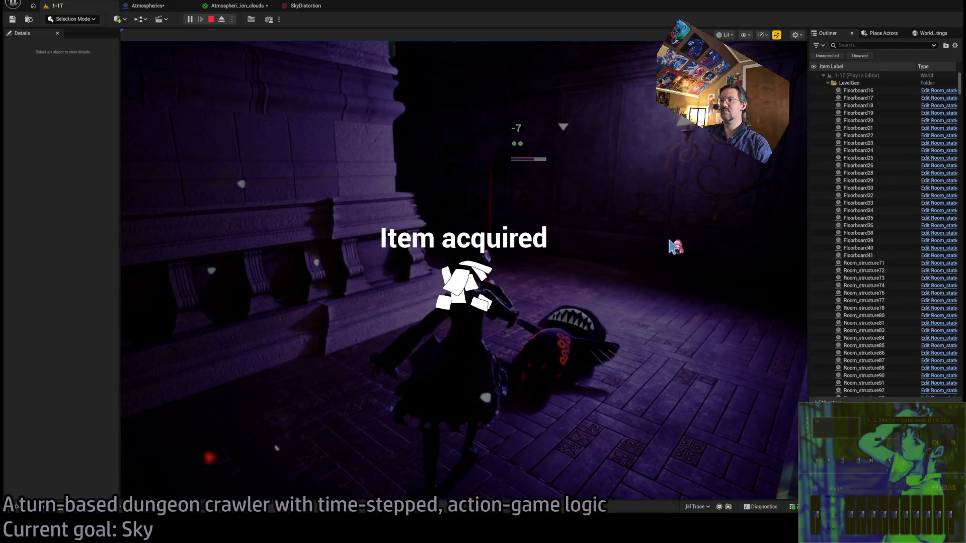
pyautogui.click(744, 257)
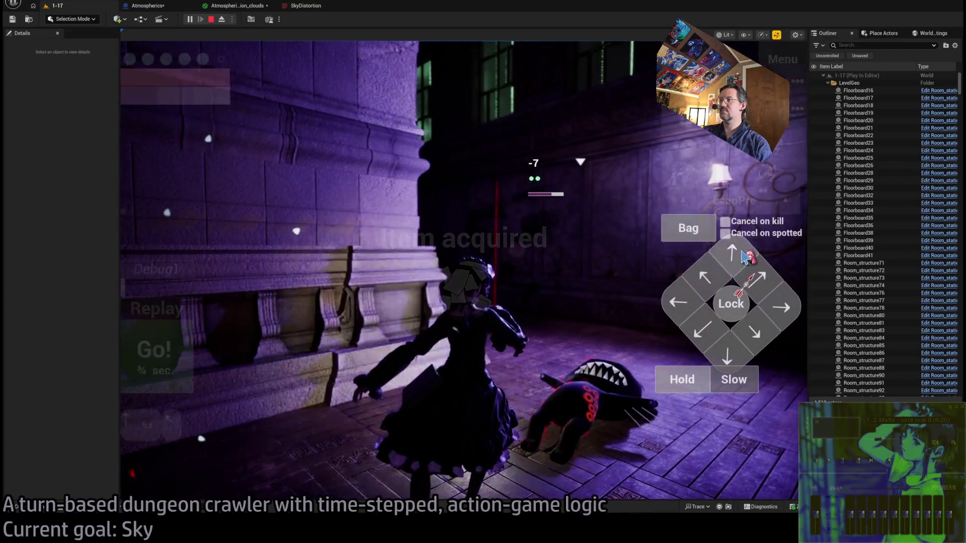
pyautogui.click(193, 342)
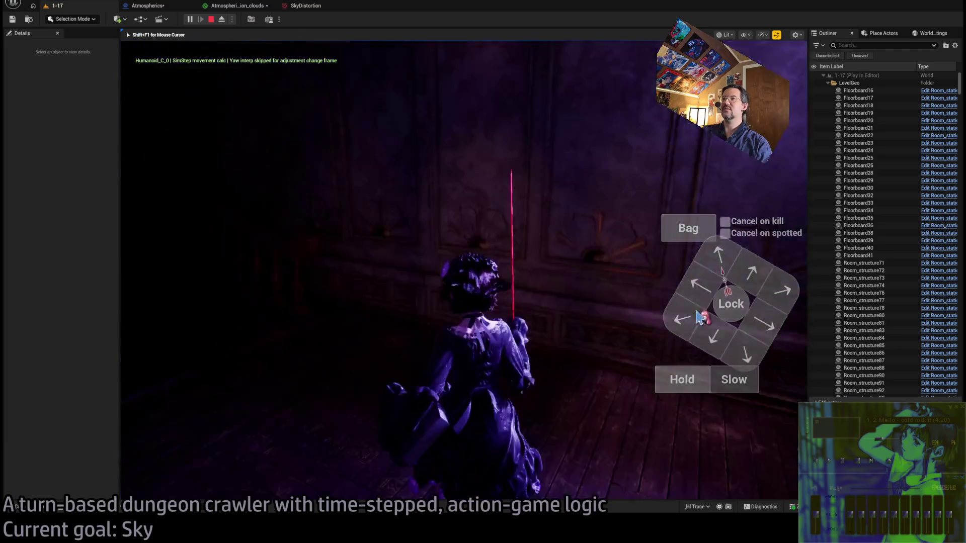
pyautogui.click(607, 184)
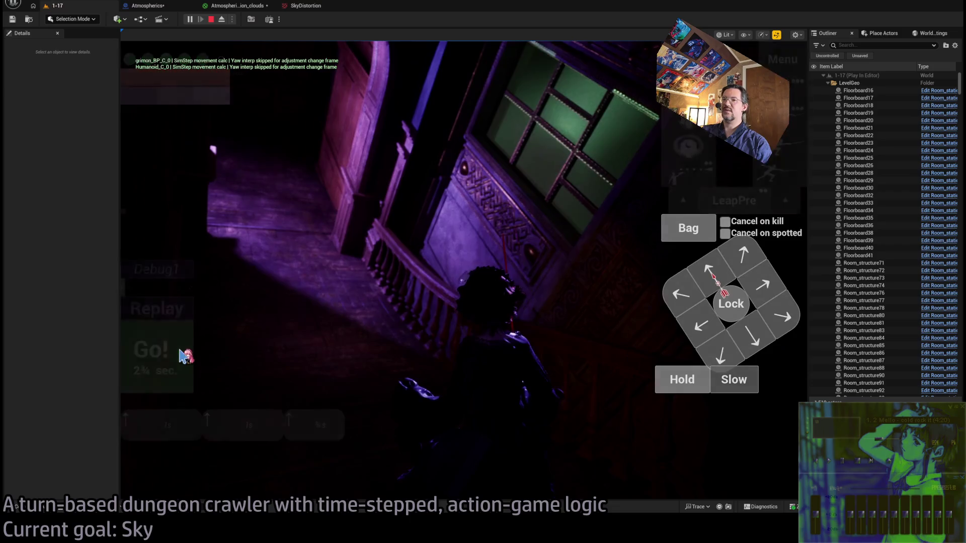
pyautogui.click(182, 356)
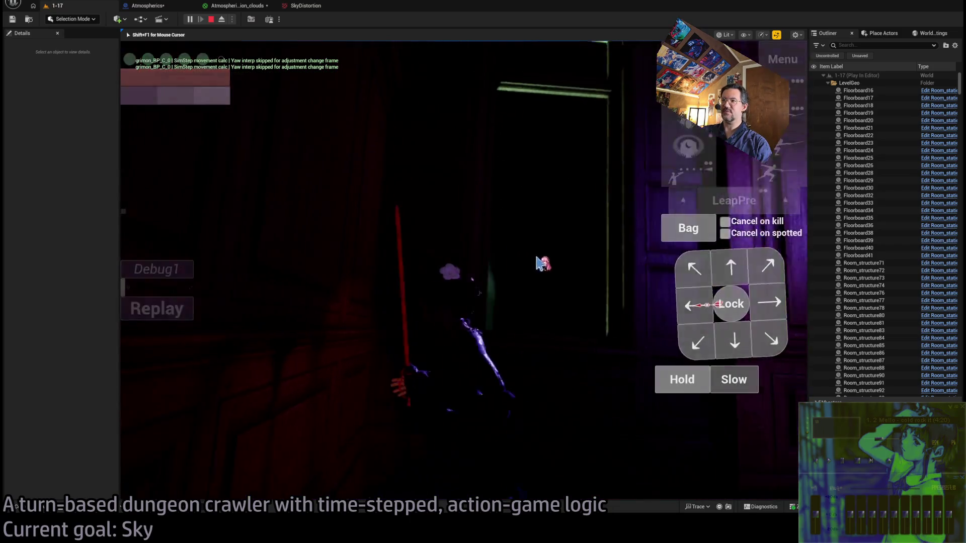
pyautogui.click(775, 302)
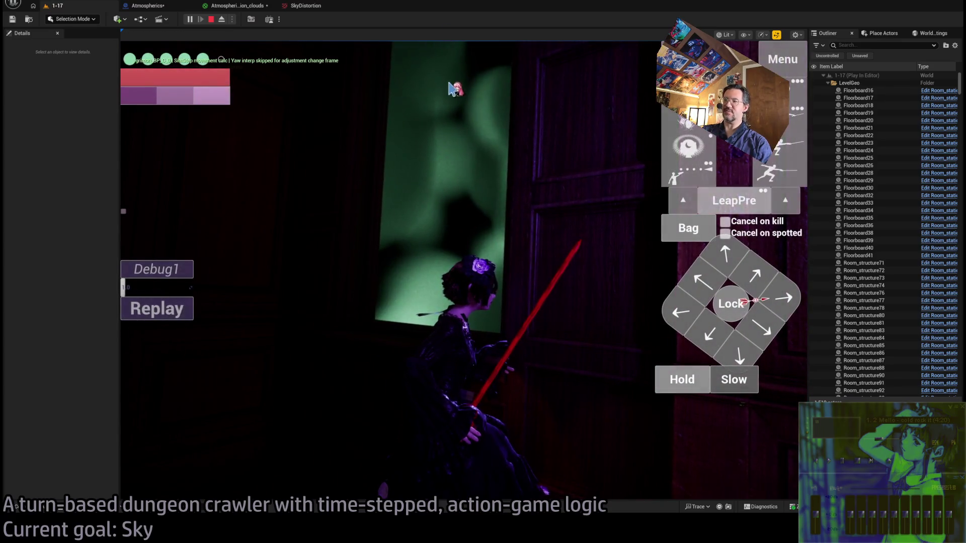
# - Walk toward the green skylit window to confirm the vortex, stop the session, and restart play
pyautogui.click(393, 180)
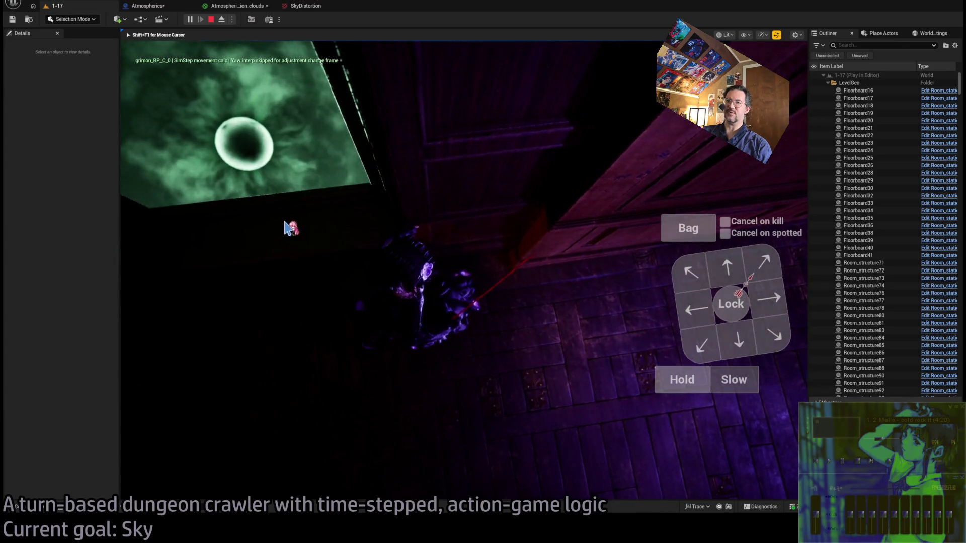
pyautogui.click(398, 211)
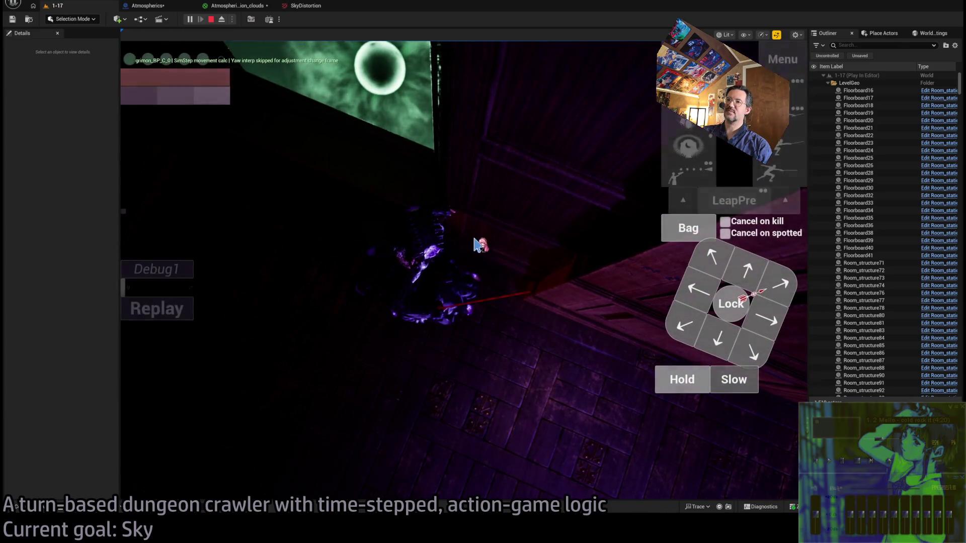
pyautogui.hotkey('shift', 'F1')
pyautogui.click(211, 19)
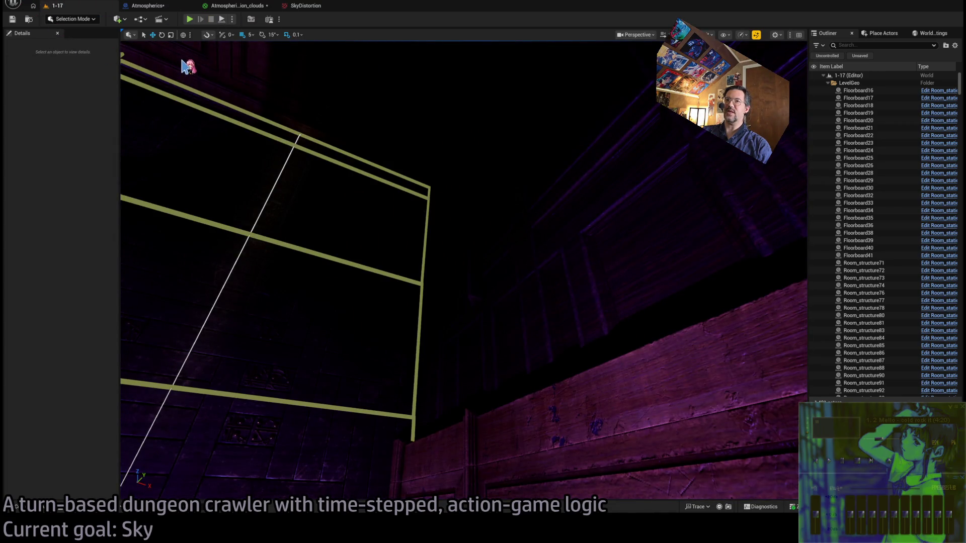
pyautogui.click(190, 19)
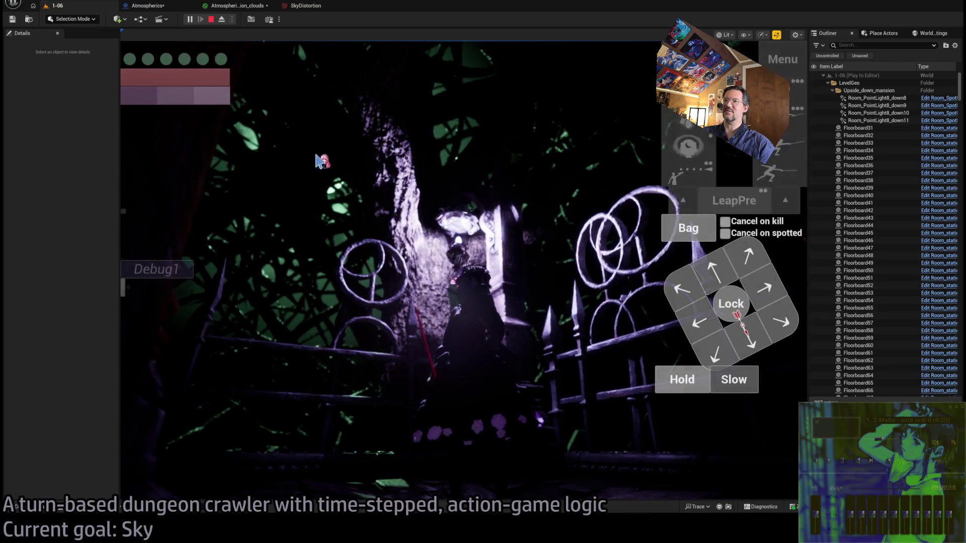
# - Play two turns in the mansion level, queuing forward moves and running each with Go!
pyautogui.click(734, 286)
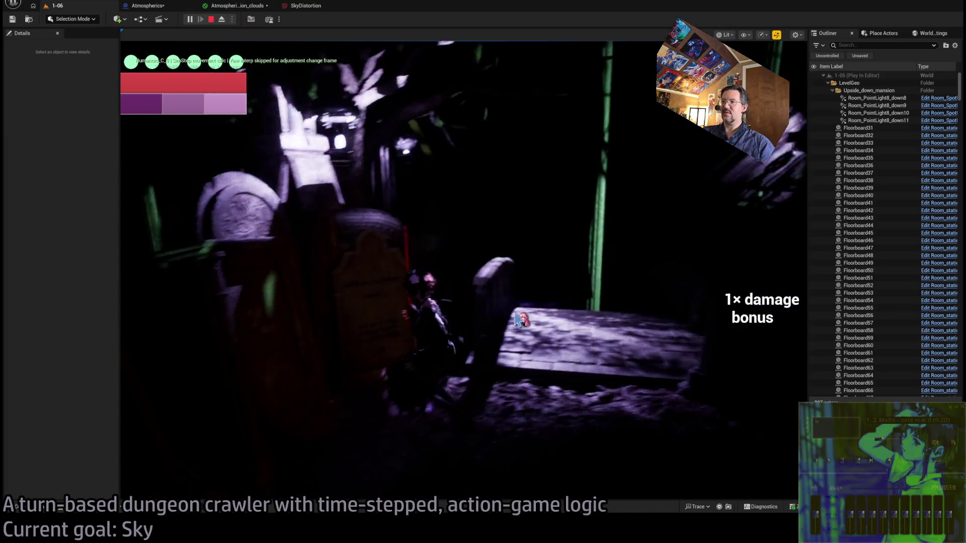
pyautogui.click(732, 272)
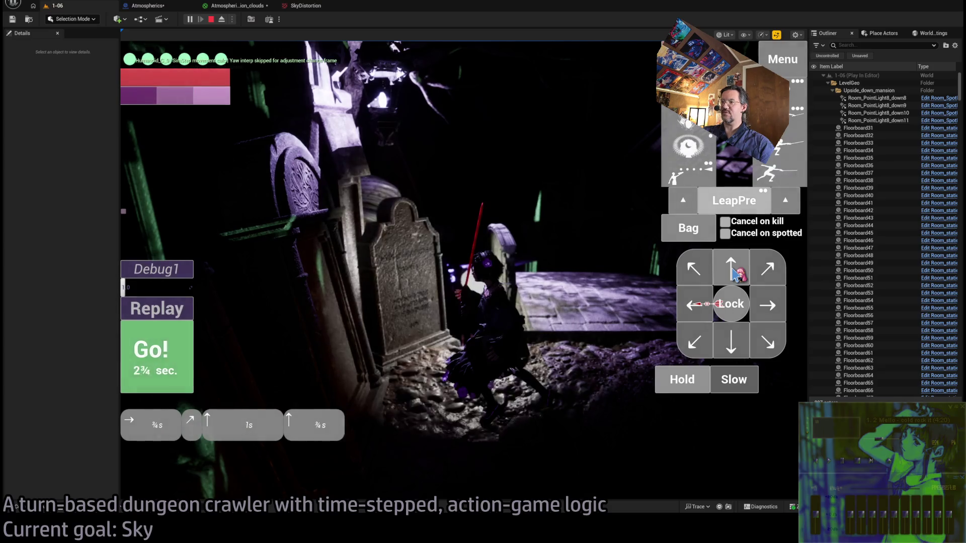
pyautogui.click(171, 360)
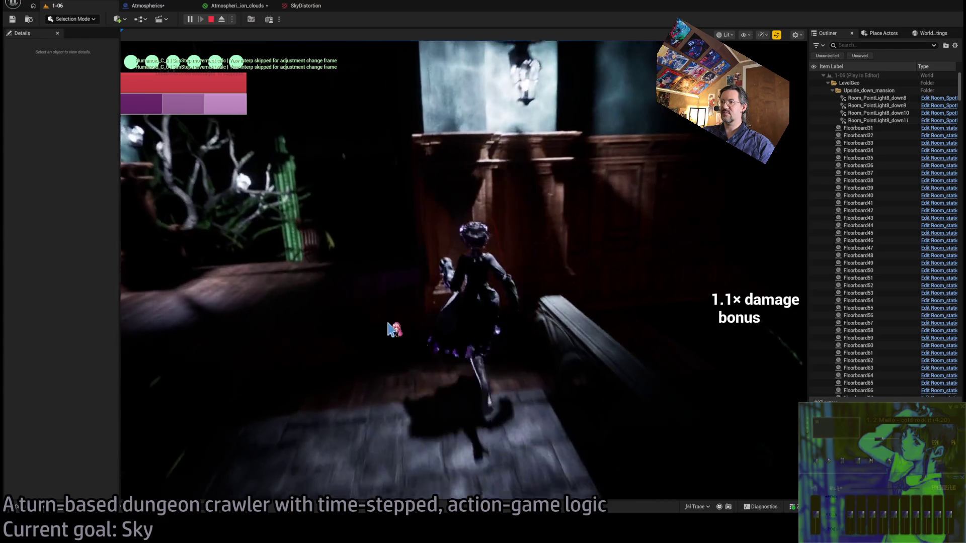
pyautogui.click(739, 275)
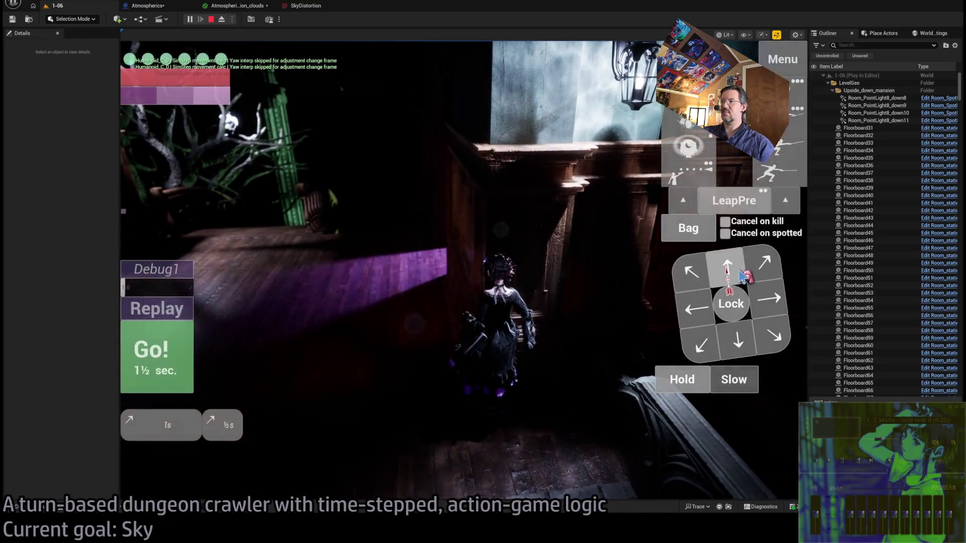
pyautogui.click(178, 360)
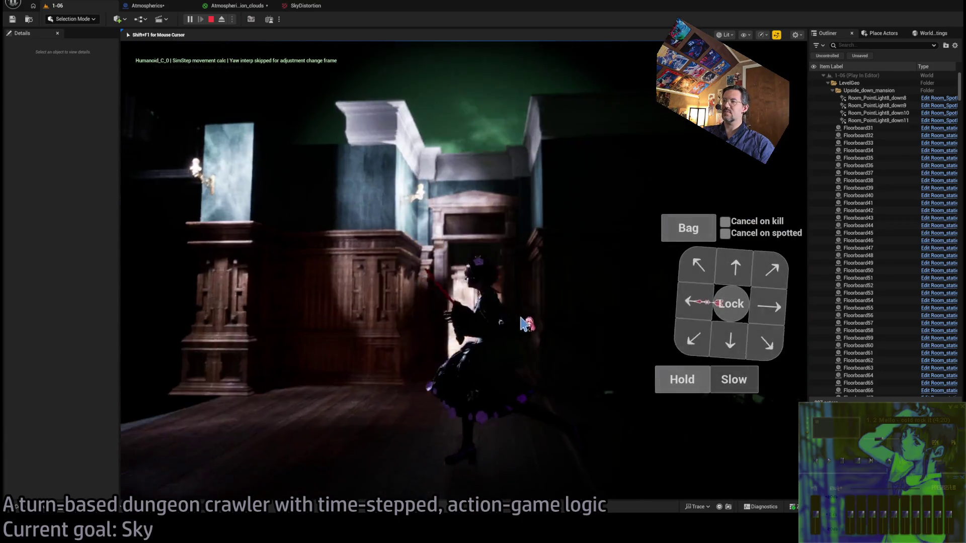
# - Play three more turns: a four-move sequence, a diagonal move, then a move with an ability
pyautogui.click(711, 290)
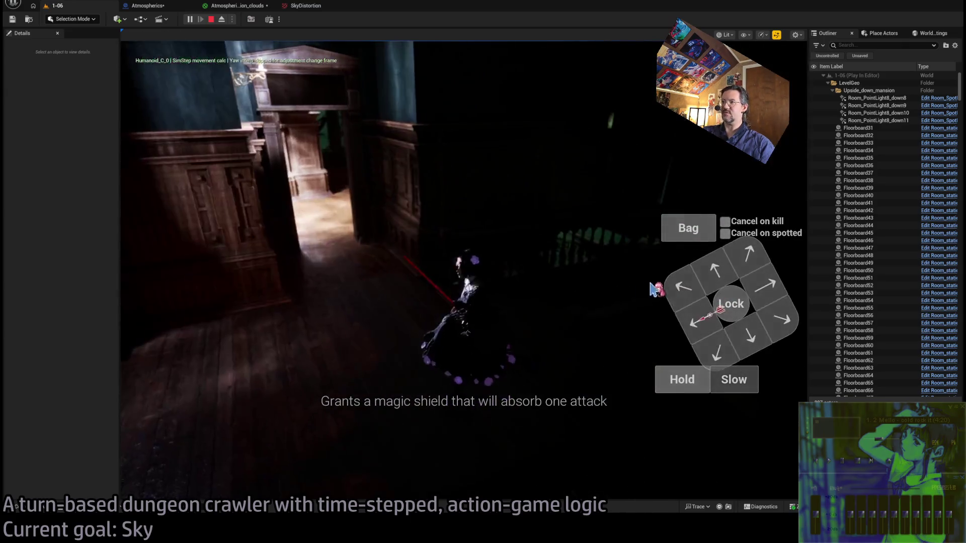
pyautogui.click(727, 266)
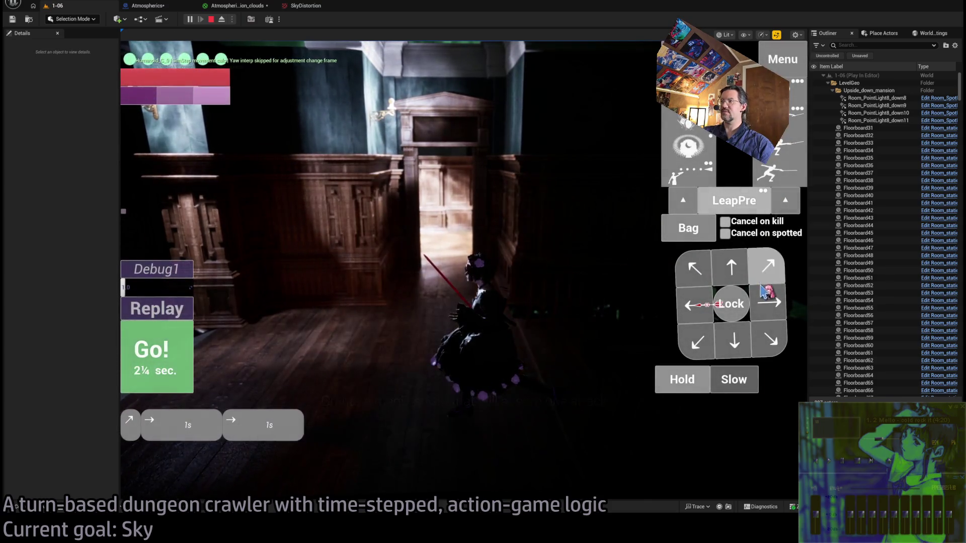
pyautogui.click(731, 268)
pyautogui.click(734, 270)
pyautogui.click(152, 368)
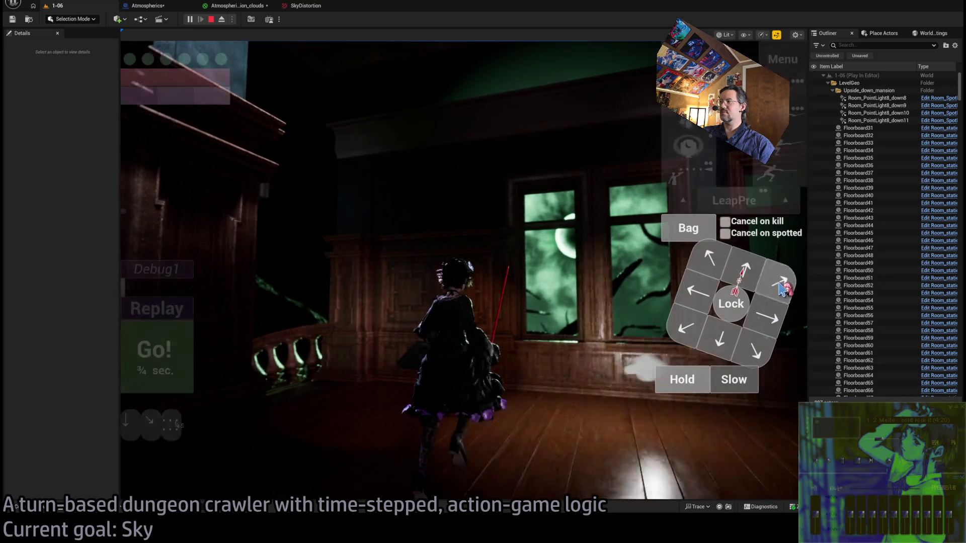
pyautogui.click(780, 320)
pyautogui.click(173, 360)
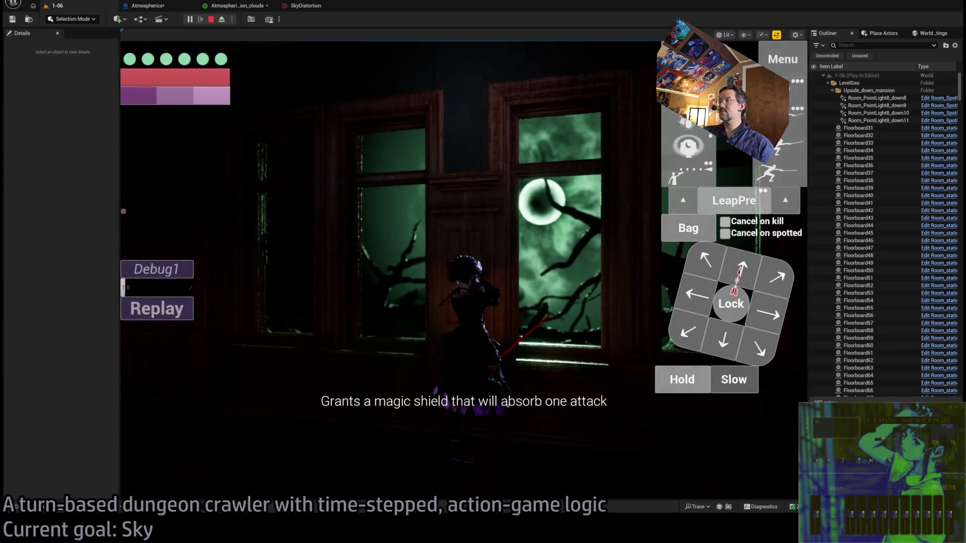
pyautogui.click(735, 360)
pyautogui.click(233, 425)
pyautogui.click(155, 355)
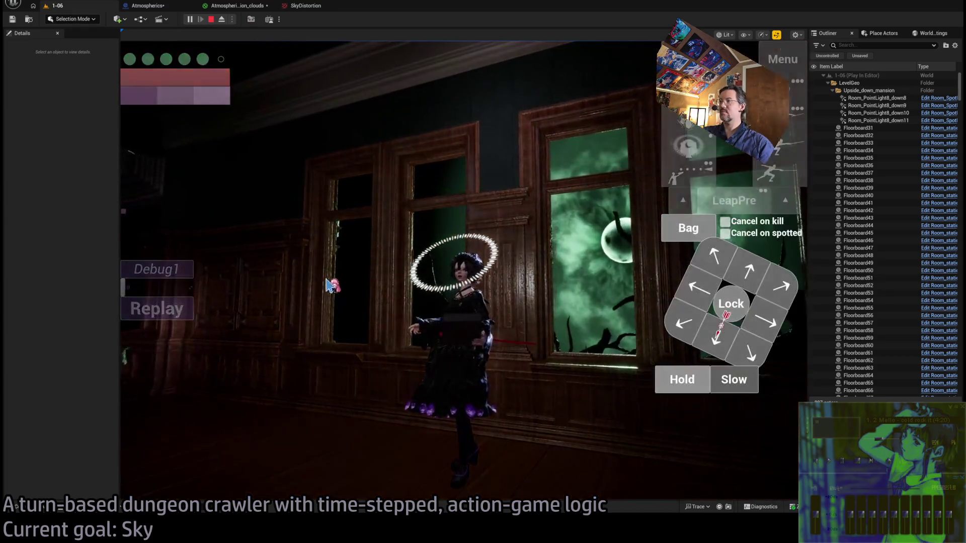
# - Eject to view the green sky vortex, possess the player again, and return to the Atmospherics_Mansion_clouds material
pyautogui.click(330, 285)
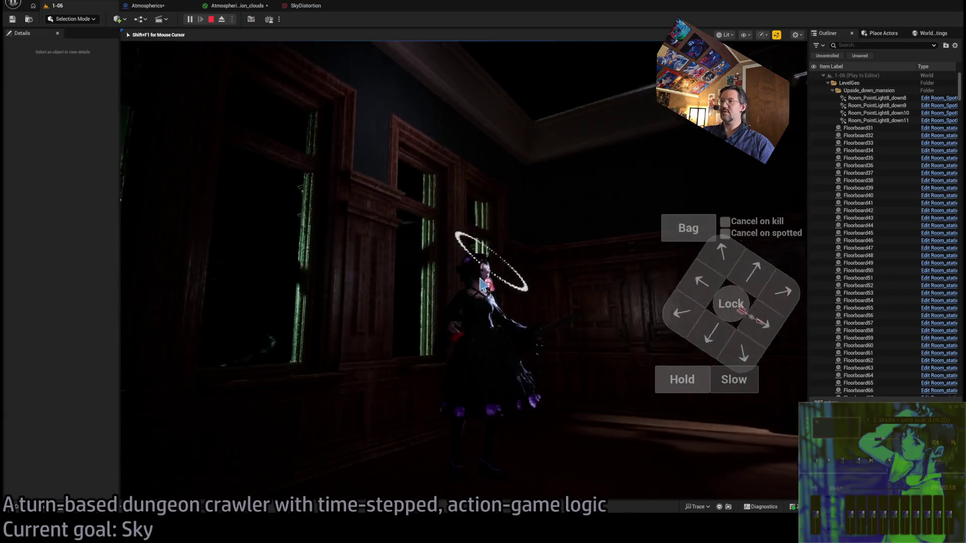
pyautogui.hotkey('shift', 'F1')
pyautogui.click(222, 20)
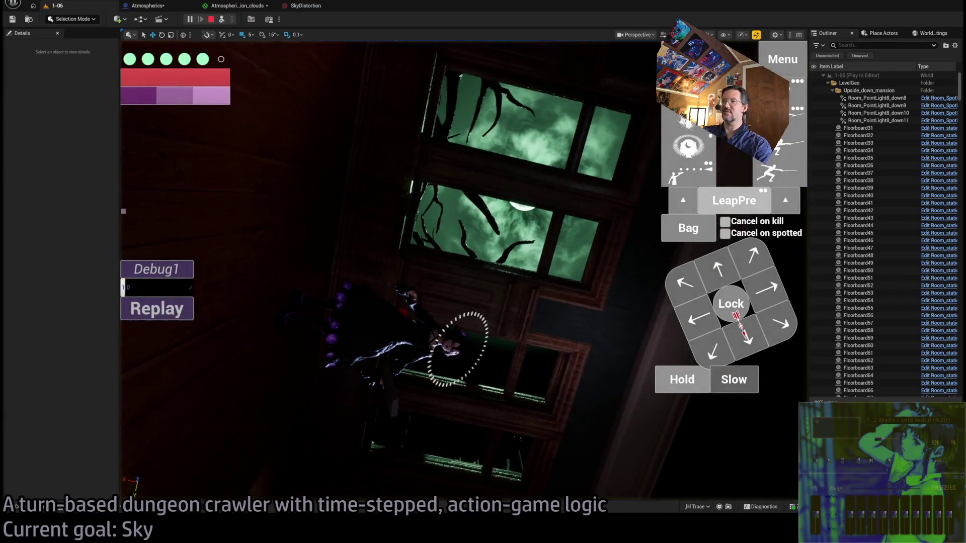
pyautogui.moveTo(383, 271)
pyautogui.mouseDown()
pyautogui.moveTo(382, 342)
pyautogui.moveTo(432, 342)
pyautogui.mouseUp()
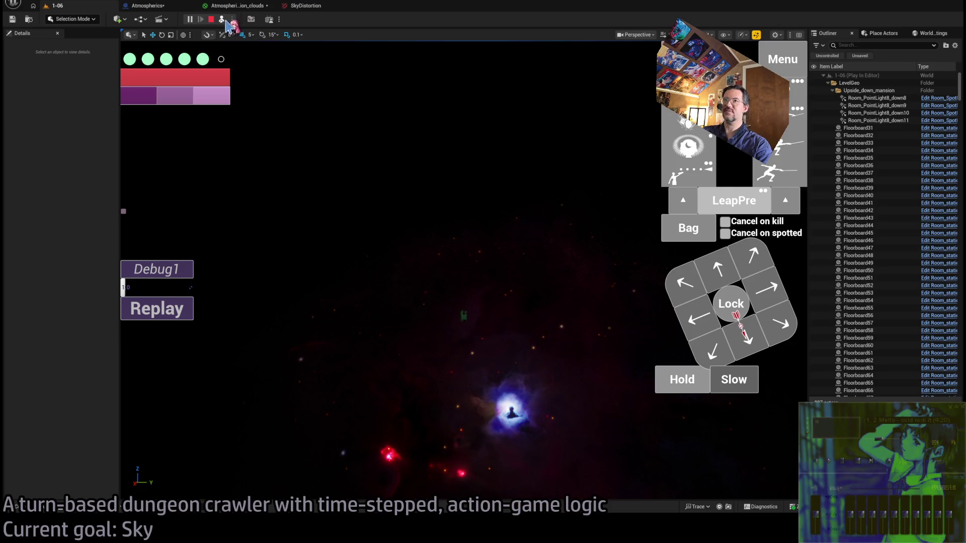
pyautogui.click(222, 20)
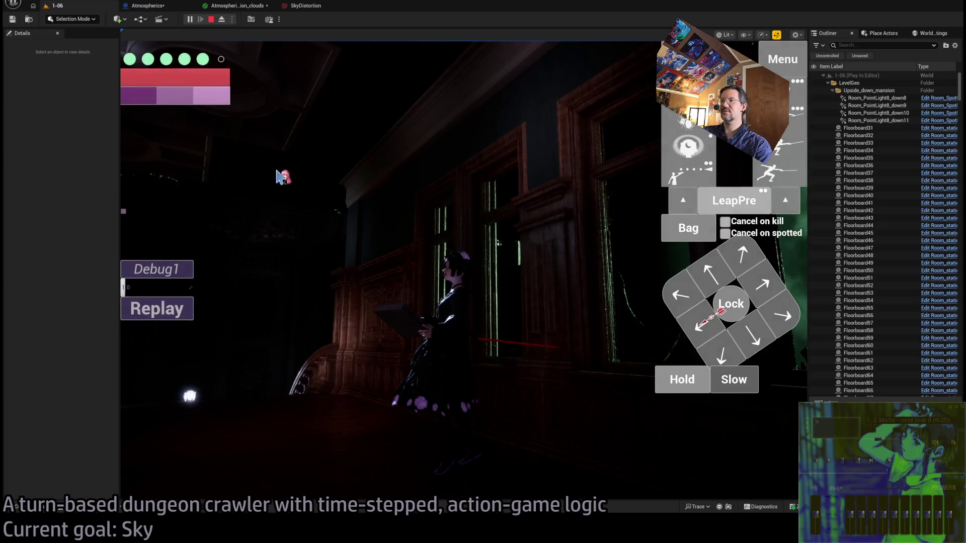
pyautogui.click(231, 6)
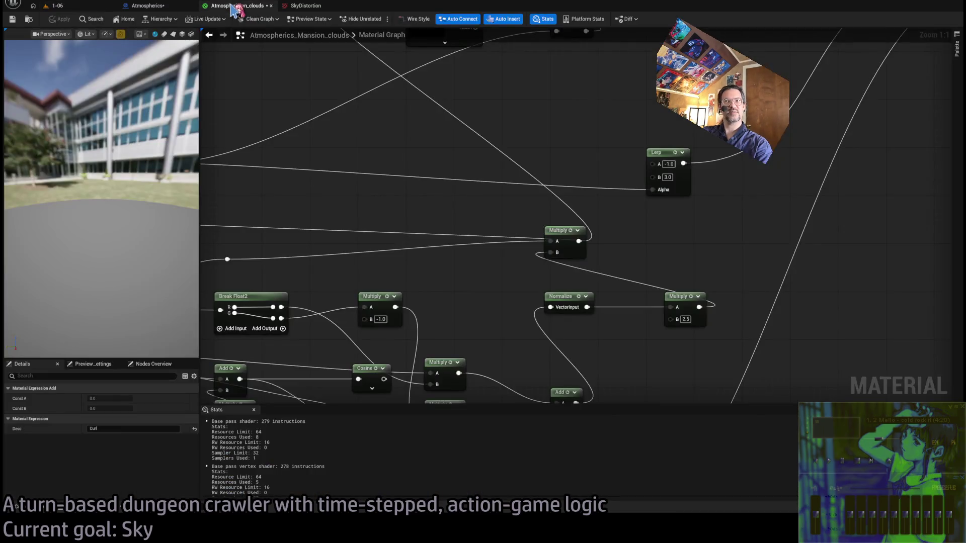
# - Restart play in level 1-06, eject to view the green vortex around the sun, then stop
pyautogui.click(107, 8)
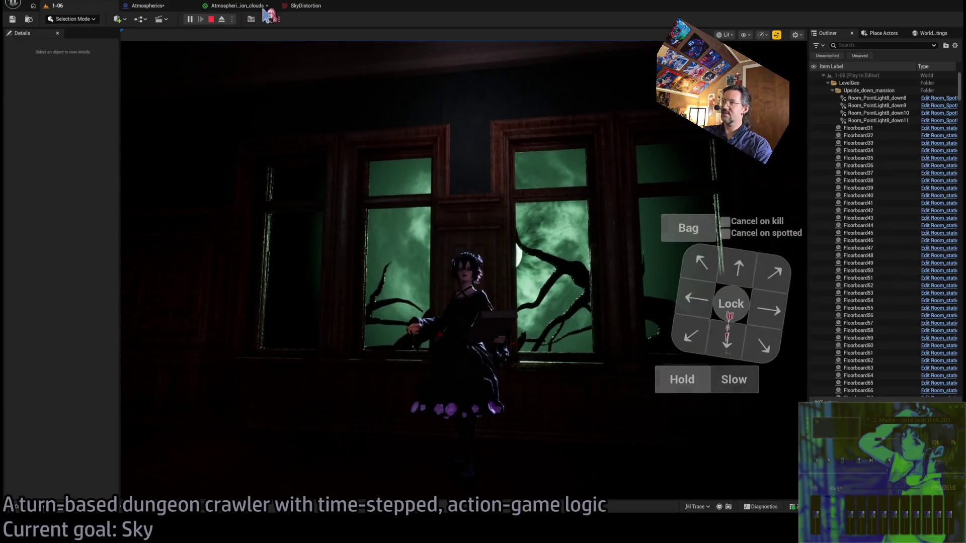
pyautogui.click(211, 19)
pyautogui.click(222, 20)
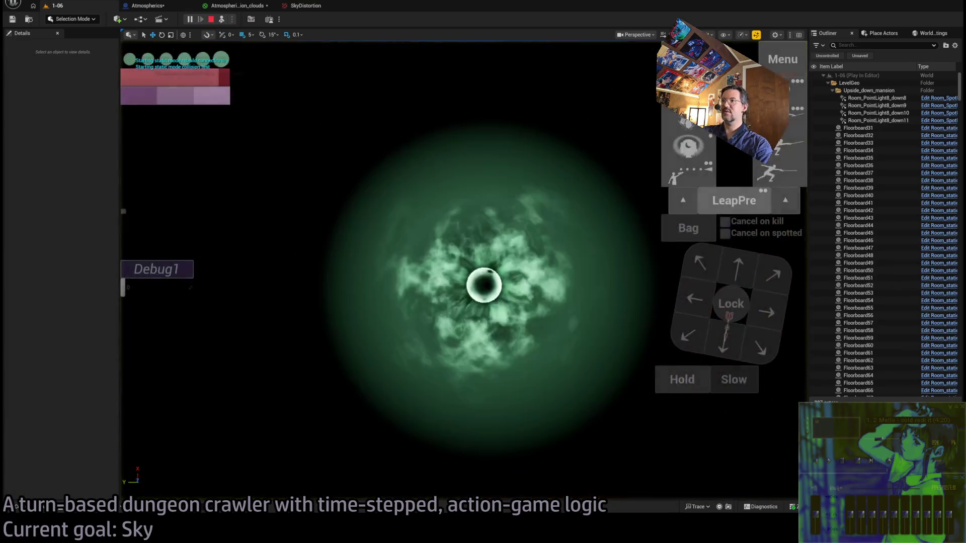
pyautogui.click(222, 19)
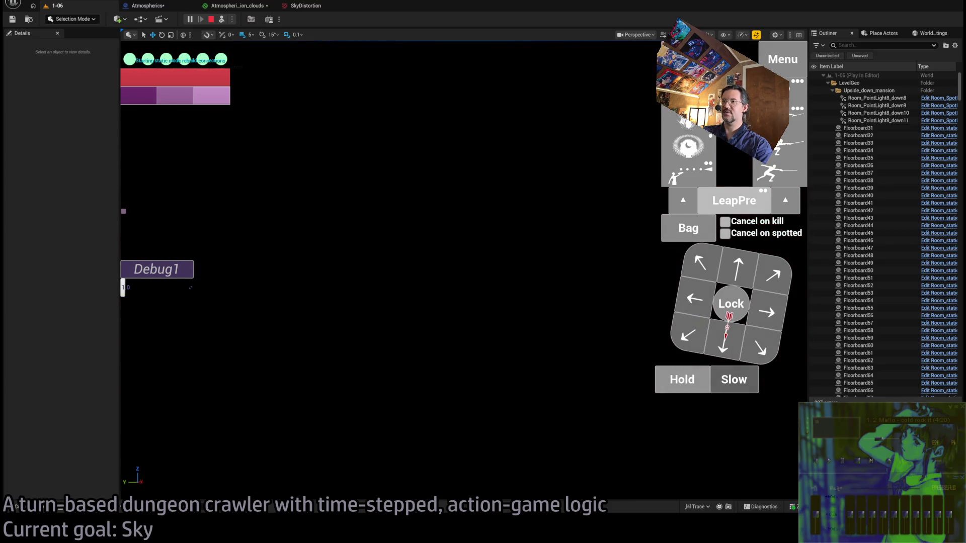
pyautogui.press('Escape')
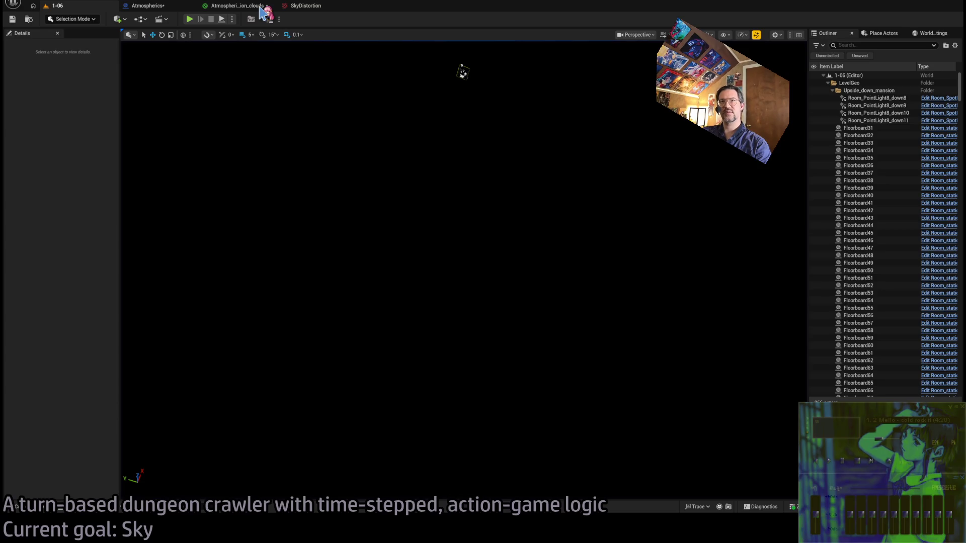
# - Move from the clouds material back to the level editor and the Atmospherics blueprint's event graph
pyautogui.click(252, 5)
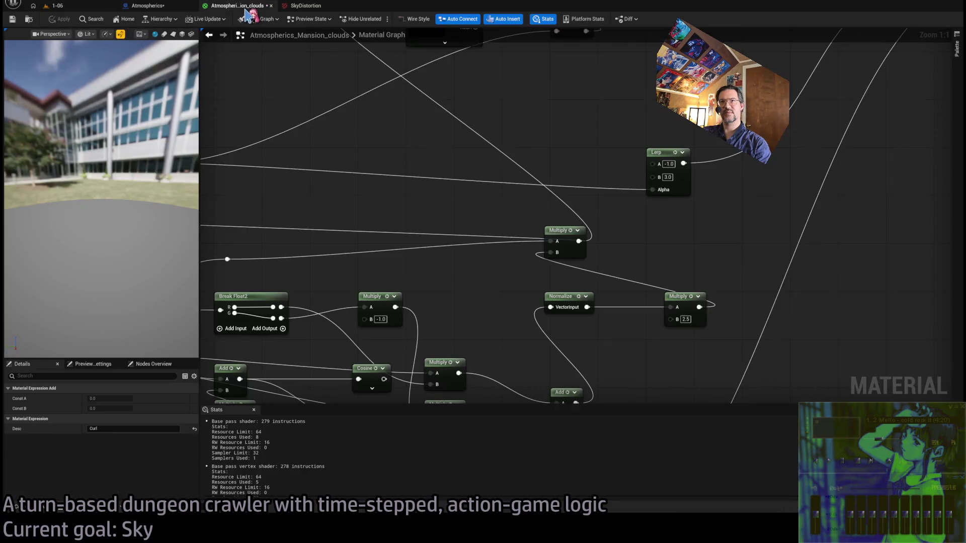
pyautogui.click(58, 5)
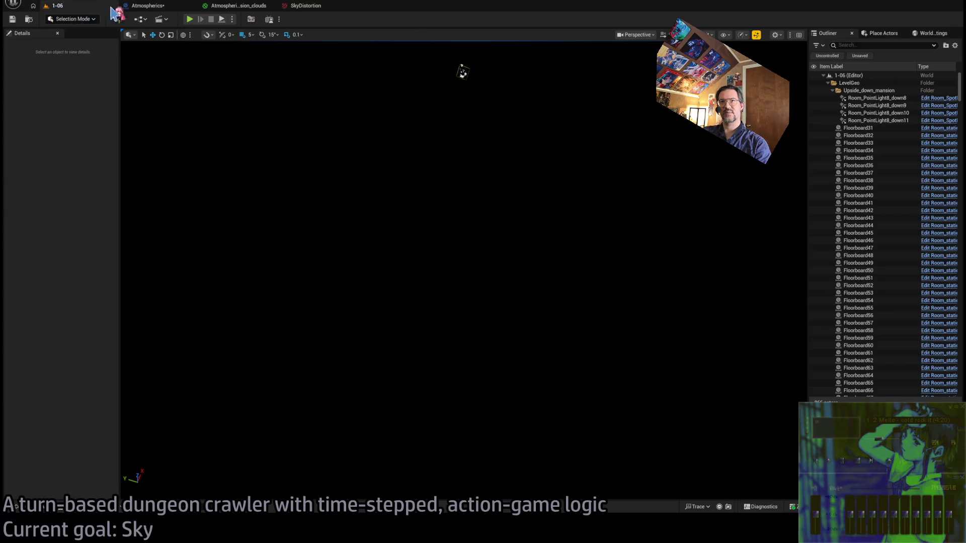
pyautogui.click(144, 6)
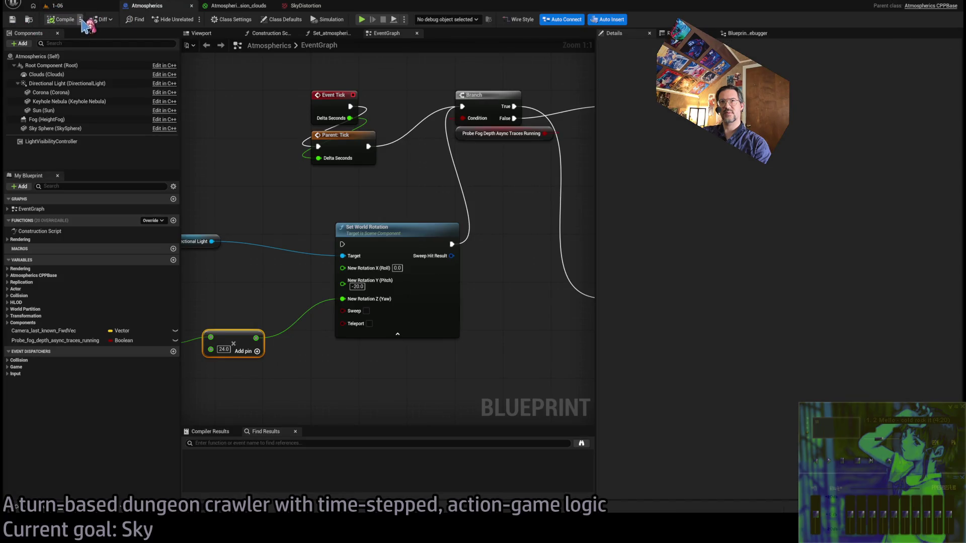
# - In the Atmospherics blueprint Viewport, inspect the Clouds, Directional Light and Root components, then focus on the clouds
pyautogui.click(201, 33)
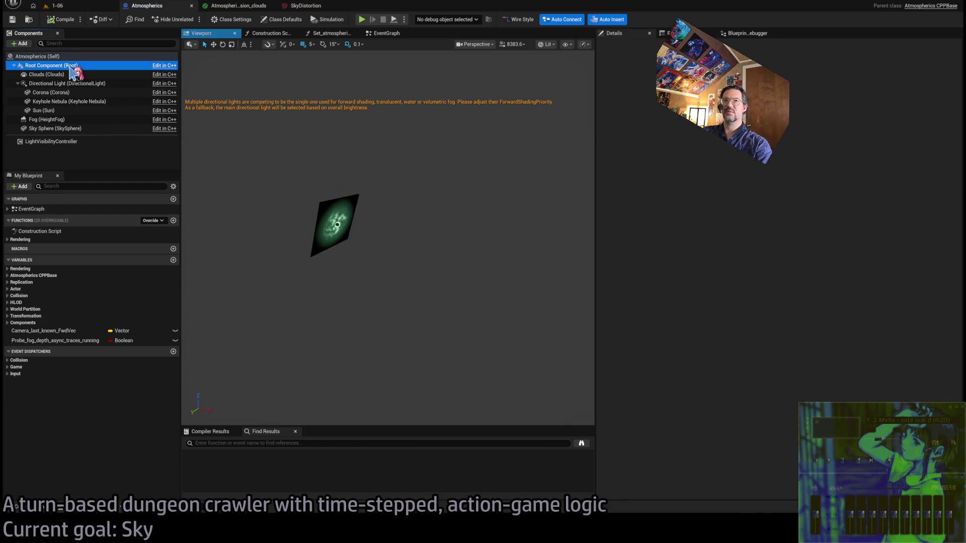
pyautogui.click(51, 75)
pyautogui.click(85, 84)
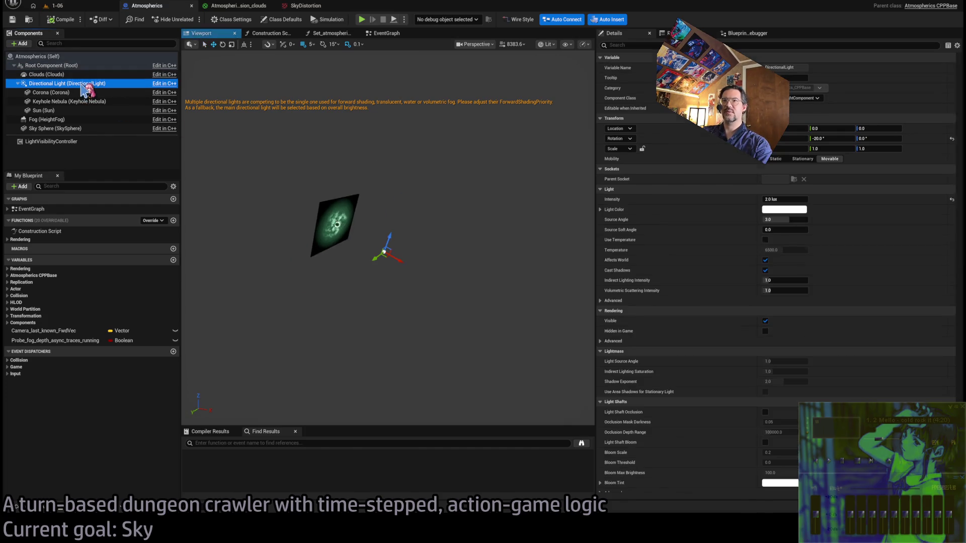
pyautogui.click(65, 65)
pyautogui.press('f')
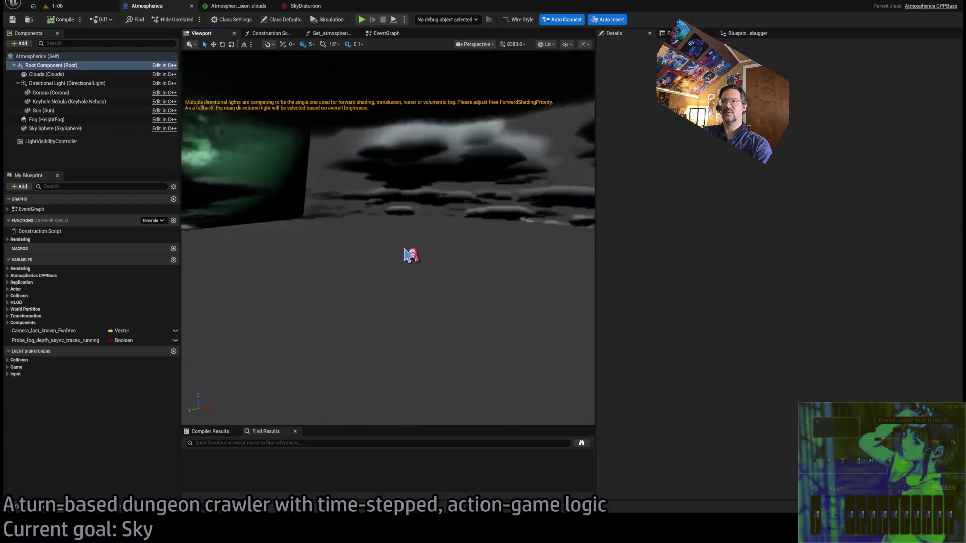